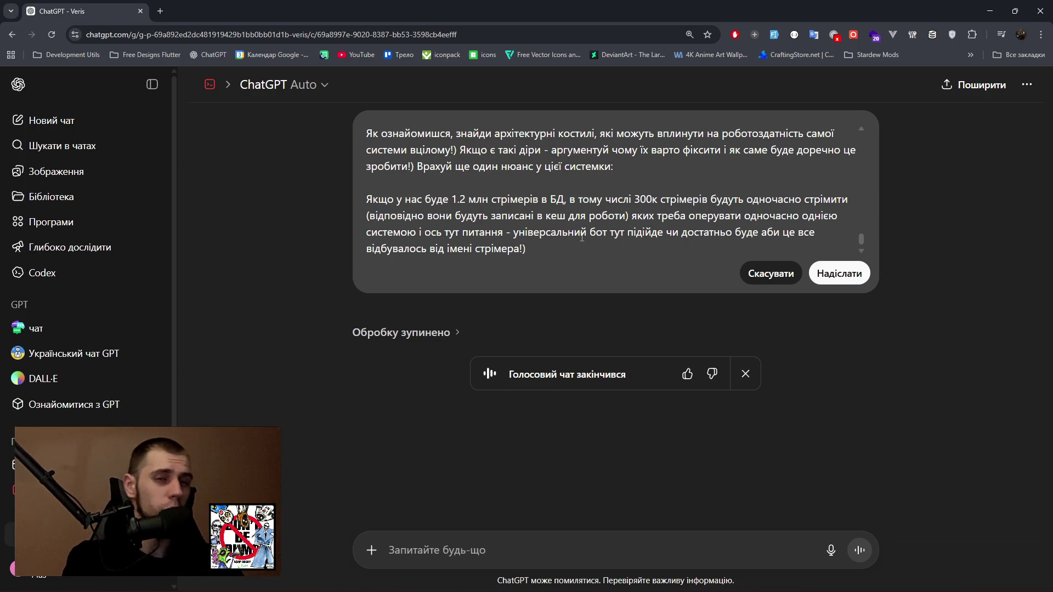
Send the edited question on architectural weak spots at 1.2M streamers, then stop the reply.
click(857, 279)
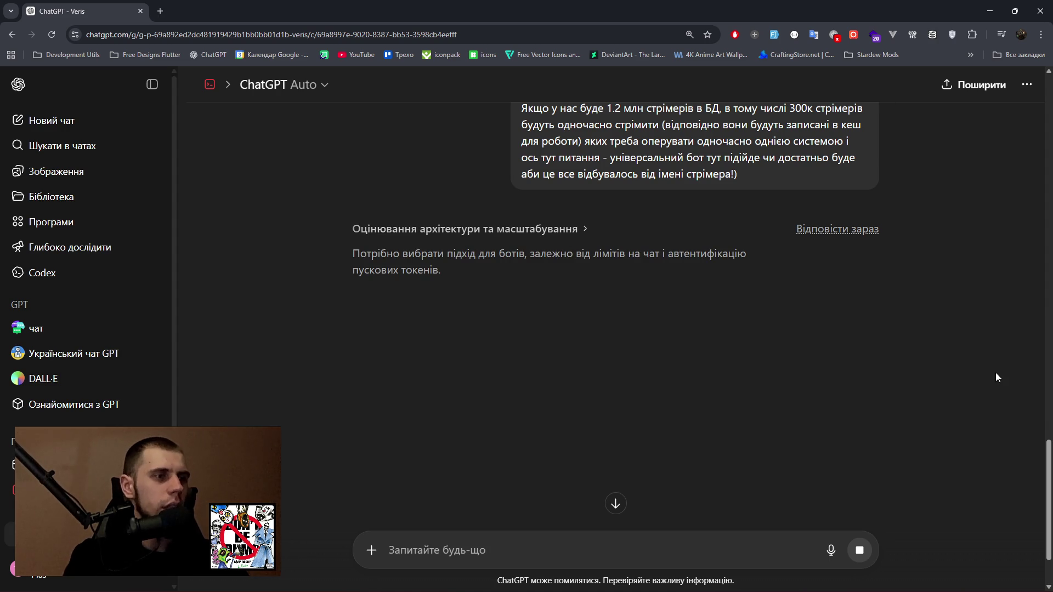
click(823, 231)
scroll(774, 236, up, 5)
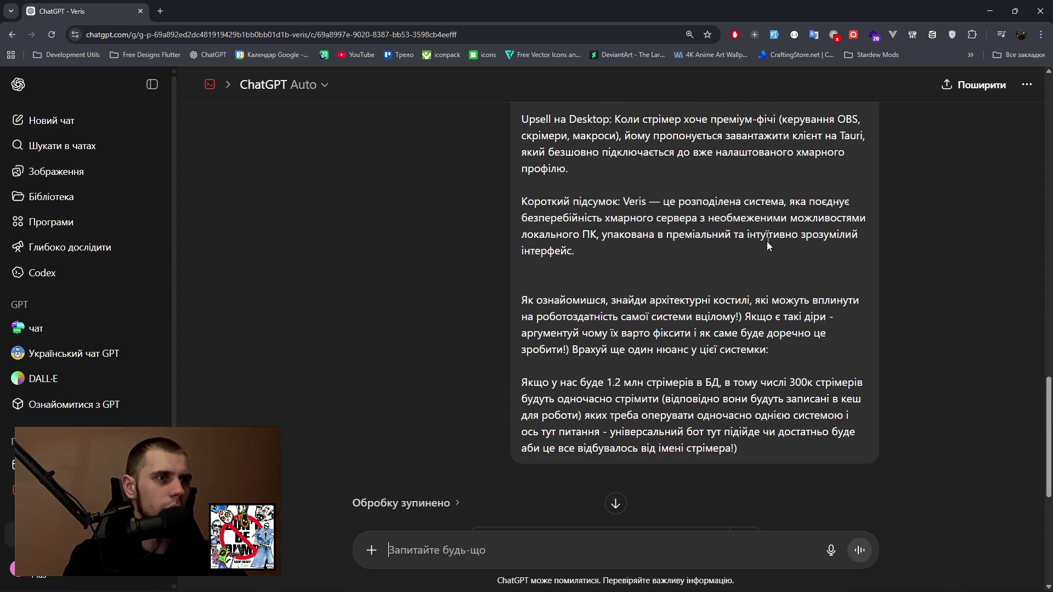
Reopen the project description for editing and add the heading '5. Мокап моделі в БД'.
click(815, 478)
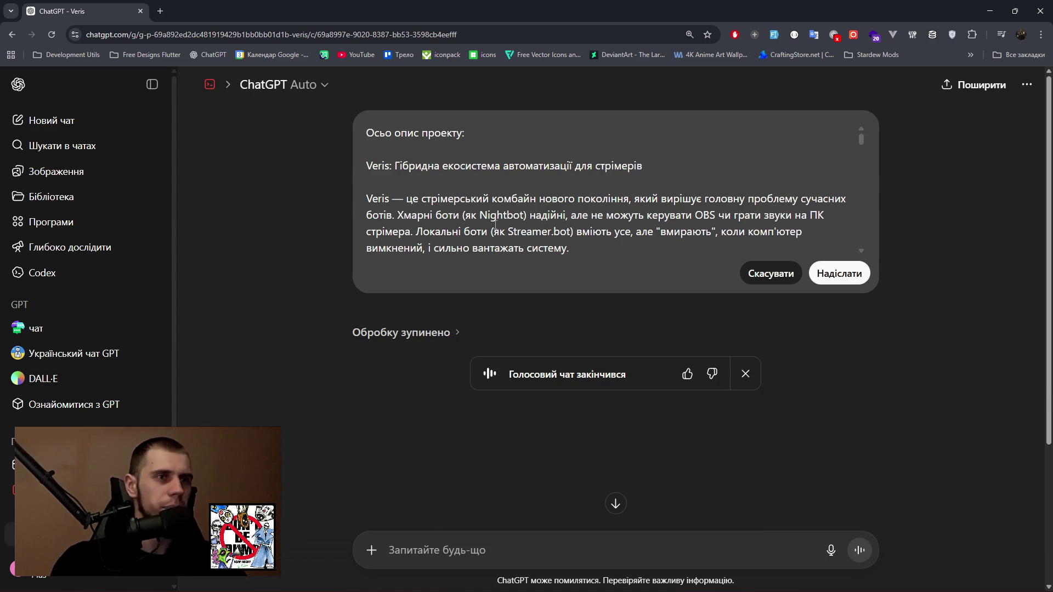
scroll(540, 204, down, 15)
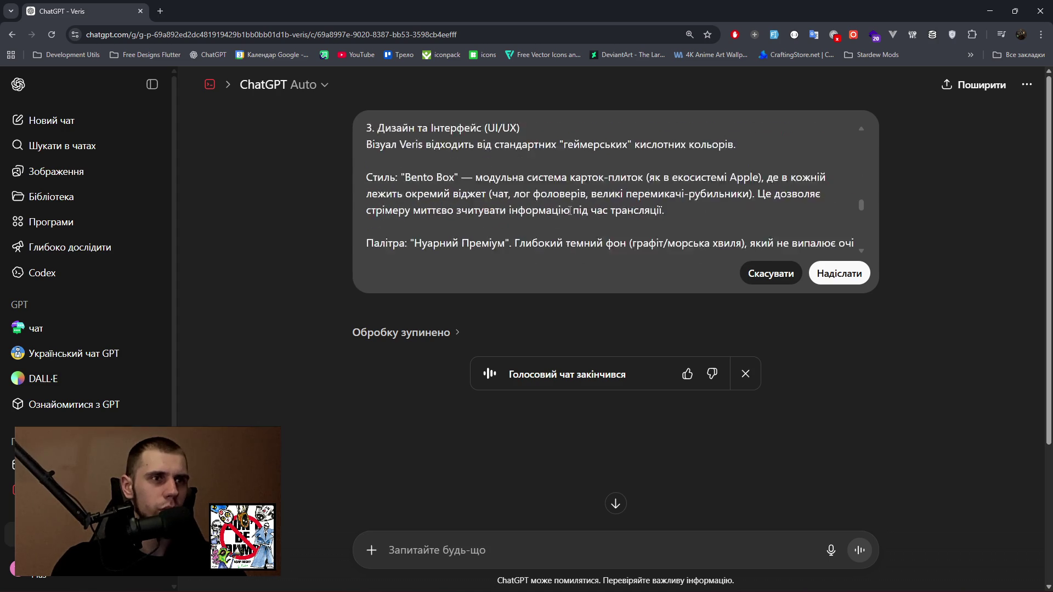
scroll(571, 210, up, 5)
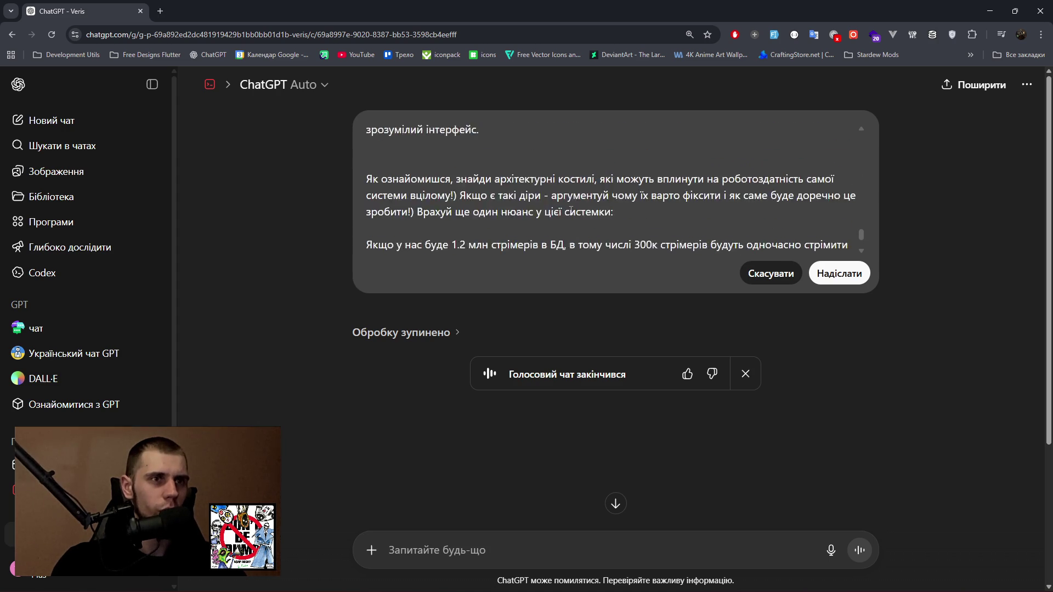
scroll(570, 210, down, 4)
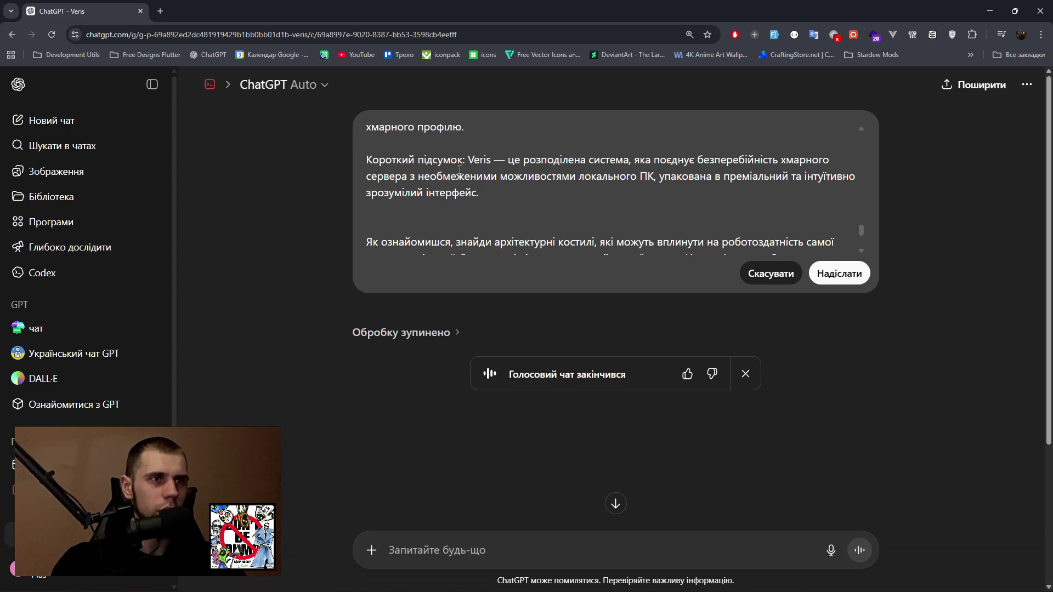
scroll(467, 164, up, 1)
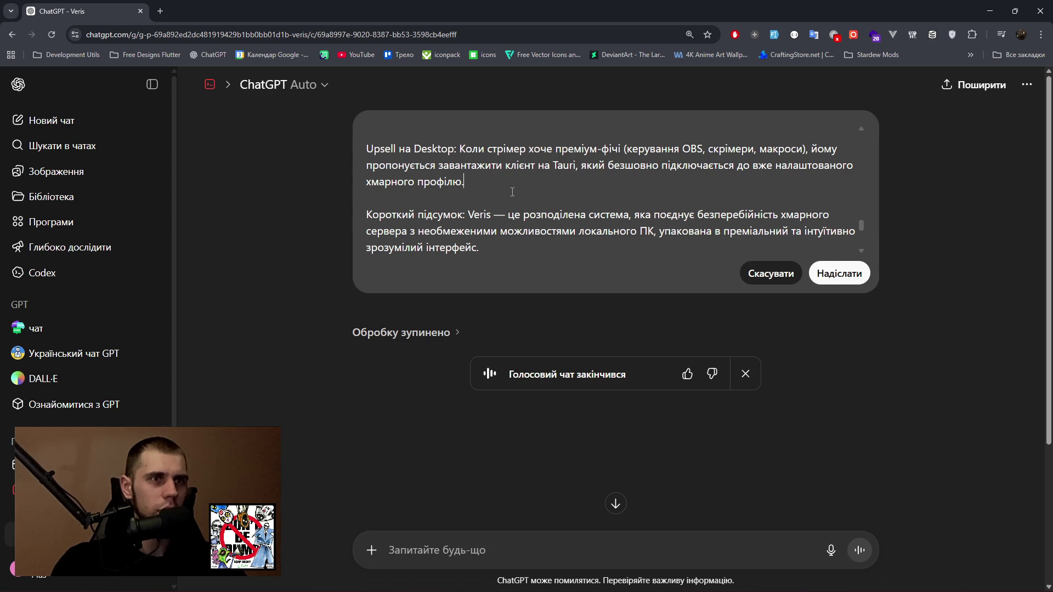
key(Return)
key(Return)
text(5)
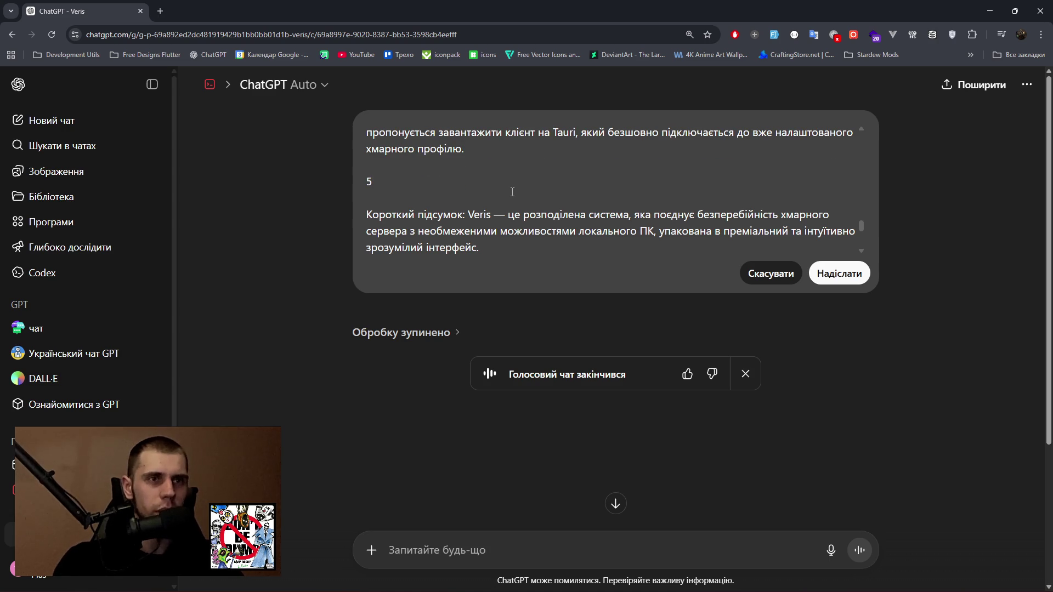
text(. Мод)
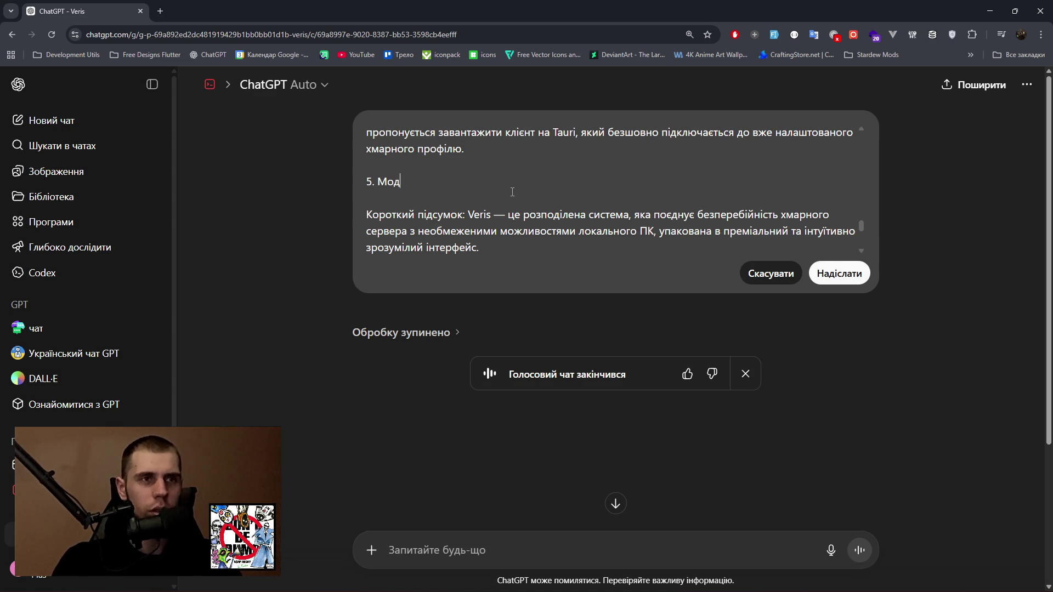
key(BackSpace)
text(ка)
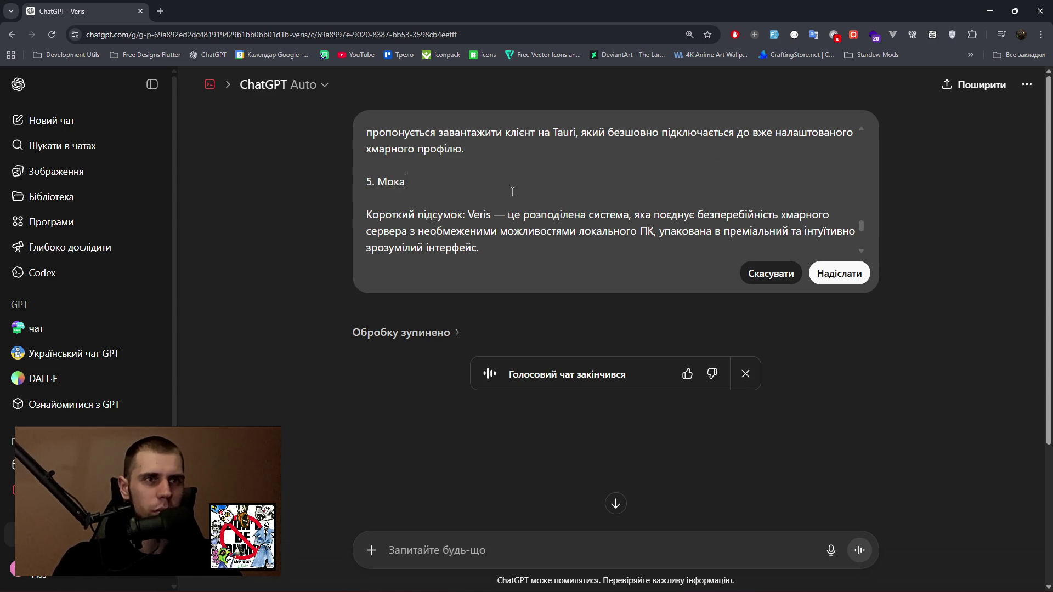
text(п модел)
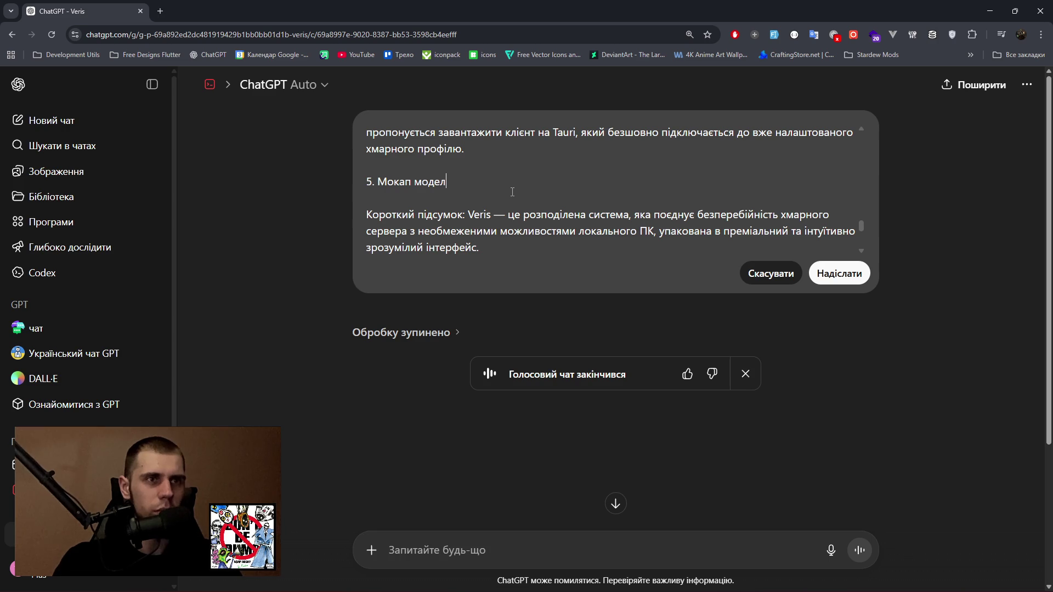
text(і в БД)
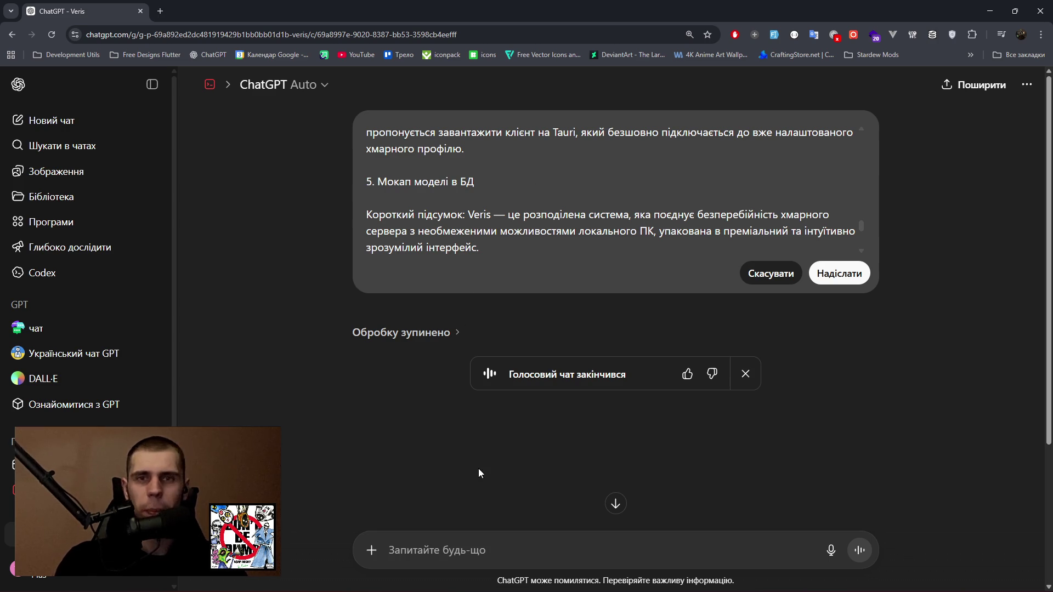
Paste the sample JSON database record below the new section 5 heading.
click(665, 581)
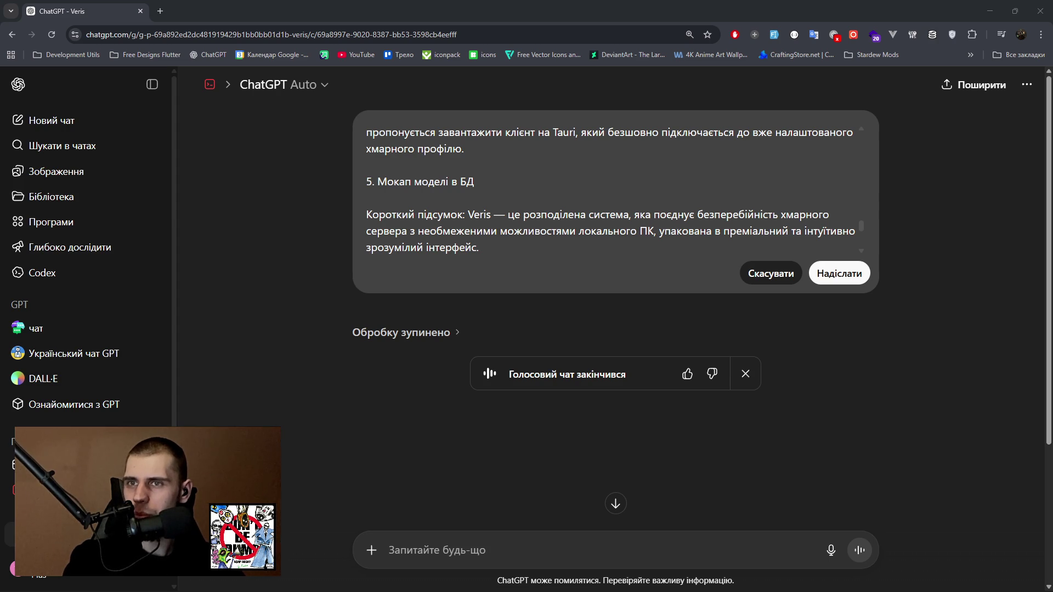
click(474, 182)
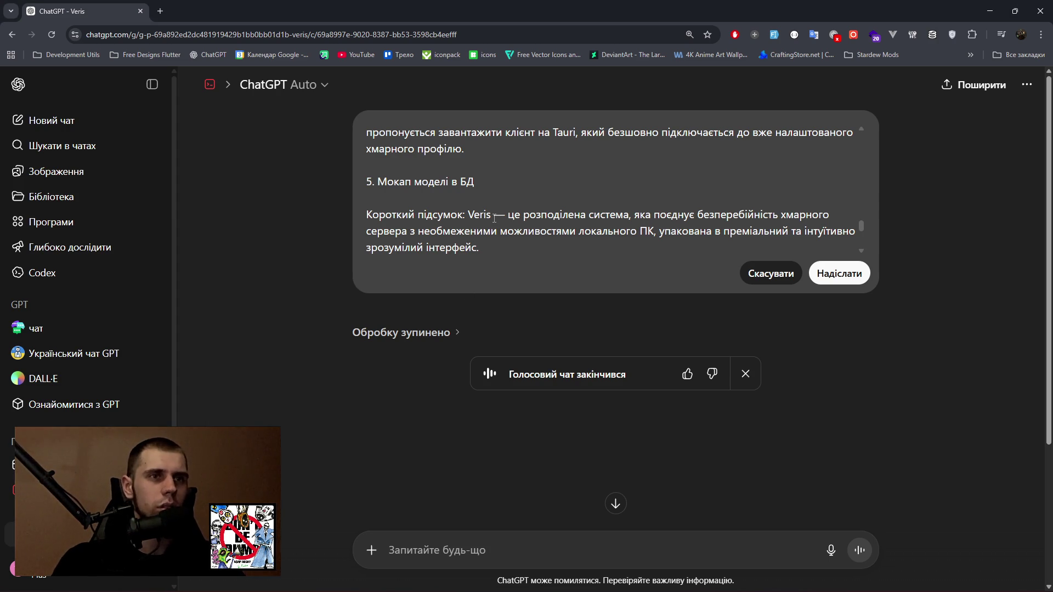
key(Return)
key(Return)
key(ctrl+v)
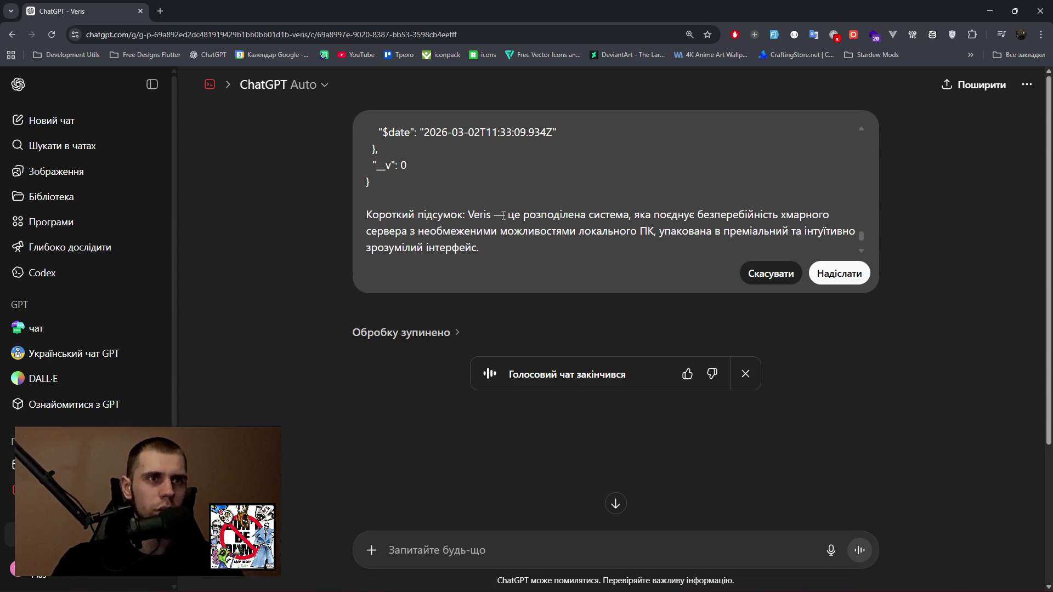
scroll(549, 225, down, 3)
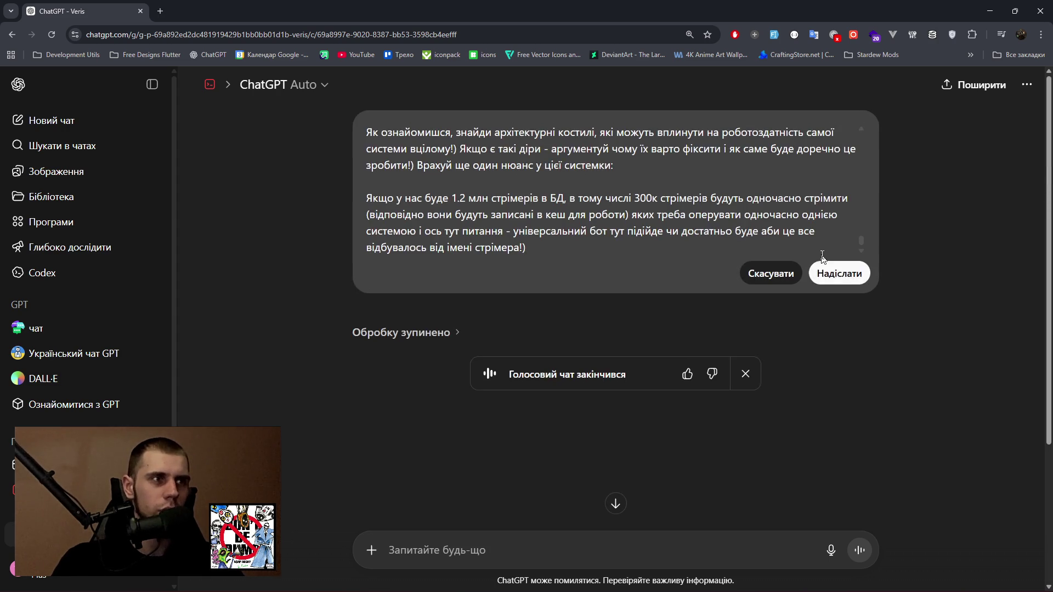
Resend the revised project description and expand the model's reasoning details.
click(839, 273)
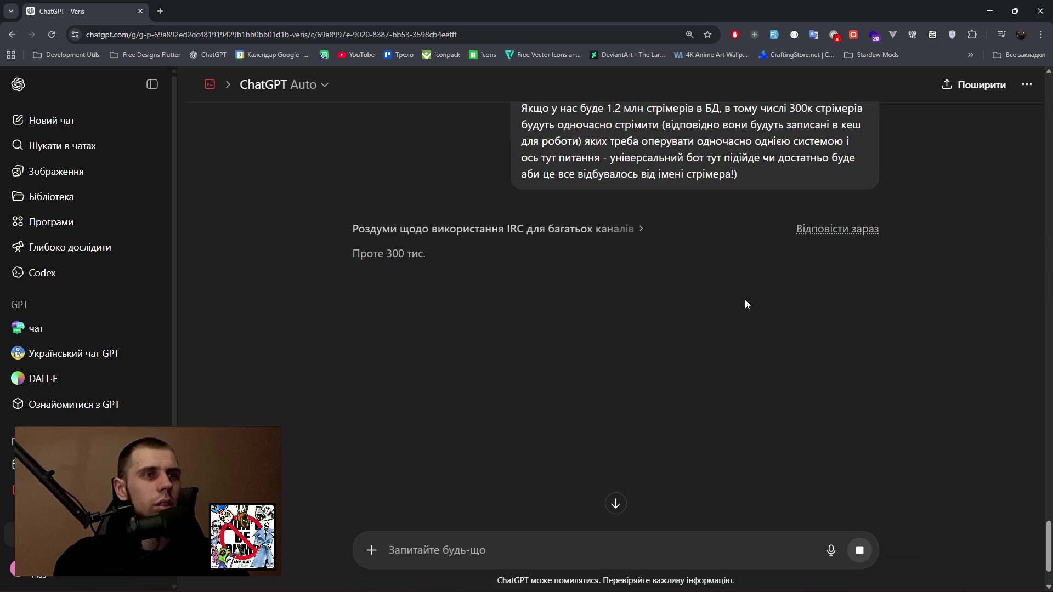
click(511, 234)
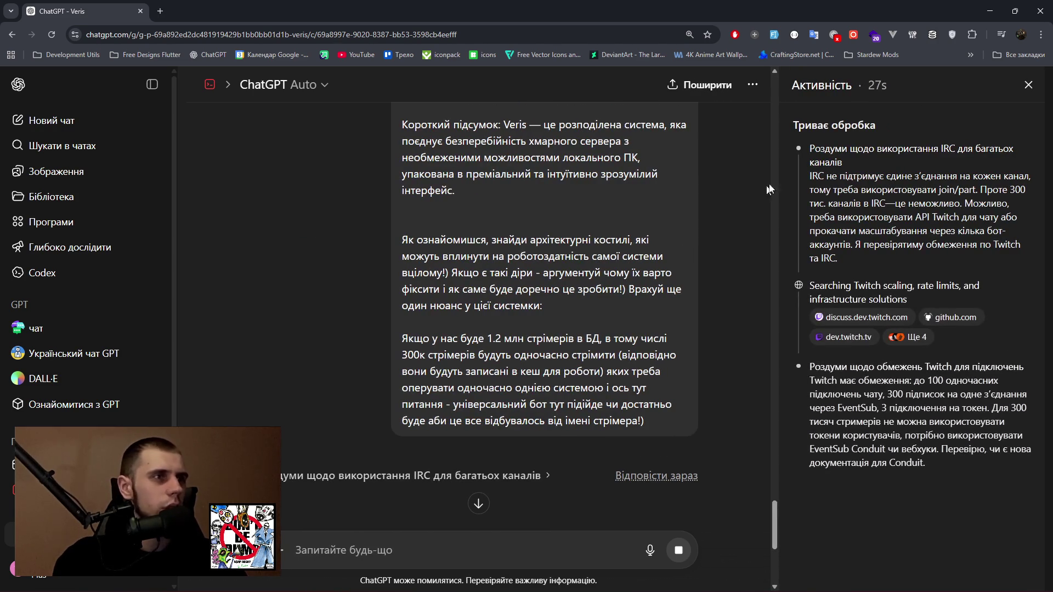
Read the reasoning on IRC channel limits, Twitch connection limits, EventSub Conduit and the architecture assessment.
mouse_move(863, 175)
mouse_down()
mouse_move(818, 175)
mouse_move(984, 176)
mouse_move(1024, 184)
mouse_move(1021, 205)
mouse_up()
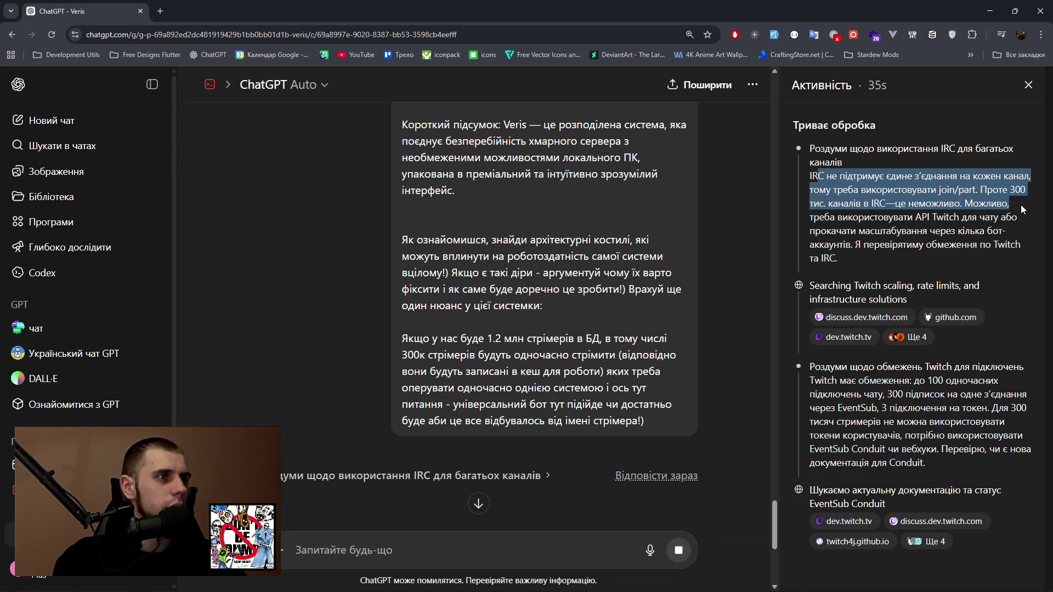
drag(1021, 205, 1022, 235)
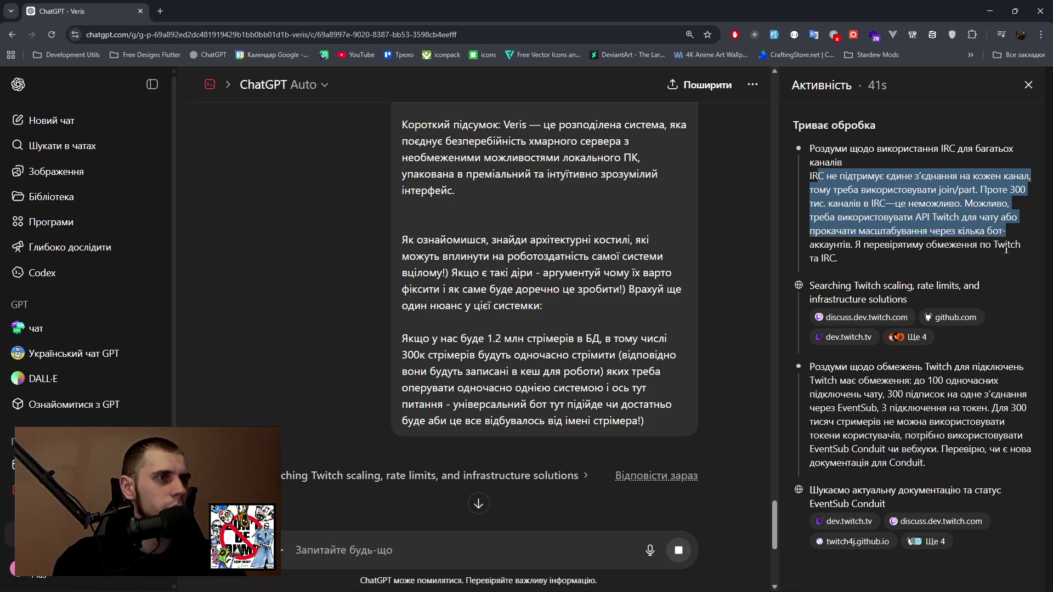
drag(817, 268, 999, 268)
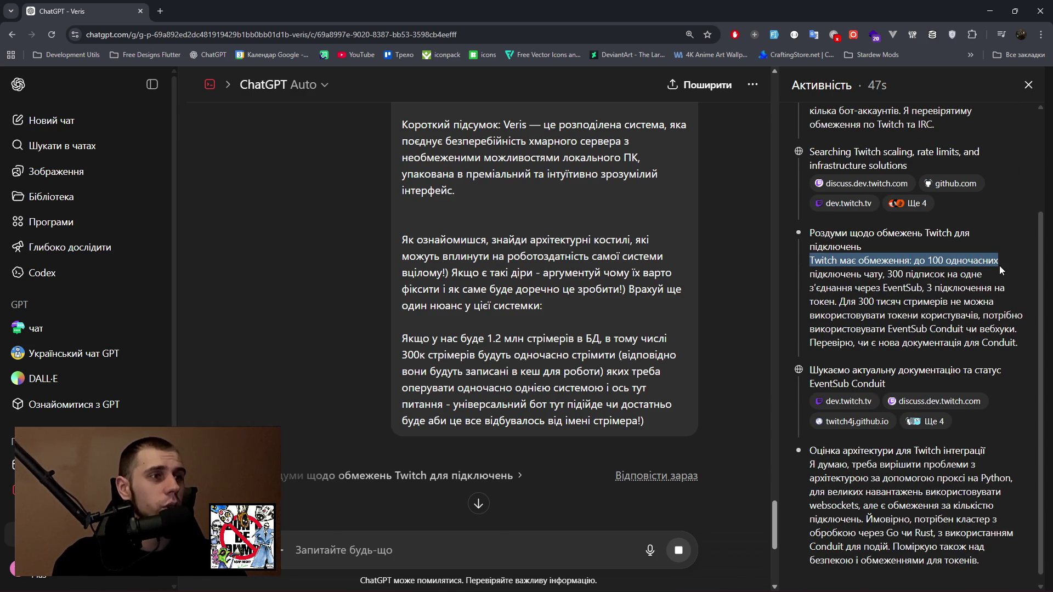
mouse_move(999, 267)
mouse_down()
mouse_move(999, 283)
mouse_move(1012, 222)
mouse_move(1011, 235)
mouse_up()
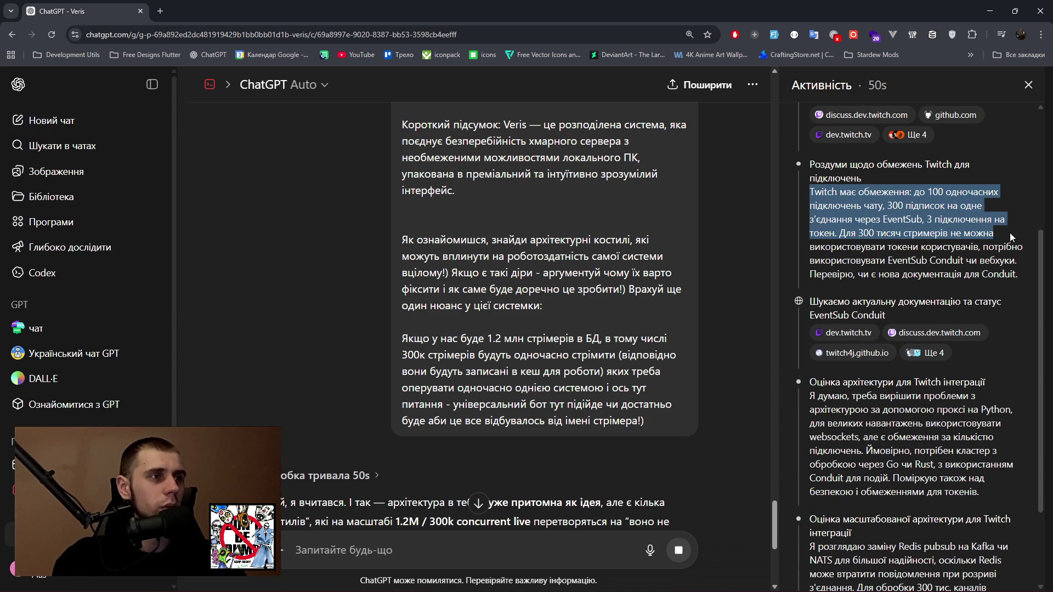
drag(1009, 235, 1015, 263)
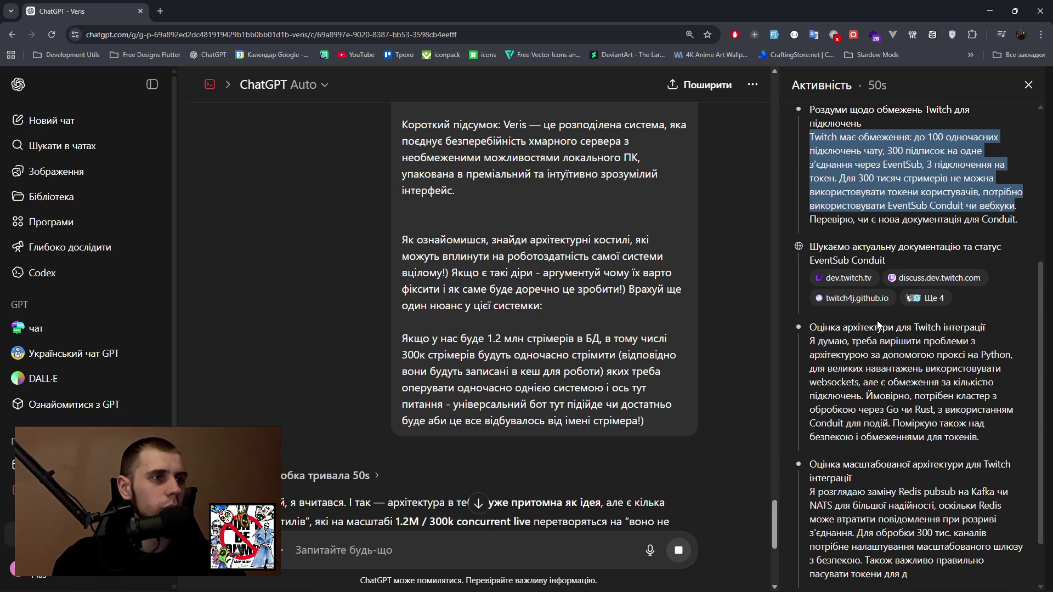
drag(810, 342, 999, 373)
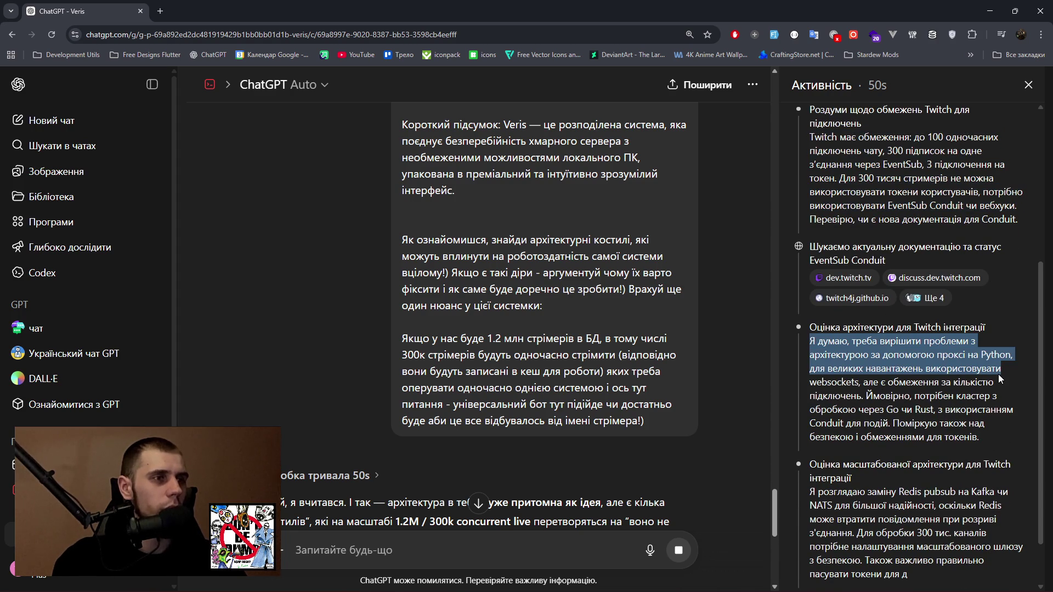
drag(998, 374, 1006, 433)
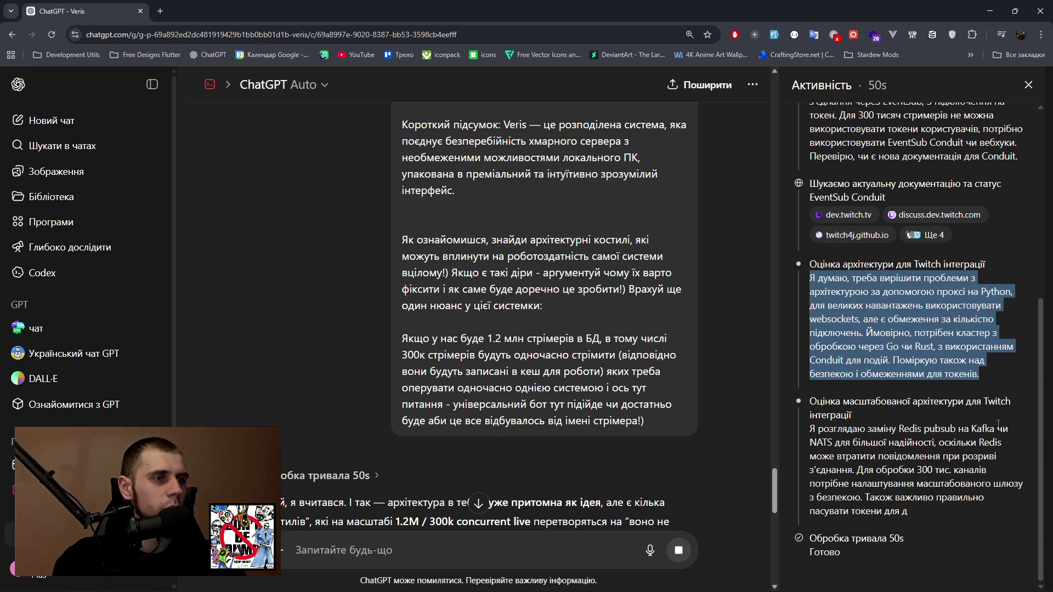
scroll(519, 391, down, 9)
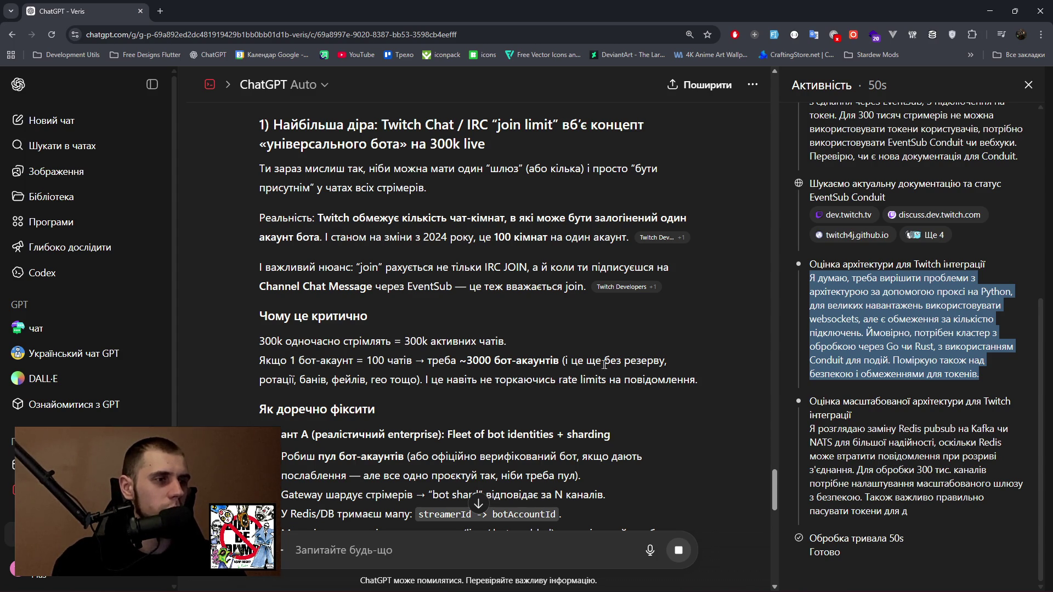
Close the reasoning panel and highlight the answer's opening line and 300k concurrent-live figure.
click(1028, 85)
scroll(563, 347, up, 10)
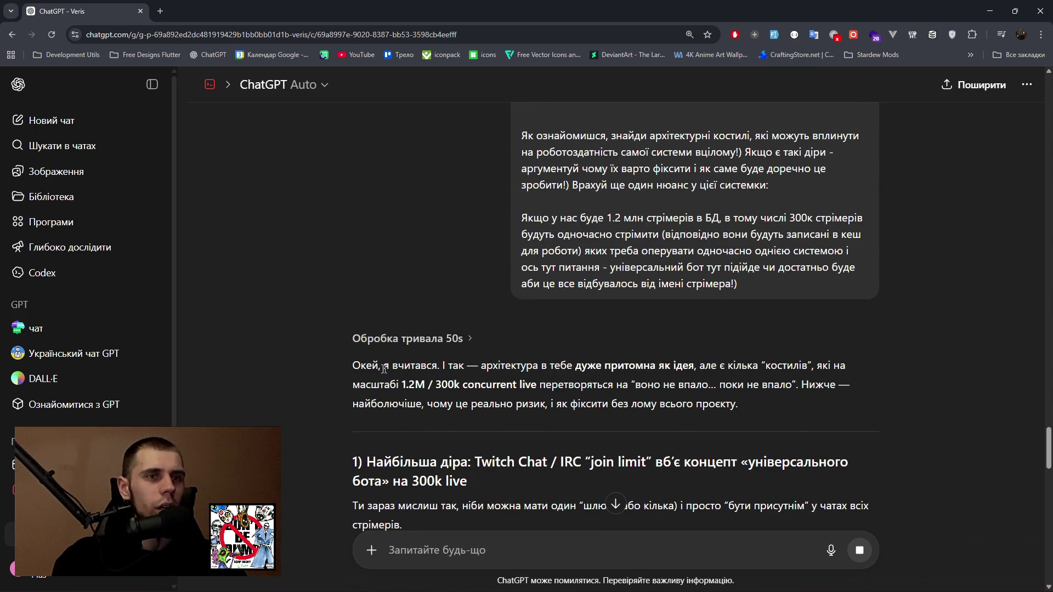
drag(355, 365, 551, 365)
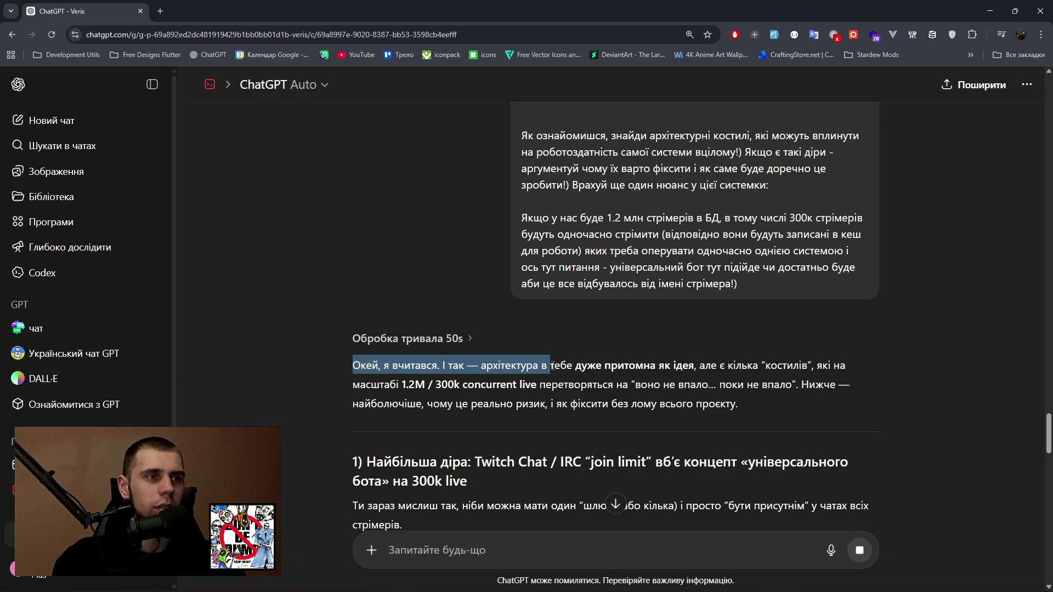
drag(433, 387, 629, 384)
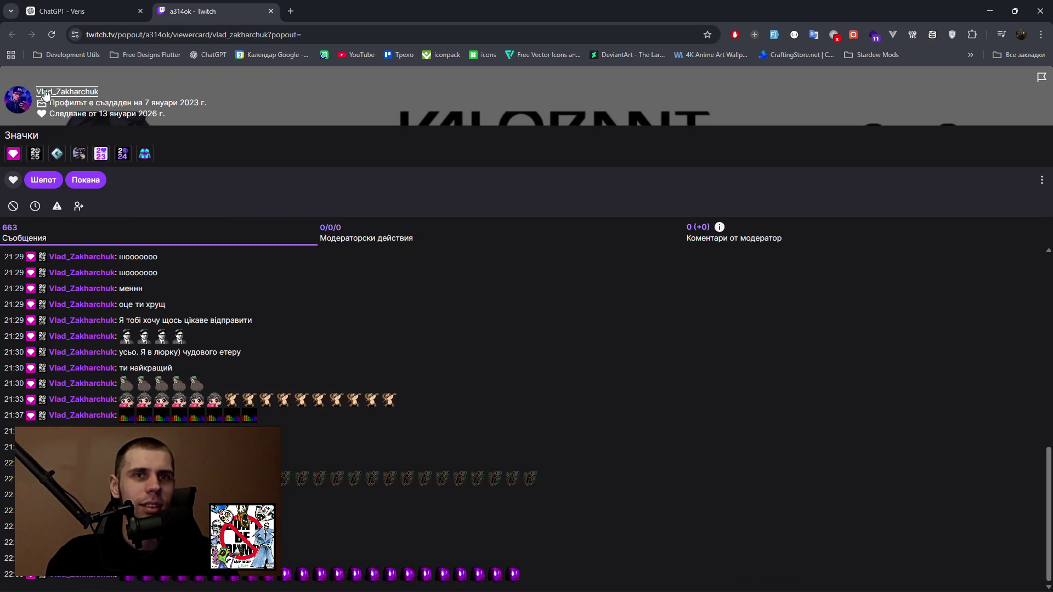
Open the viewer's Twitch channel, expand followed channels, then close the Twitch tabs.
click(46, 92)
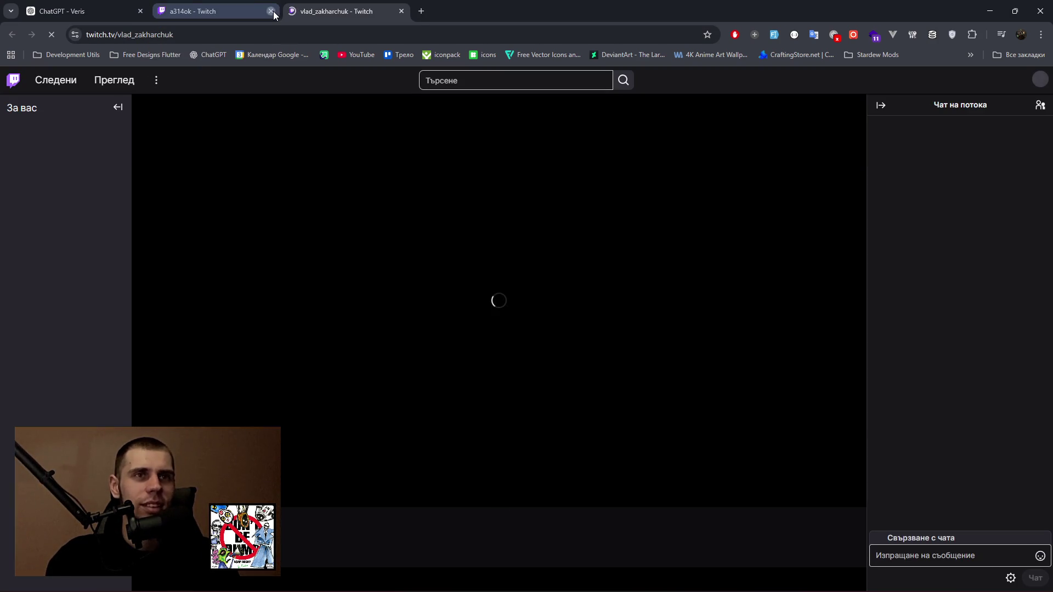
click(271, 11)
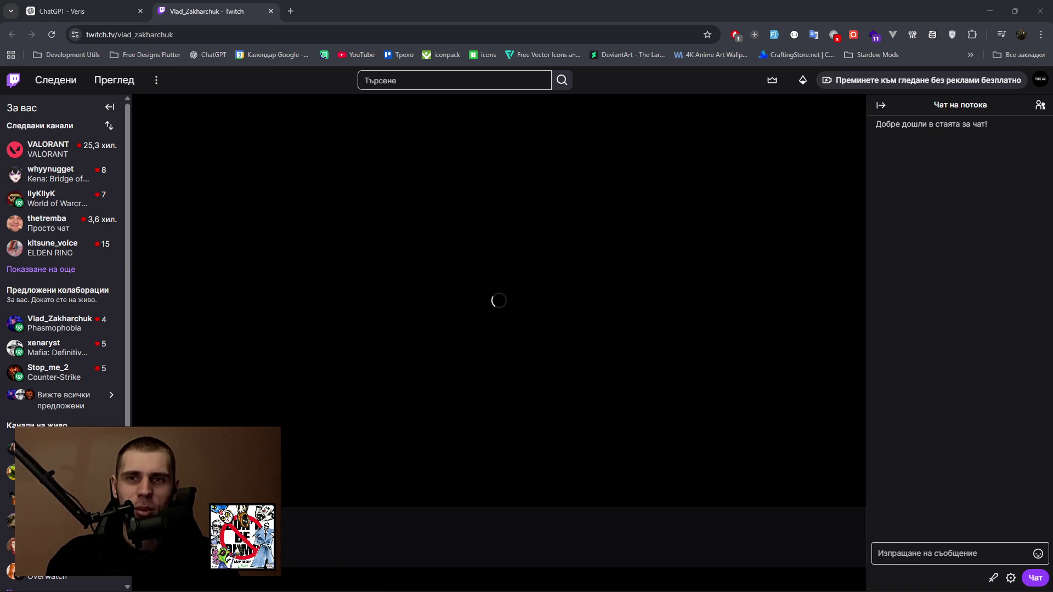
click(38, 270)
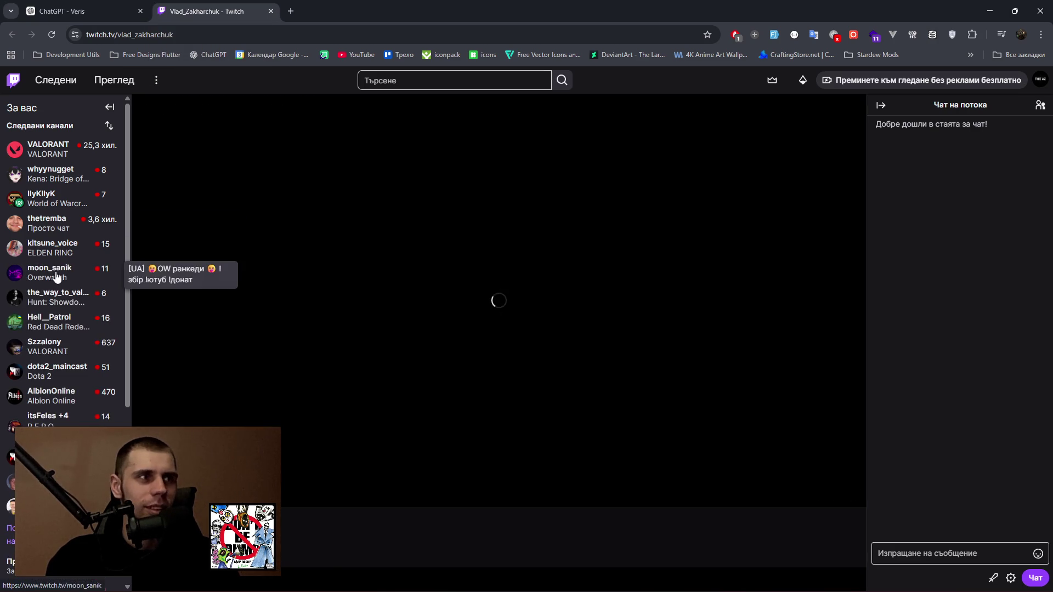
click(271, 11)
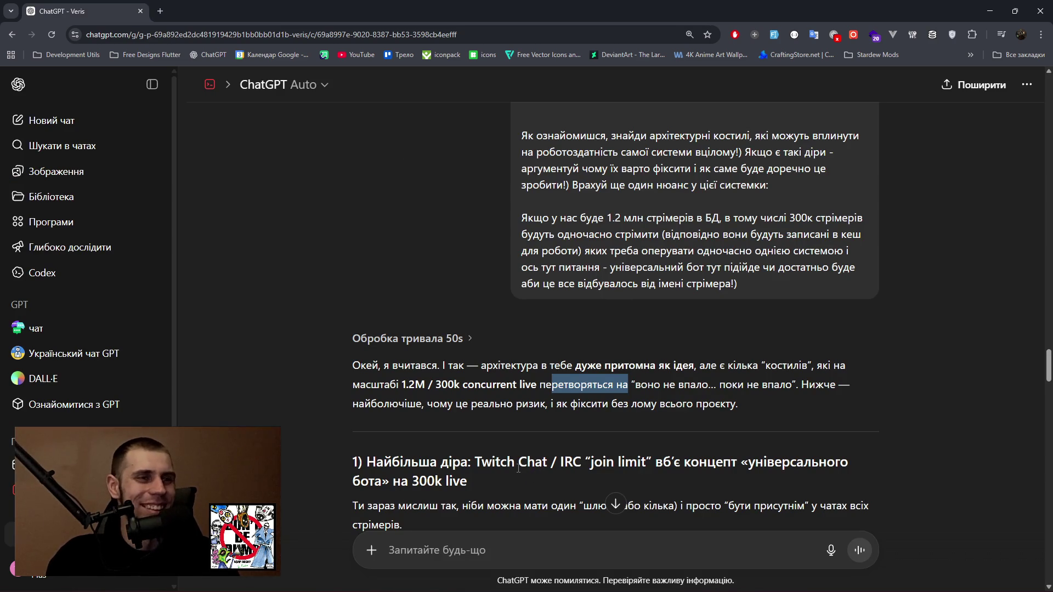
Read the section 1 heading, the single-gateway sentence and the Twitch chat-room limit.
drag(366, 407, 745, 409)
scroll(507, 402, down, 2)
click(382, 344)
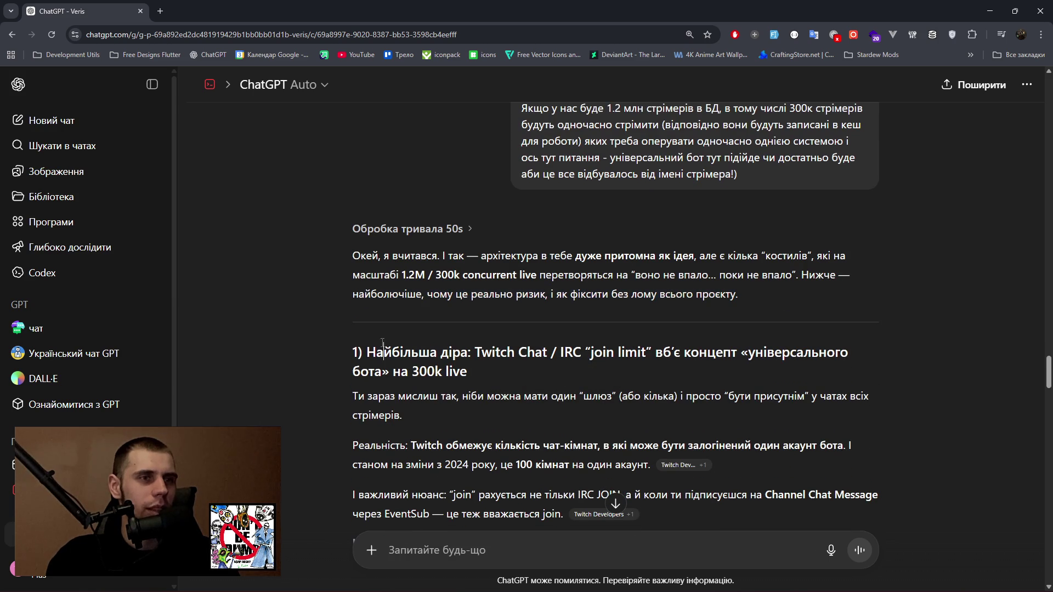
drag(576, 349, 829, 352)
drag(354, 373, 467, 377)
drag(366, 396, 600, 401)
drag(411, 445, 801, 446)
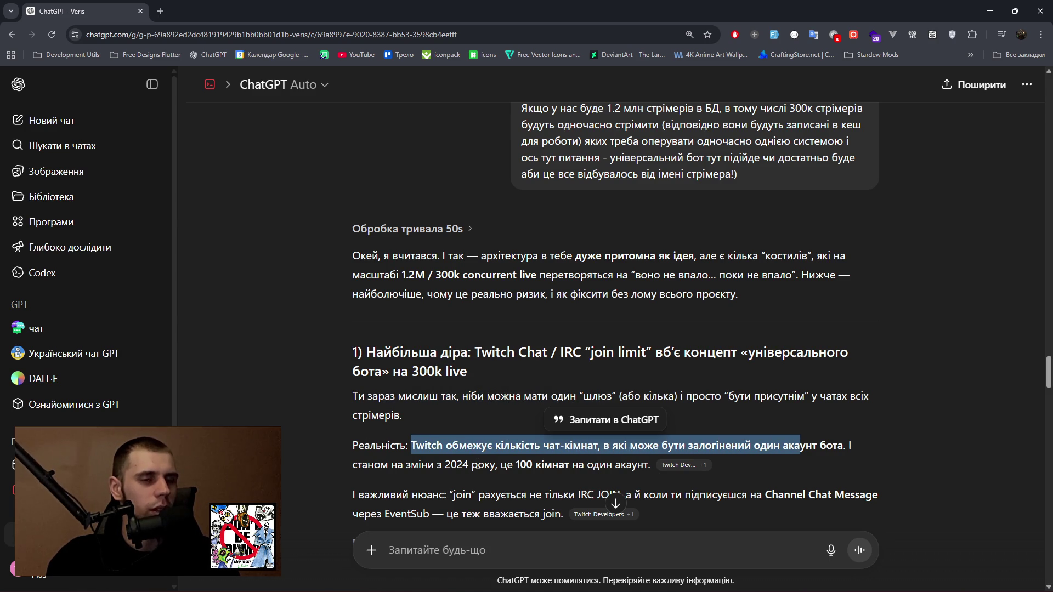
Go over what counts as a join, the EventSub note and the 300k concurrent chats line.
scroll(350, 462, down, 3)
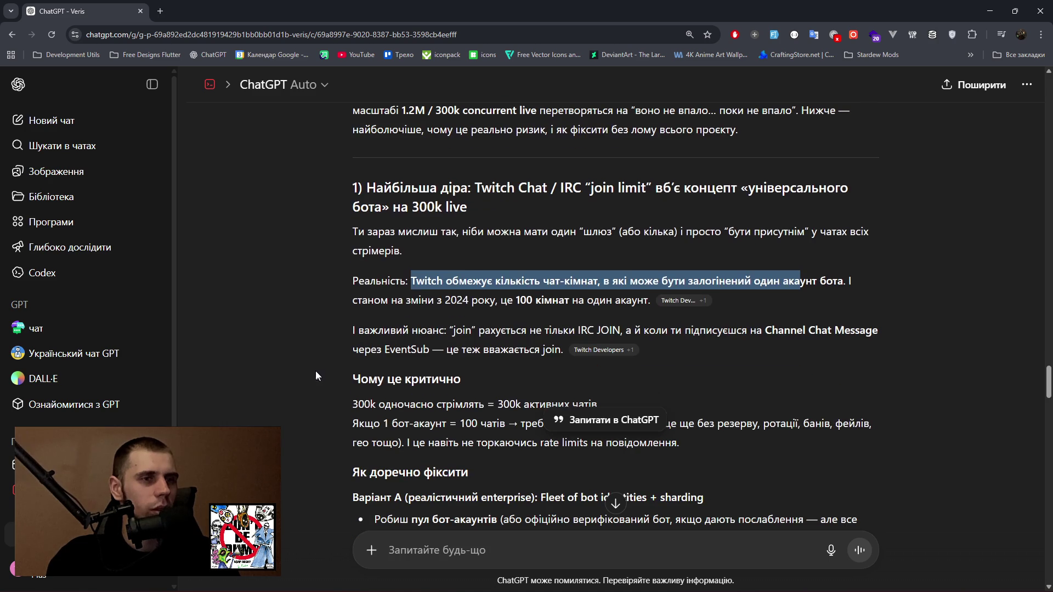
click(317, 373)
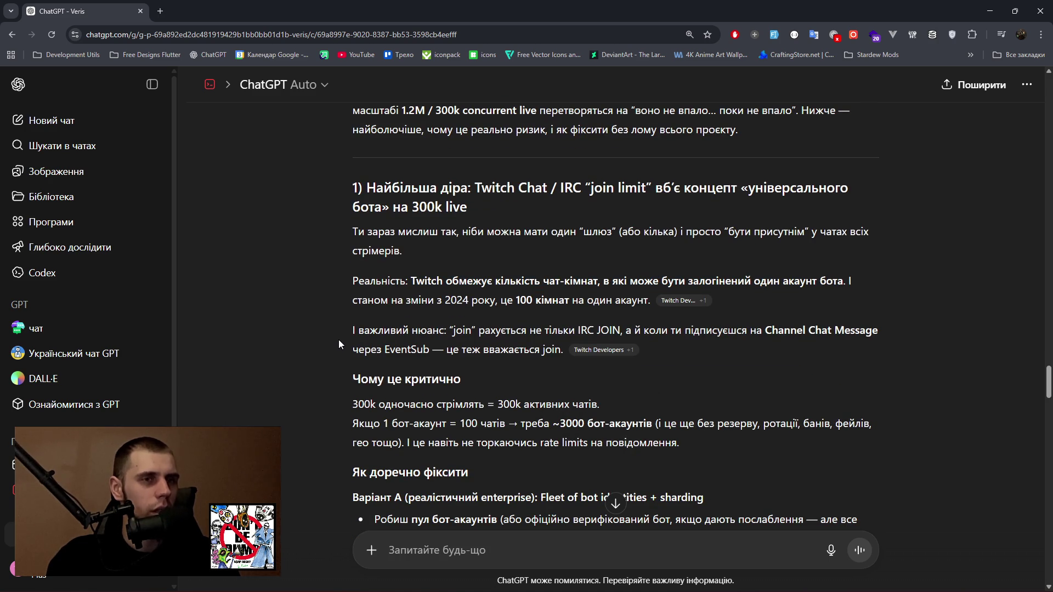
drag(350, 331, 873, 332)
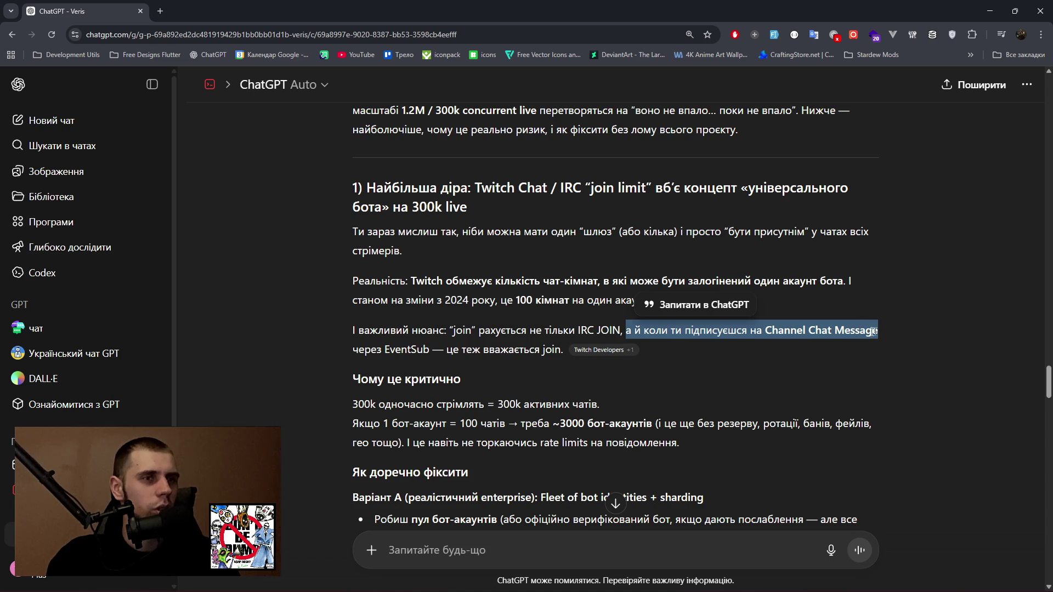
drag(353, 346, 561, 350)
drag(358, 404, 597, 404)
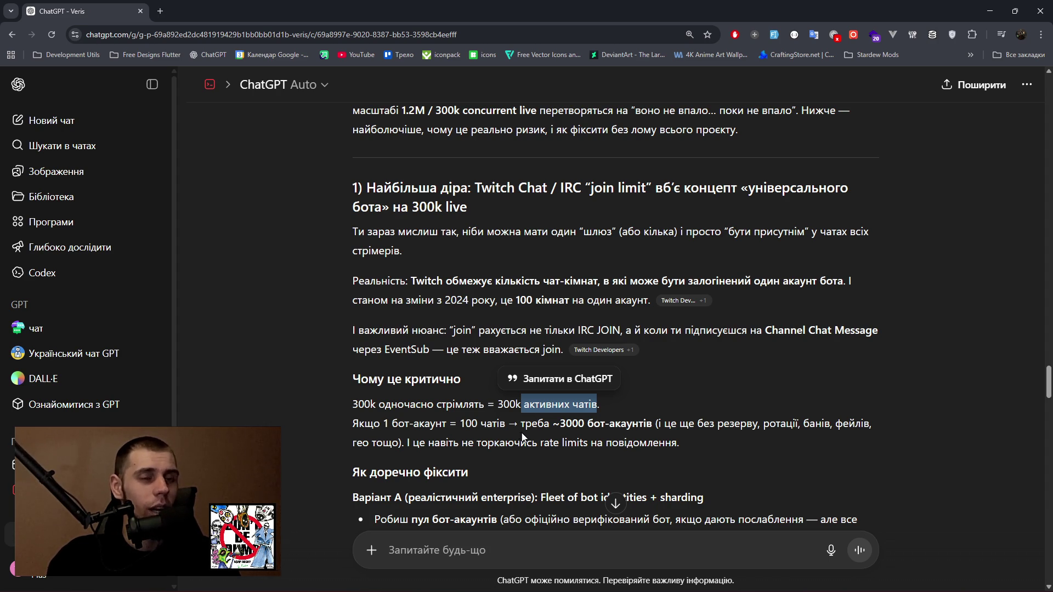
scroll(528, 447, down, 1)
click(511, 441)
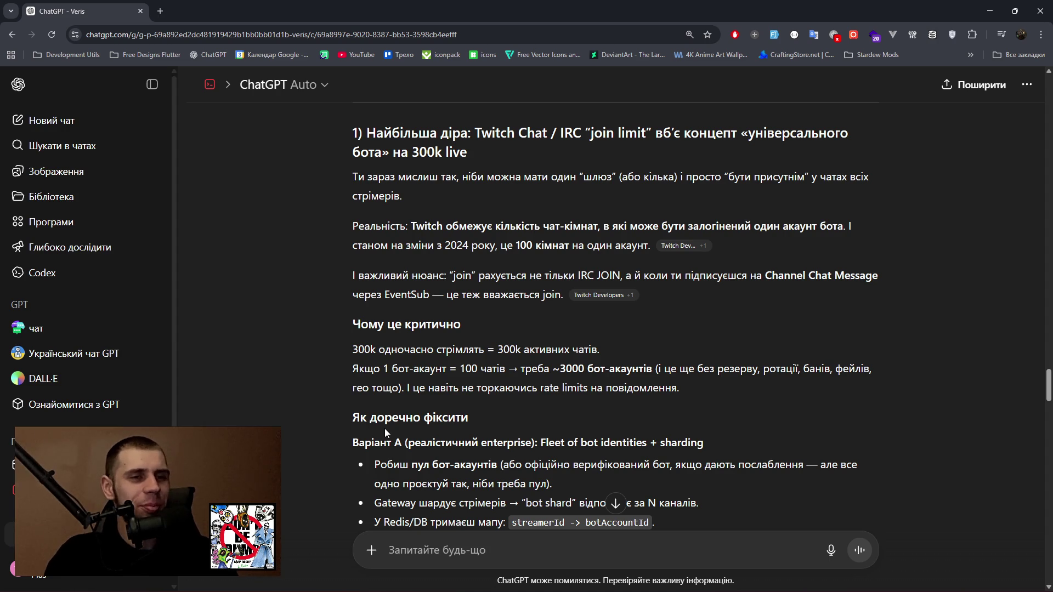
Read the bot-account pool fix: verified bots, Gateway sharding and streamerId to botAccountId mapping.
scroll(354, 437, down, 1)
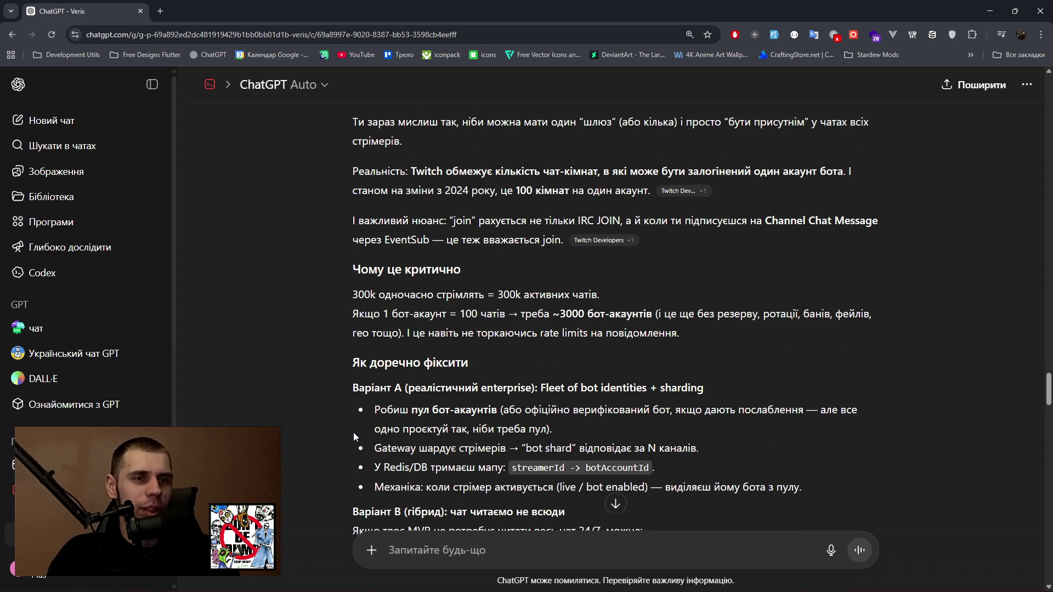
drag(373, 415, 492, 414)
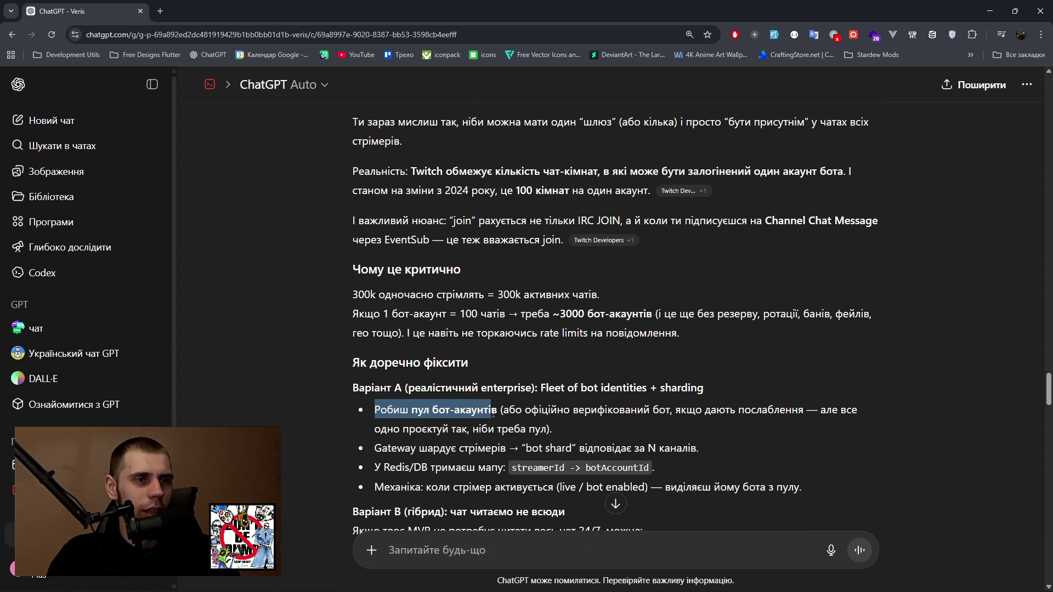
drag(597, 411, 804, 410)
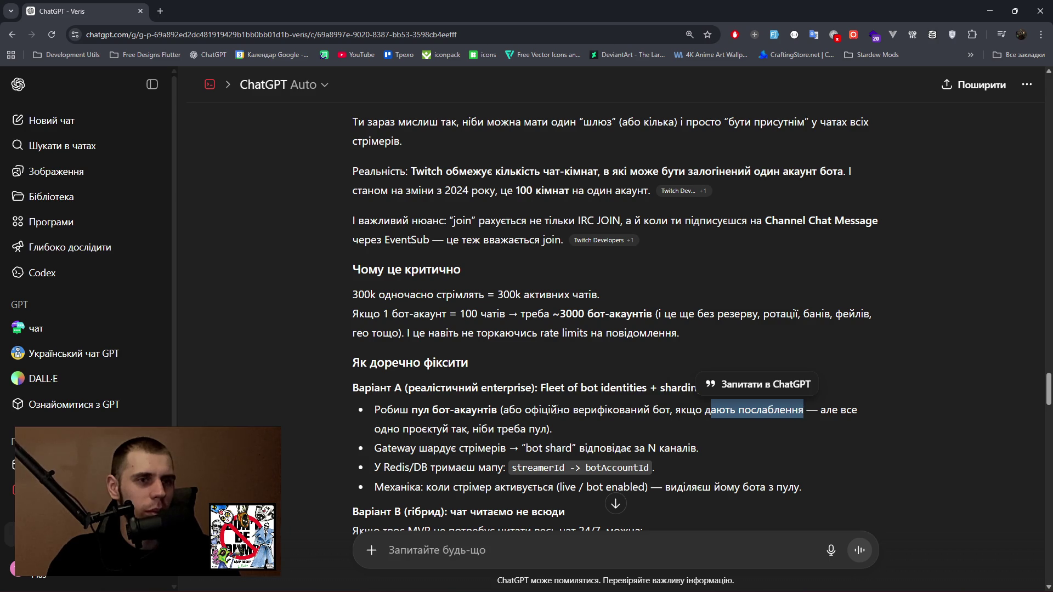
drag(375, 429, 549, 429)
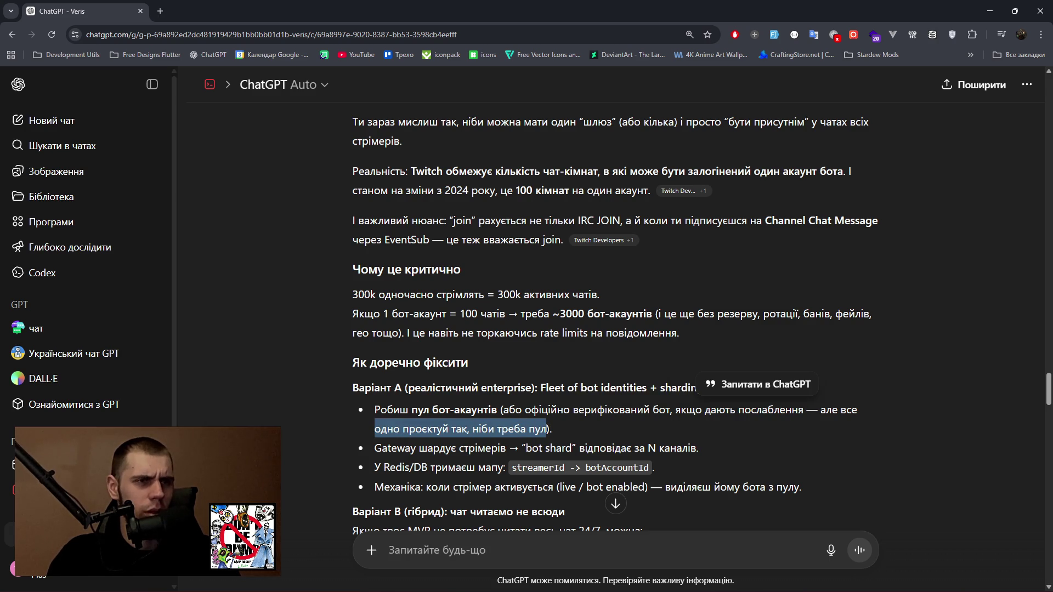
drag(375, 448, 695, 447)
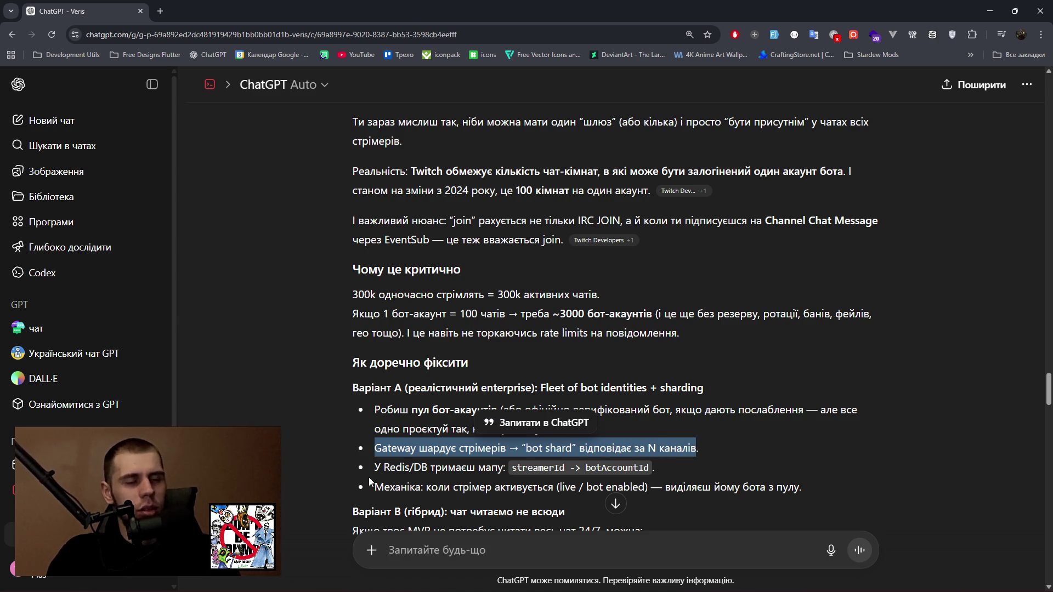
drag(379, 467, 650, 468)
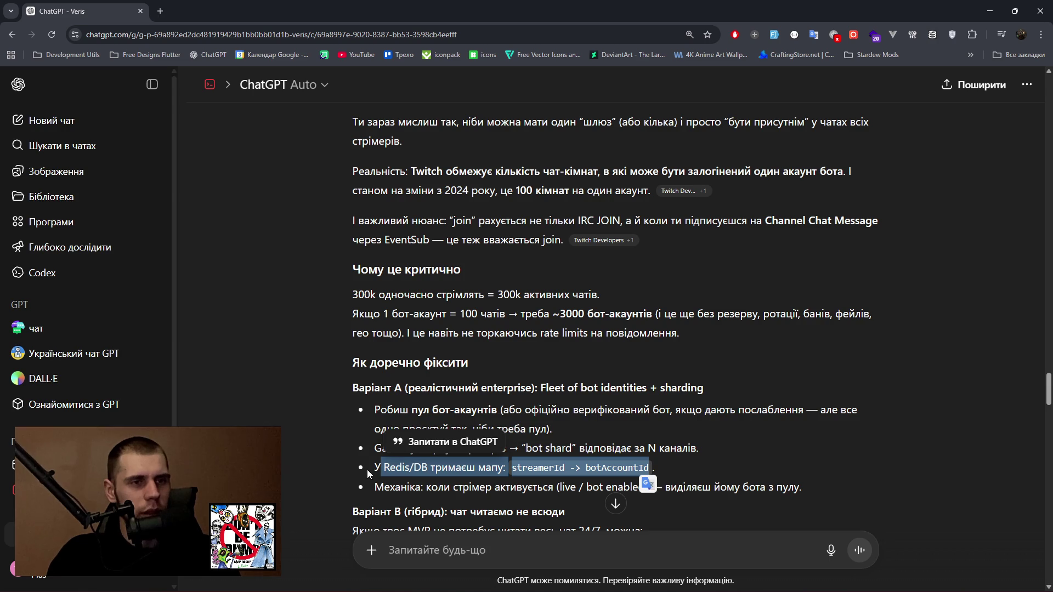
drag(453, 487, 548, 487)
Read the Variant B MVP condition and bullets, then the closing remark on the join limit.
scroll(681, 481, down, 2)
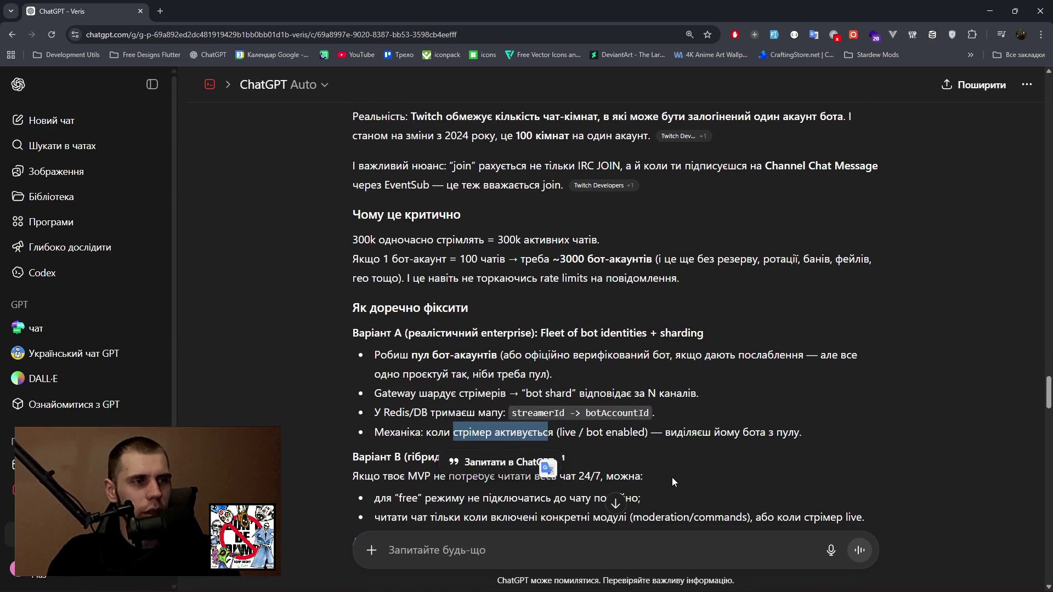
click(660, 442)
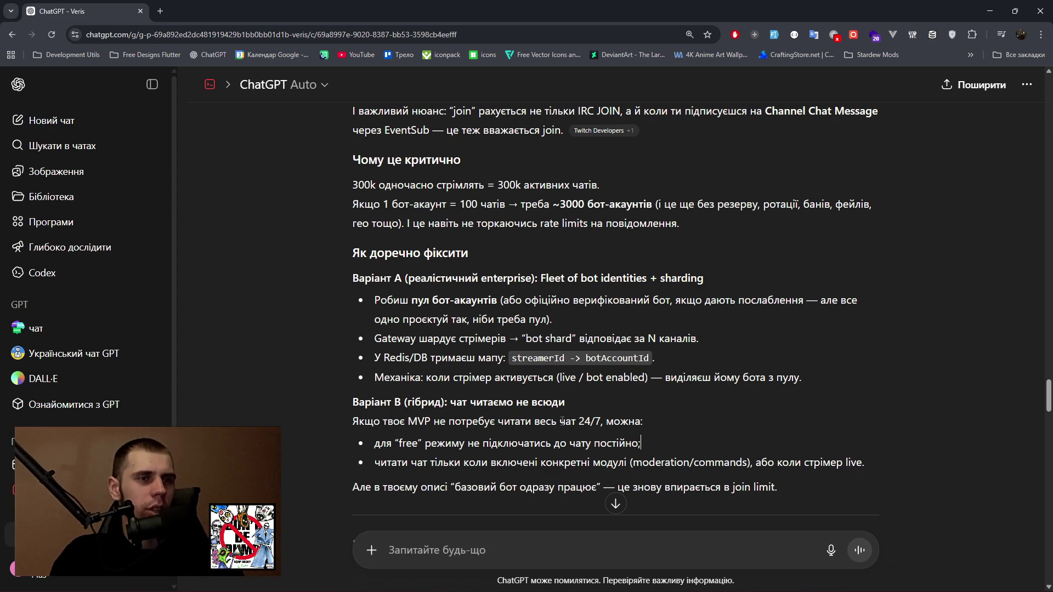
drag(356, 421, 641, 422)
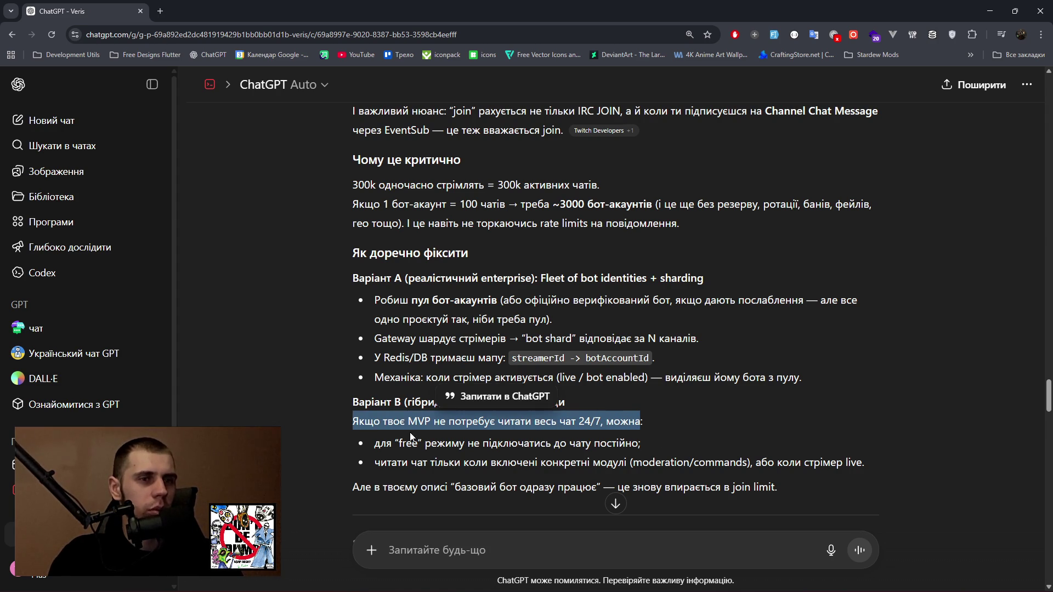
mouse_move(437, 445)
mouse_down()
mouse_move(650, 447)
mouse_move(640, 444)
mouse_up()
drag(415, 462, 619, 463)
scroll(426, 469, down, 3)
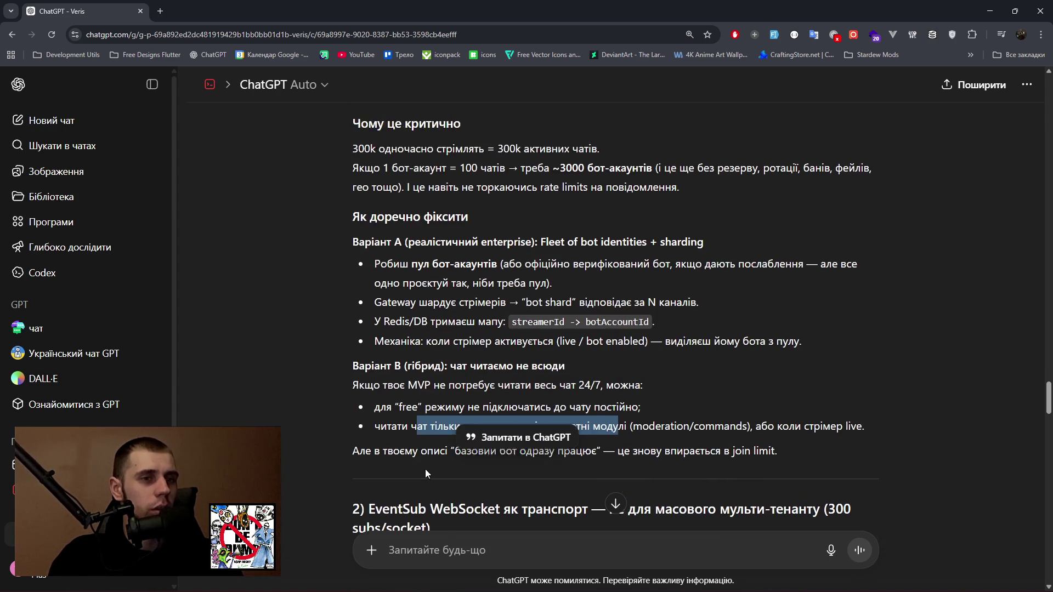
click(394, 306)
drag(387, 323, 772, 321)
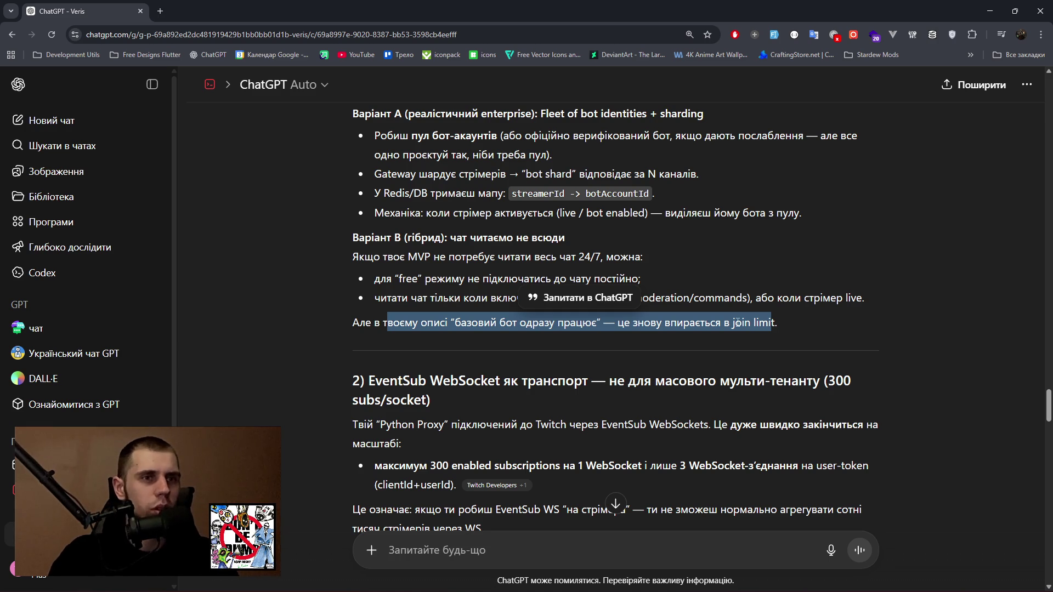
drag(345, 324, 795, 322)
click(802, 320)
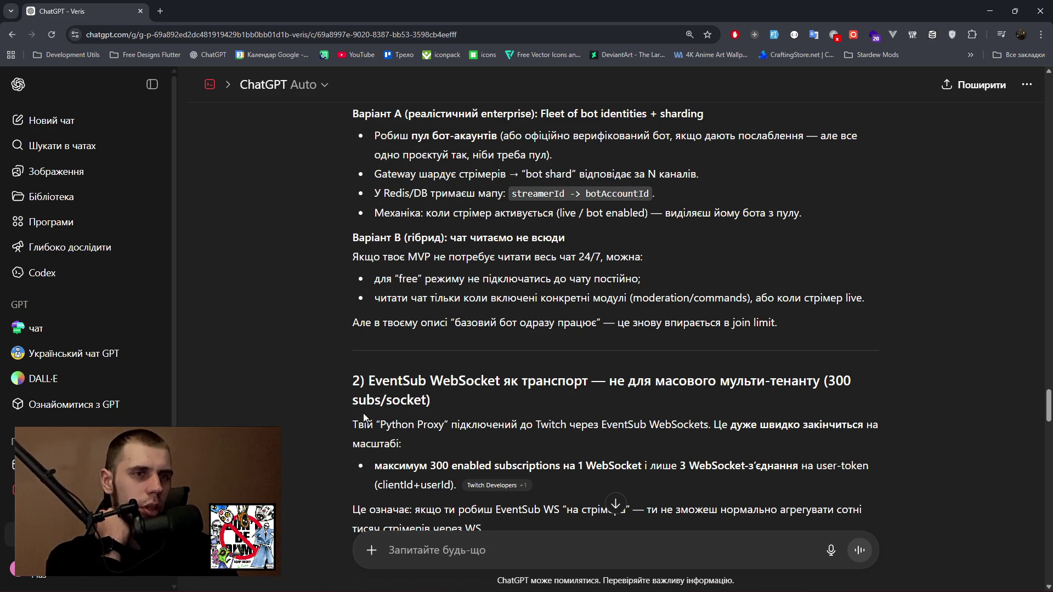
drag(357, 424, 713, 424)
Read the 300 subscriptions per WebSocket limit and its consequence for hundreds of thousands of streamers.
drag(753, 425, 875, 425)
drag(389, 467, 850, 467)
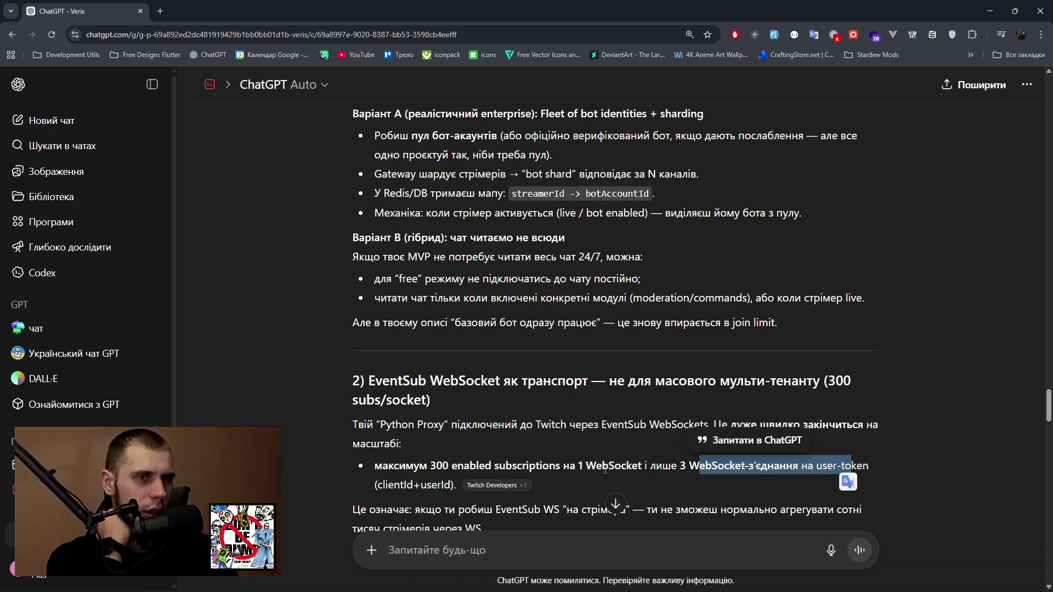
scroll(345, 470, down, 1)
drag(351, 460, 540, 455)
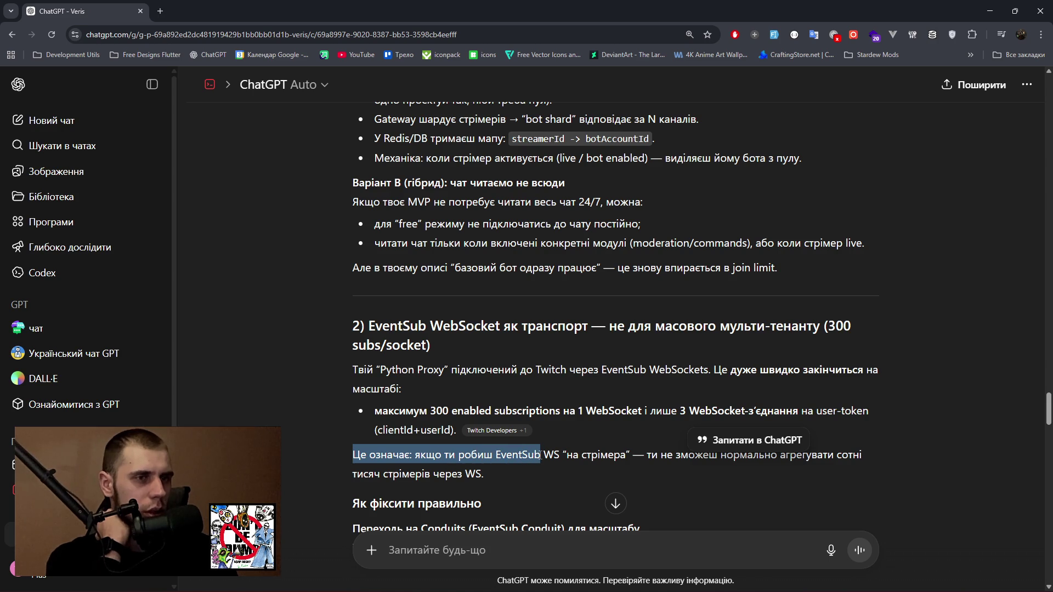
drag(540, 455, 866, 456)
drag(353, 473, 492, 475)
Read the Conduit fix and its limit figures of 5 conduits and 20,000 shards.
scroll(491, 469, down, 2)
drag(341, 422, 461, 417)
drag(389, 442, 520, 442)
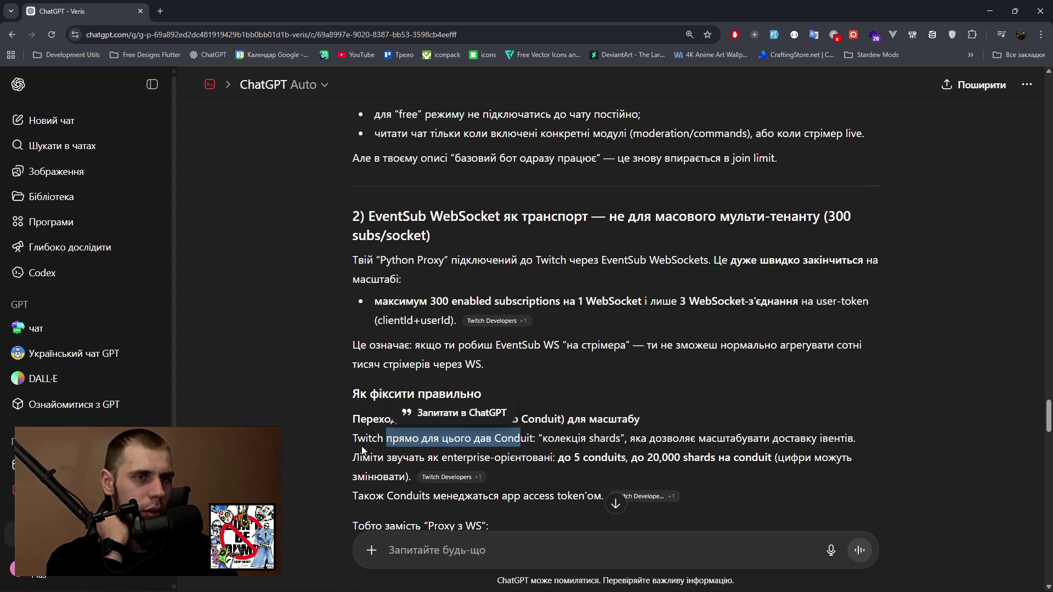
drag(353, 465, 689, 461)
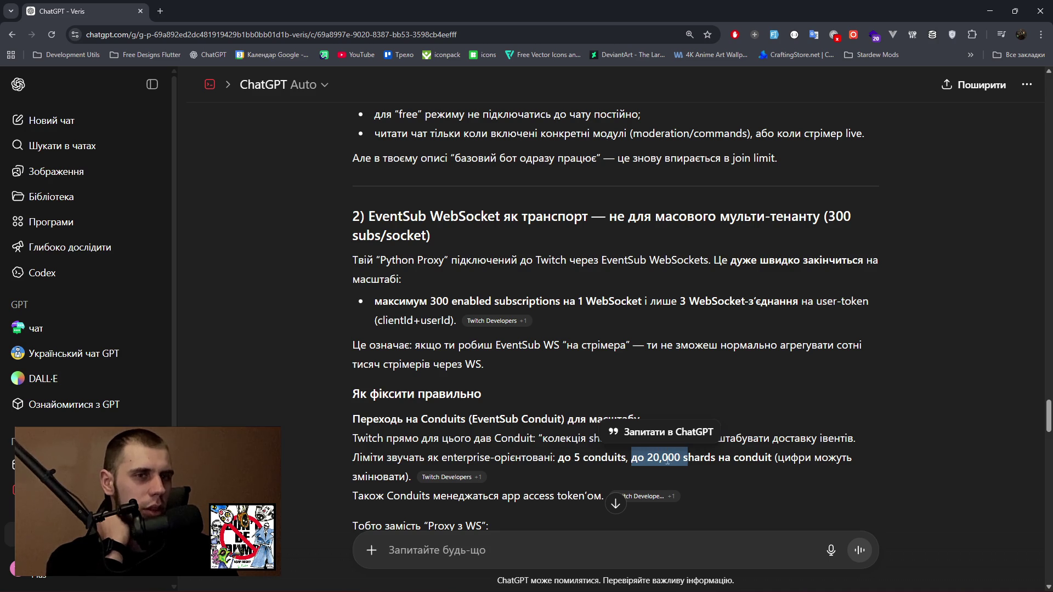
scroll(400, 475, down, 1)
click(337, 443)
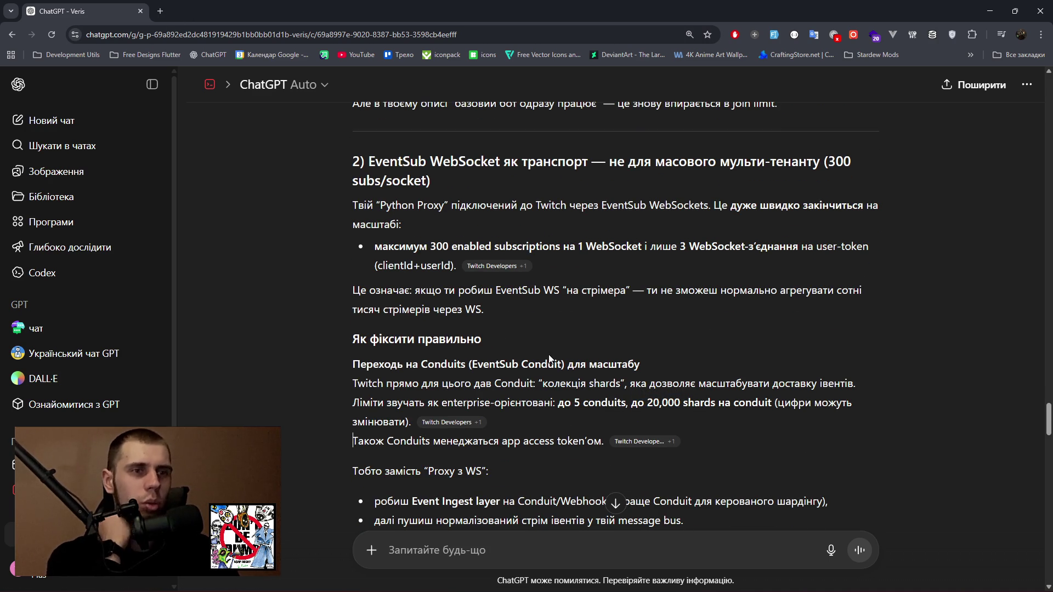
Search Google for 'що таке кондуїт' and read the 'Кондуїт це?' definition.
click(164, 12)
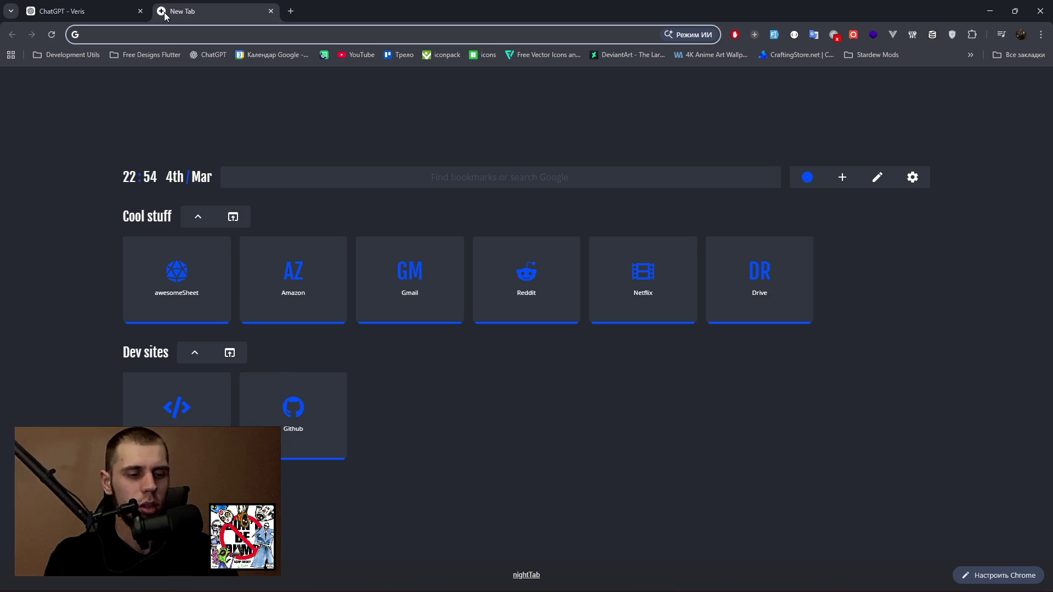
text(що таке )
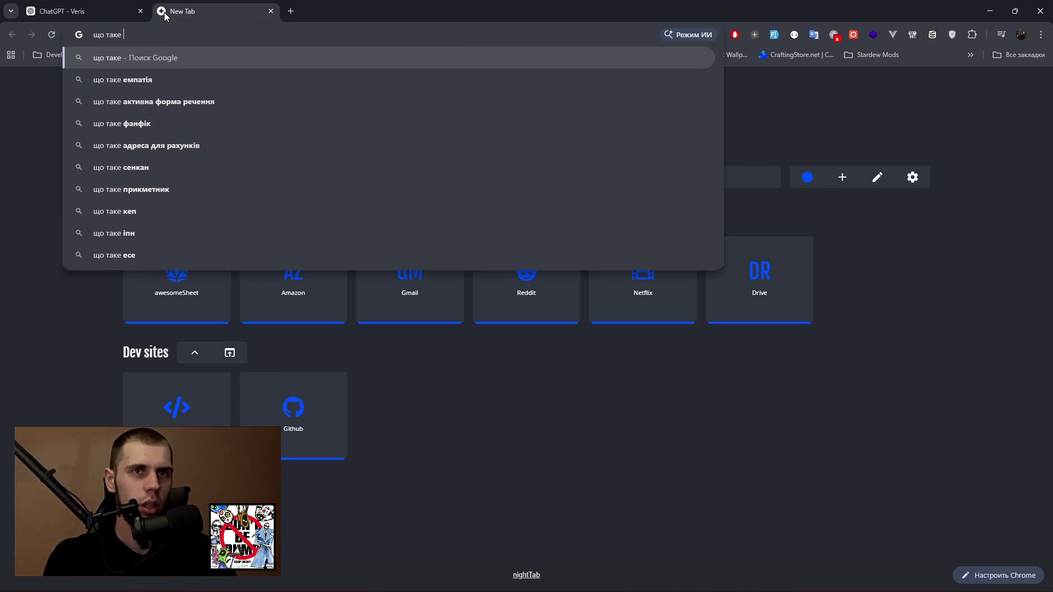
text(конду)
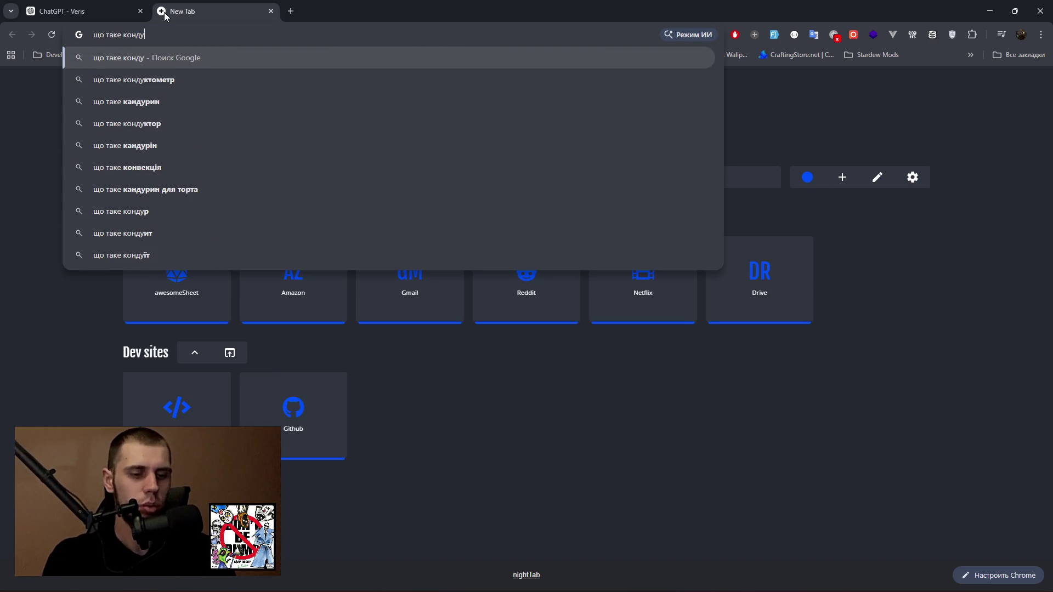
text(інт)
key(Down)
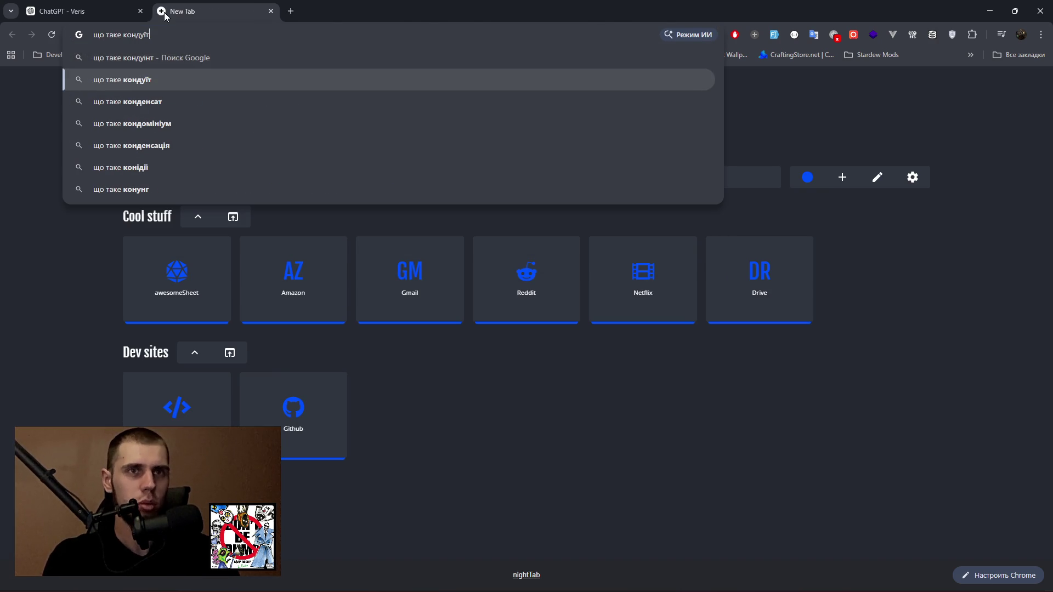
key(Return)
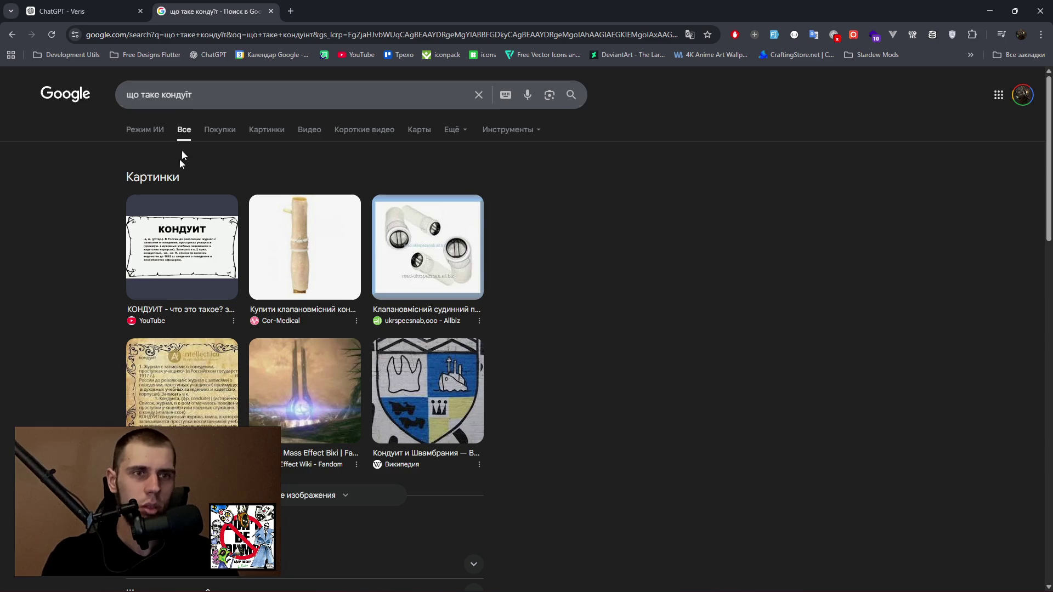
scroll(179, 159, down, 5)
click(194, 297)
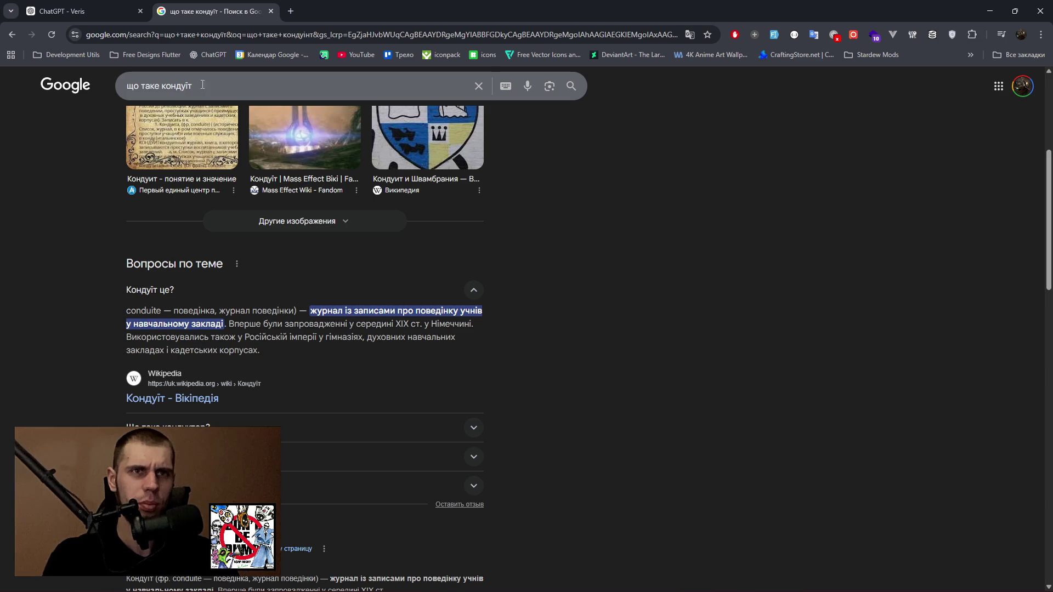
click(72, 8)
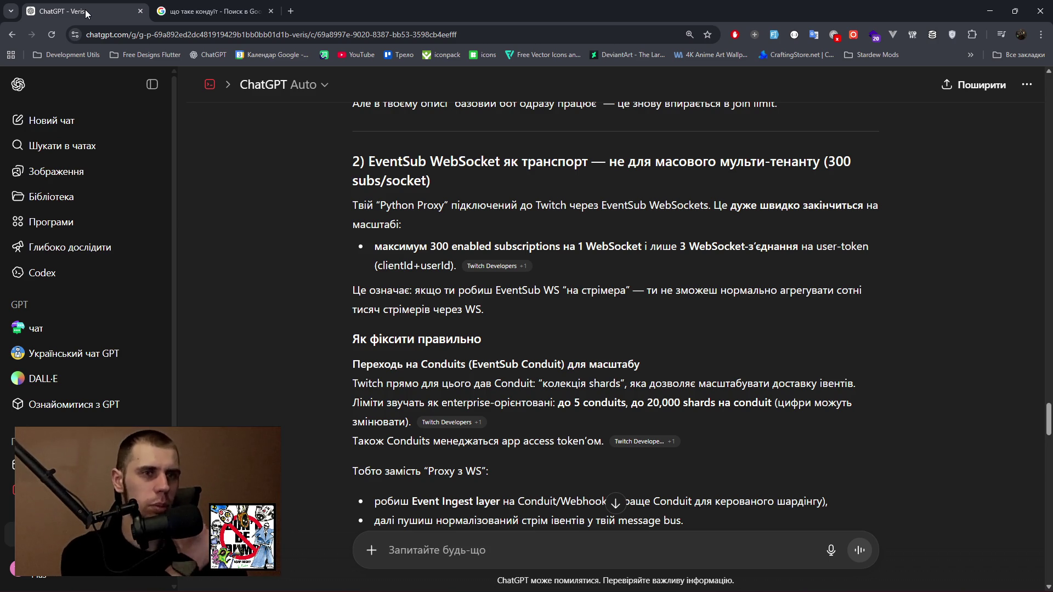
Back in ChatGPT, read the app access token phrase, Event Ingest layer and message bus bullets.
click(209, 11)
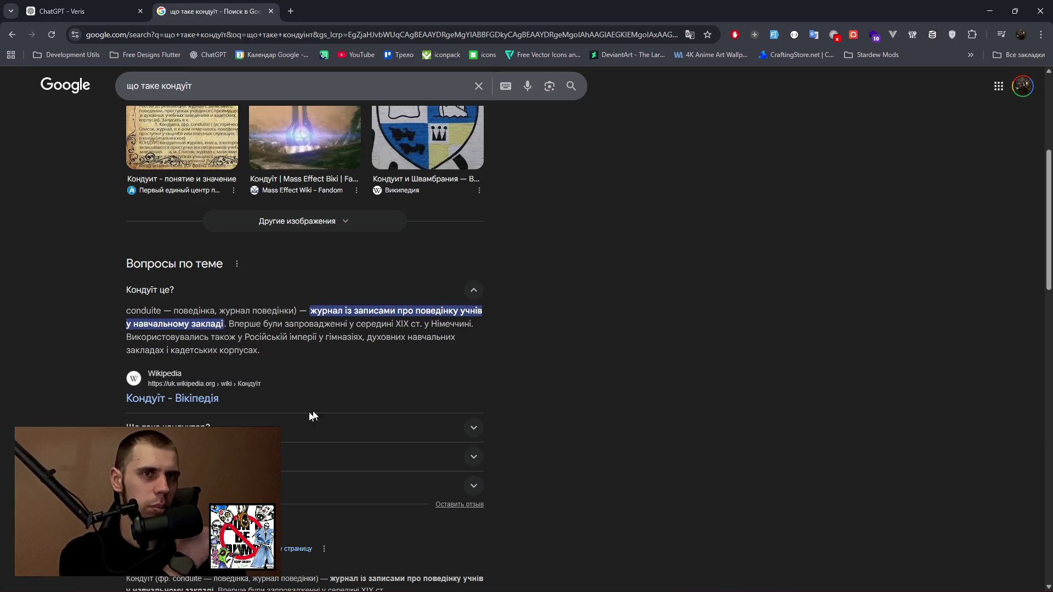
click(86, 17)
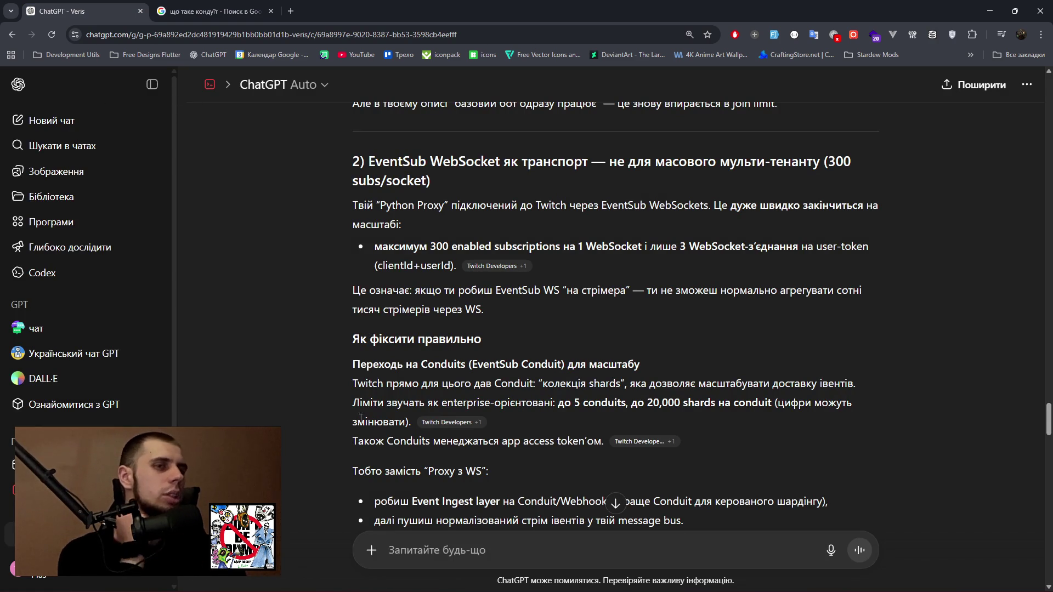
drag(514, 441, 593, 442)
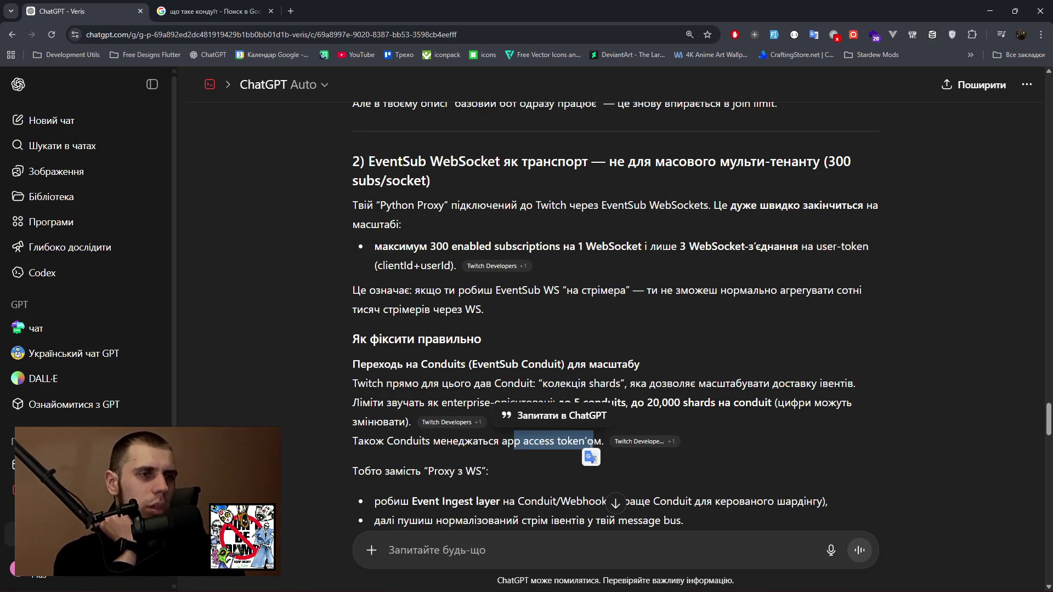
scroll(322, 443, down, 3)
click(312, 363)
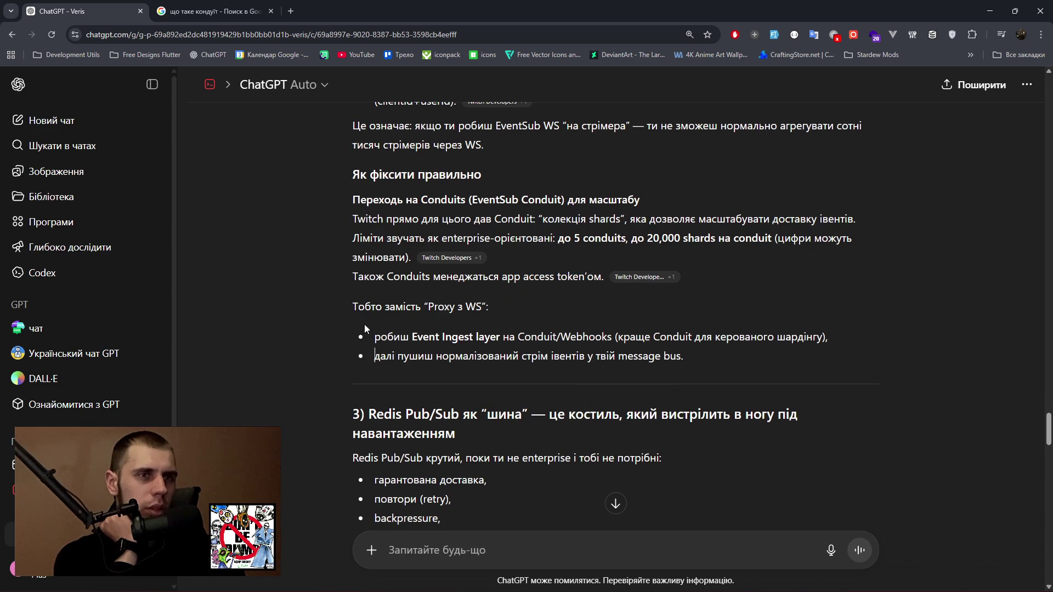
drag(378, 338, 823, 337)
mouse_move(375, 356)
mouse_down()
mouse_move(676, 357)
mouse_move(688, 366)
mouse_up()
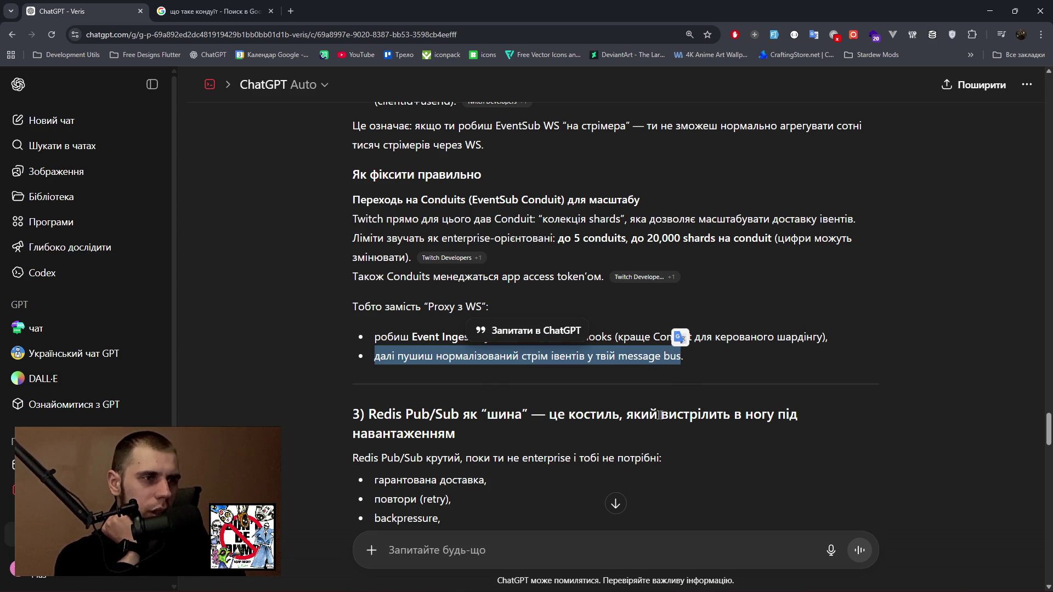
Read the Redis Pub/Sub section: lost messages, short signals, and the durable message bus advice.
scroll(537, 414, down, 2)
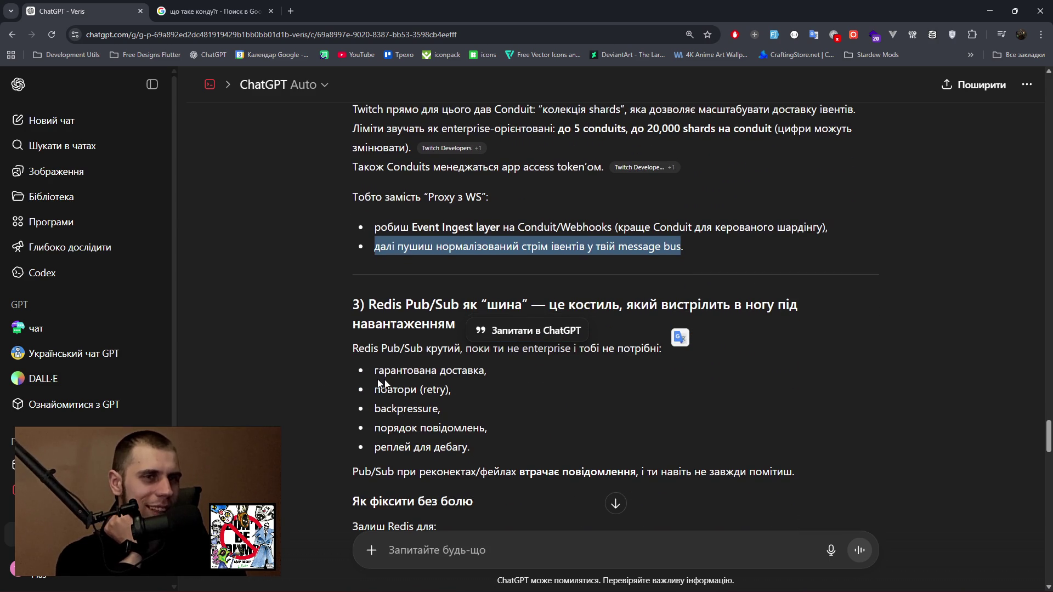
click(281, 369)
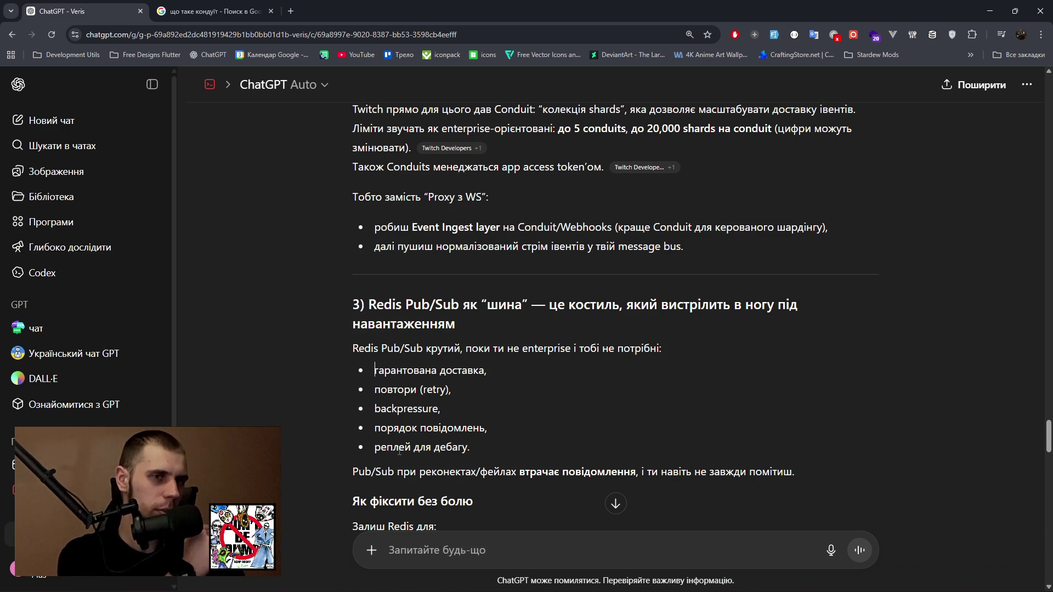
scroll(400, 451, down, 1)
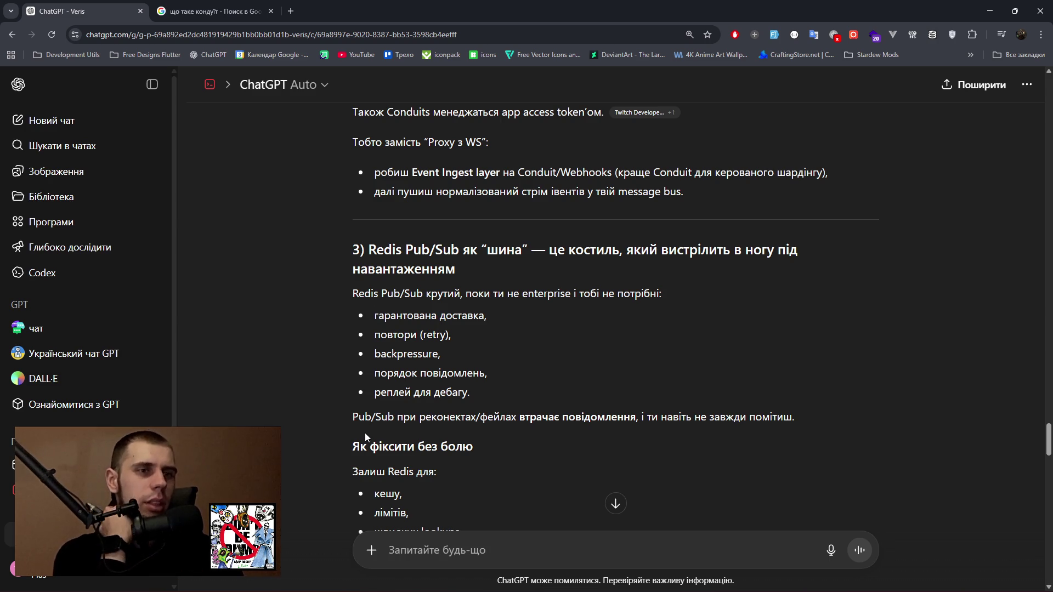
drag(488, 418, 784, 419)
scroll(437, 469, down, 1)
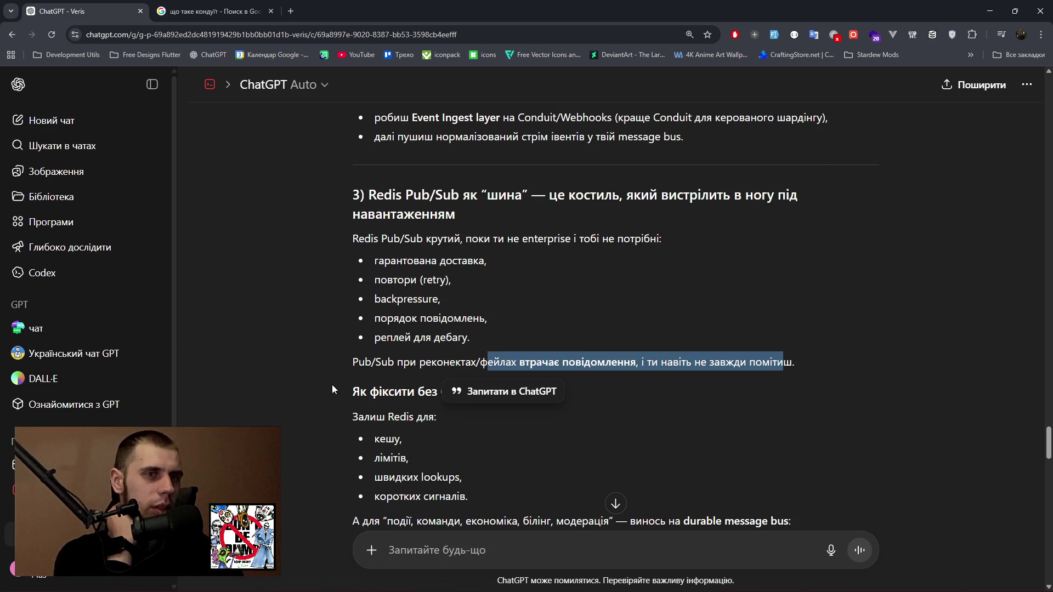
click(331, 383)
scroll(348, 386, down, 1)
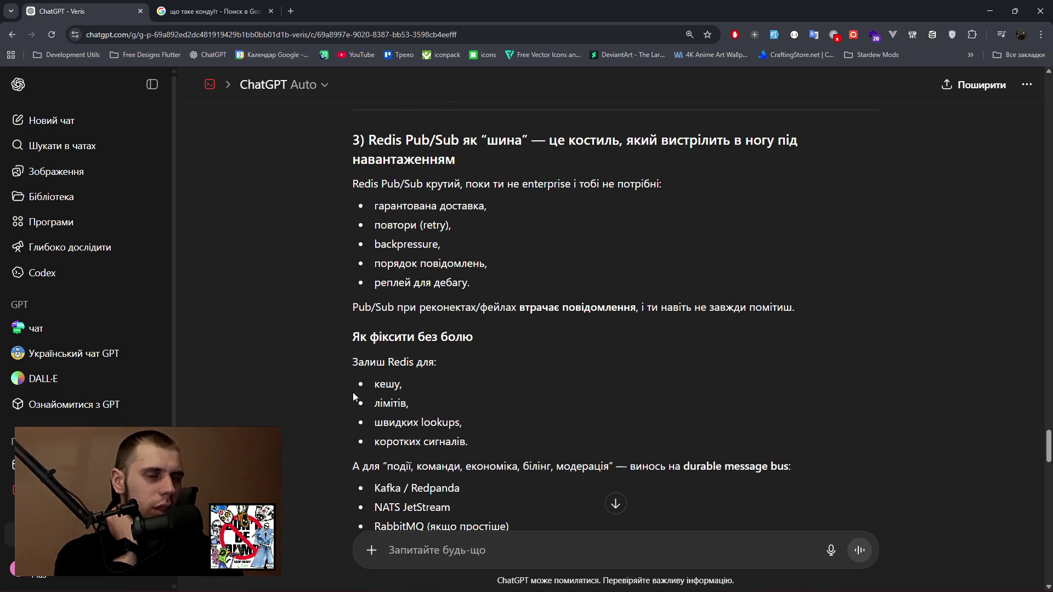
triple_click(386, 444)
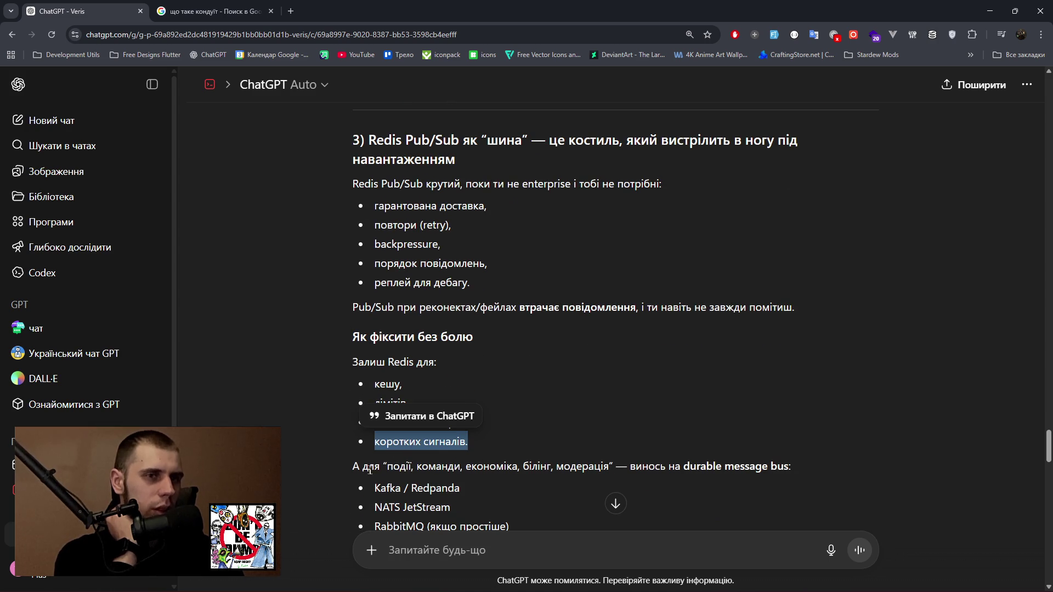
drag(353, 469, 790, 467)
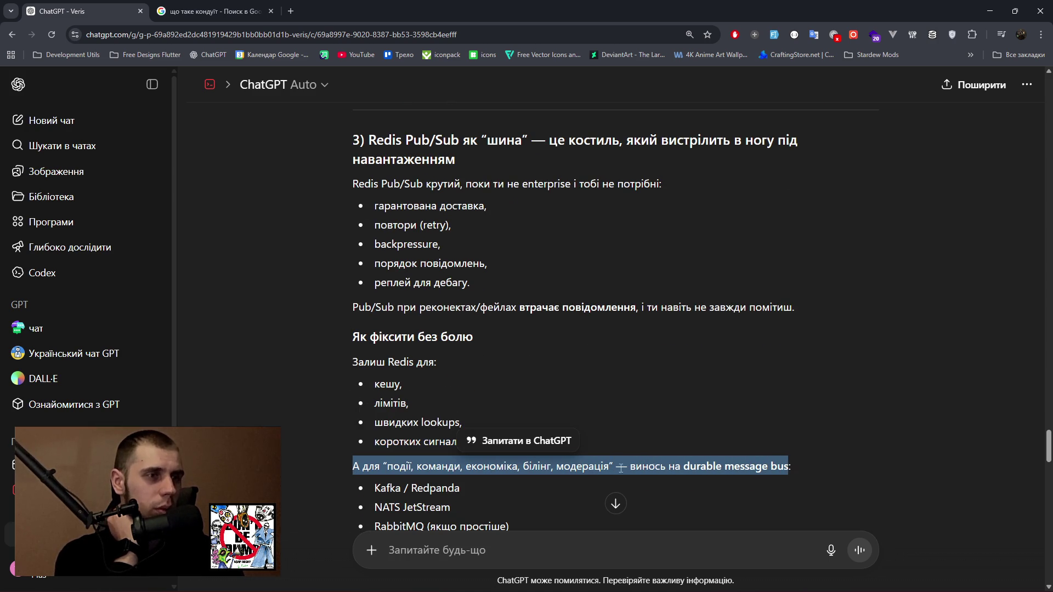
Review the suggested bus options, NATS JetStream and RabbitMQ, through section 4.
scroll(592, 463, down, 1)
scroll(592, 463, down, 2)
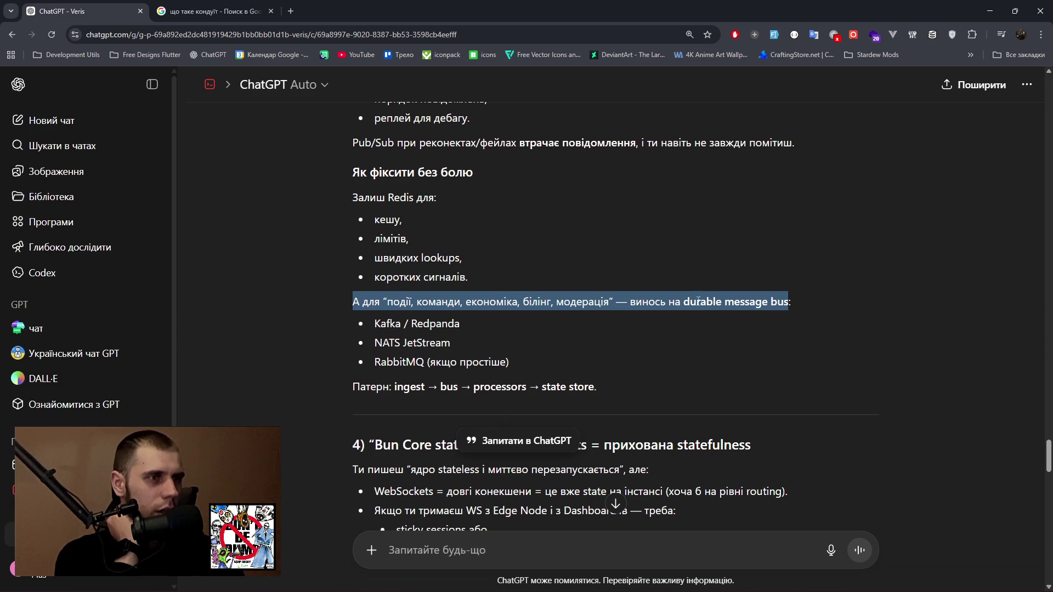
click(415, 340)
drag(374, 343, 468, 344)
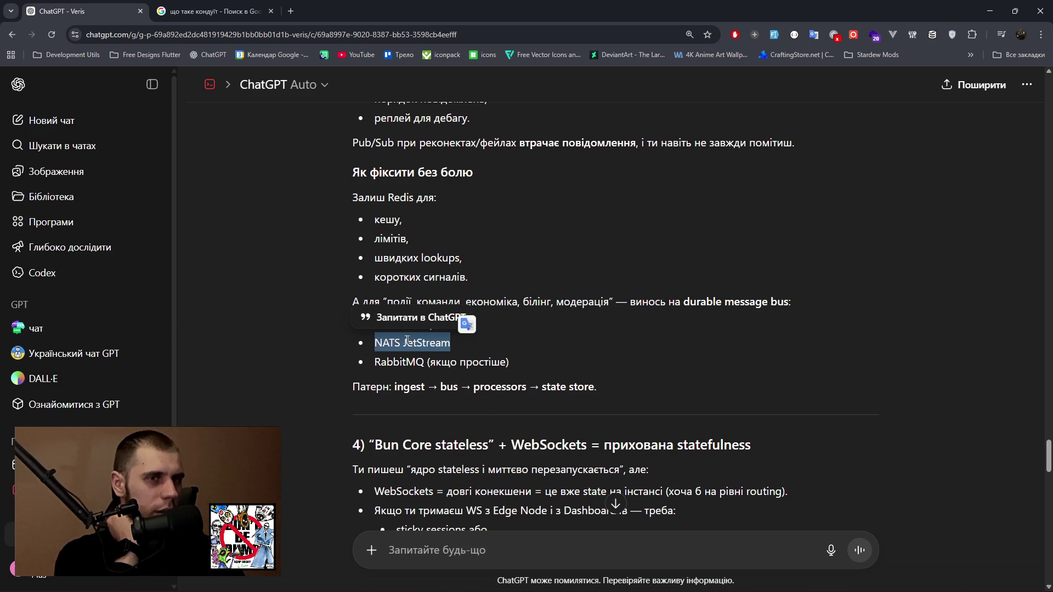
click(515, 363)
drag(383, 363, 511, 364)
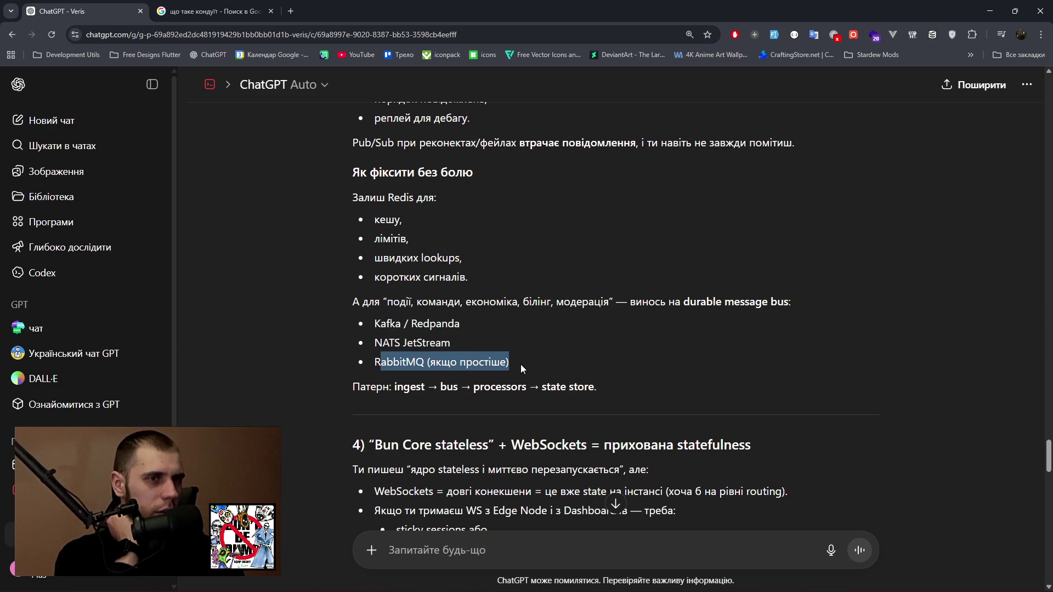
drag(367, 332, 603, 527)
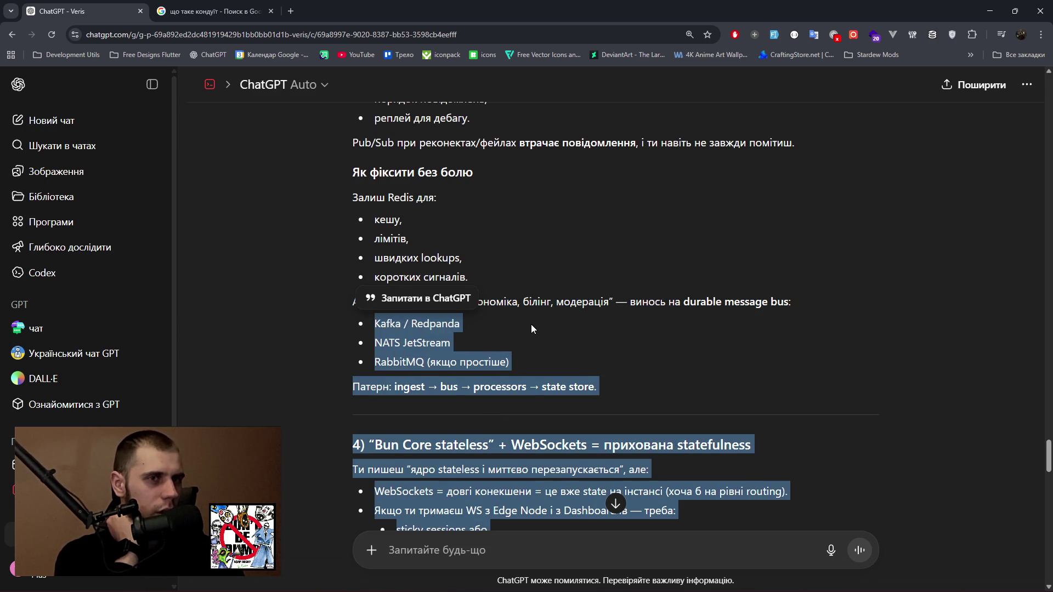
click(603, 526)
click(926, 581)
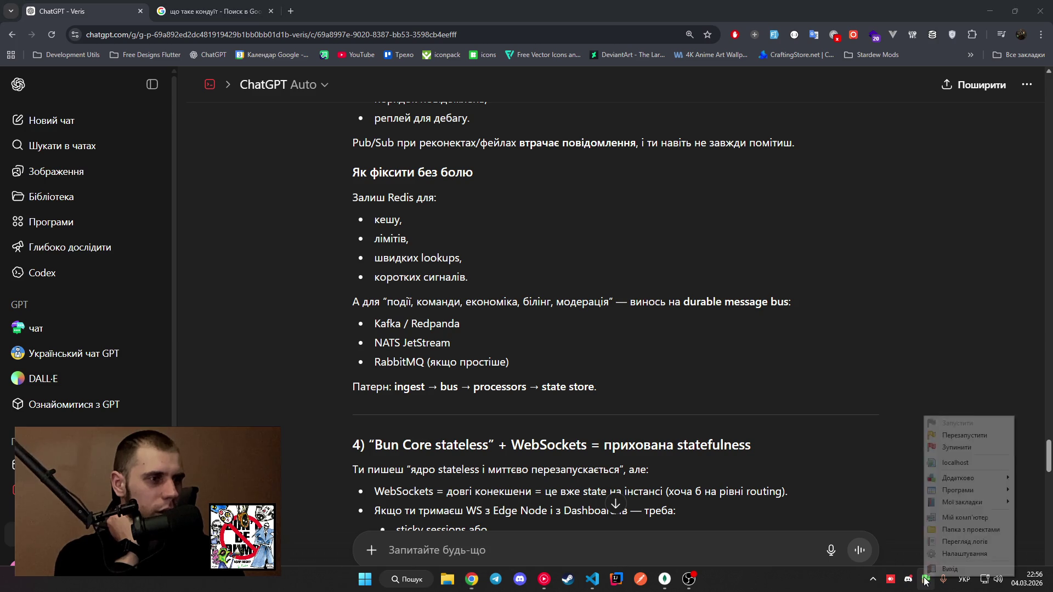
click(951, 554)
click(462, 217)
drag(496, 198, 788, 203)
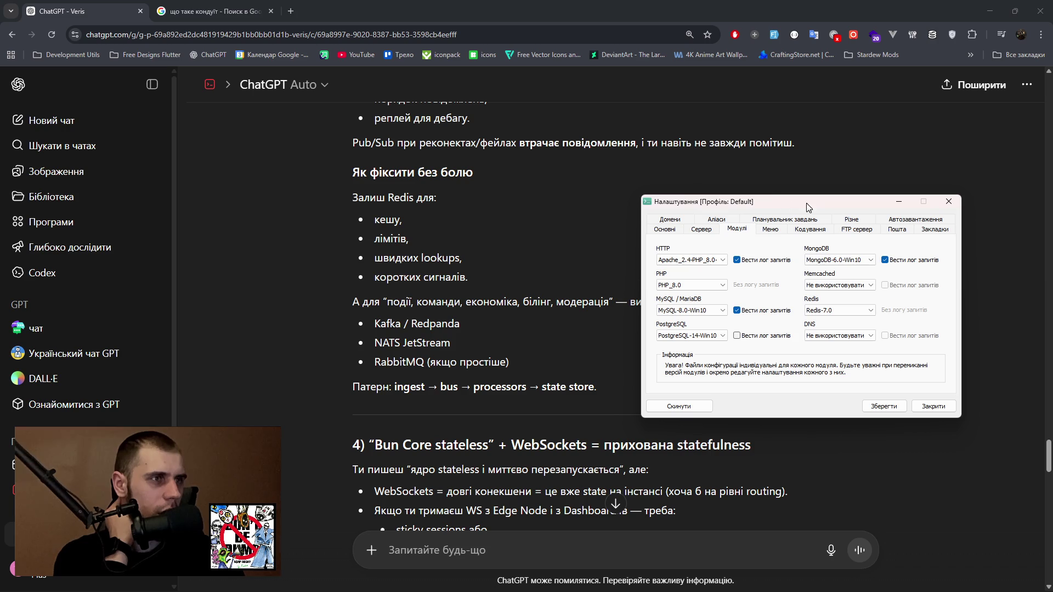
click(948, 202)
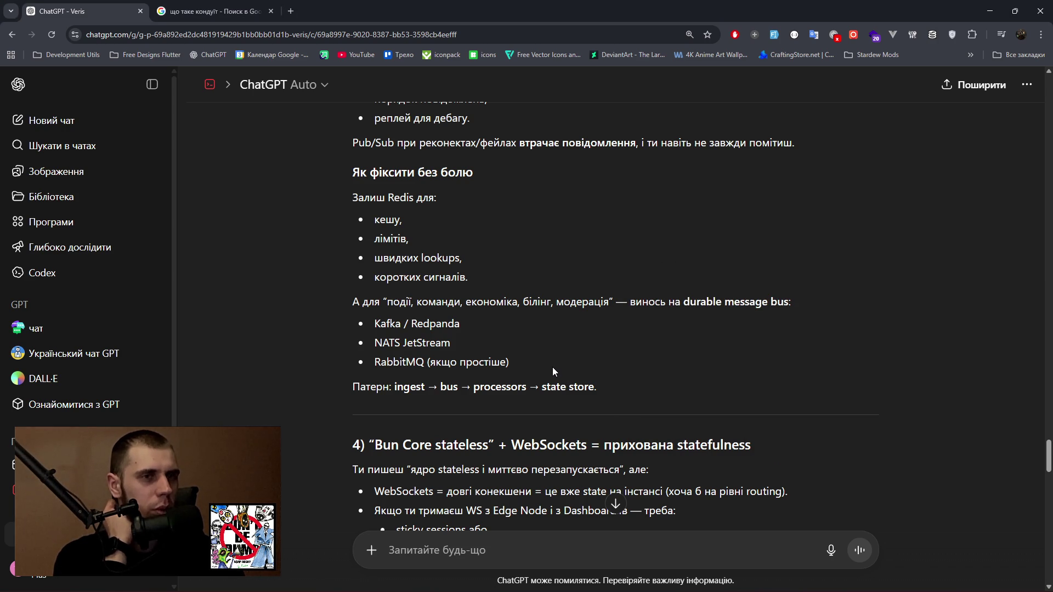
Read section 4 on WebSockets' hidden statefulness, highlighting the sticky-sessions and pub/sub registry options.
scroll(552, 372, down, 2)
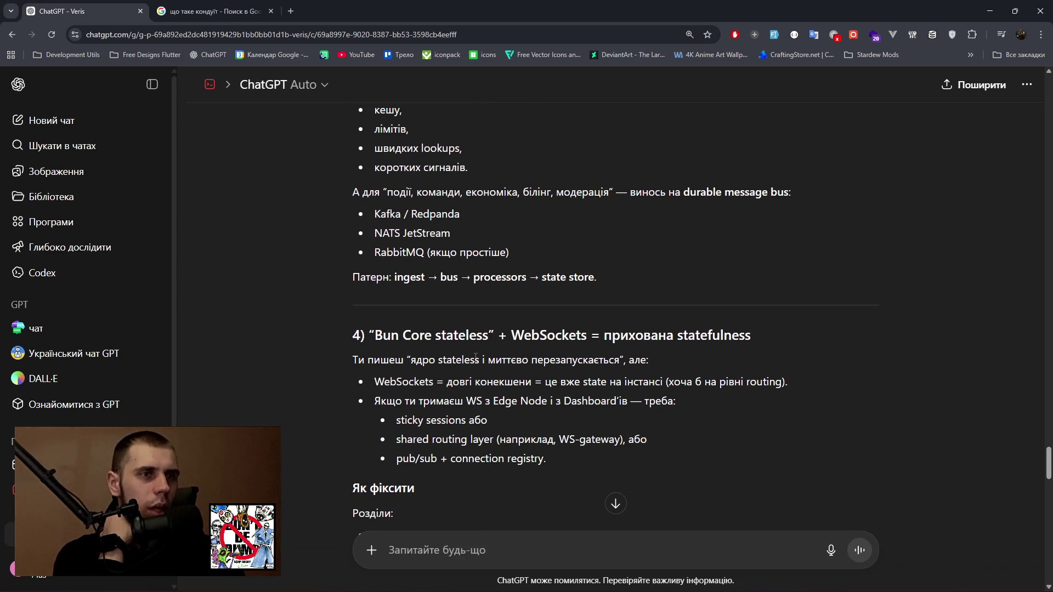
drag(507, 341, 752, 340)
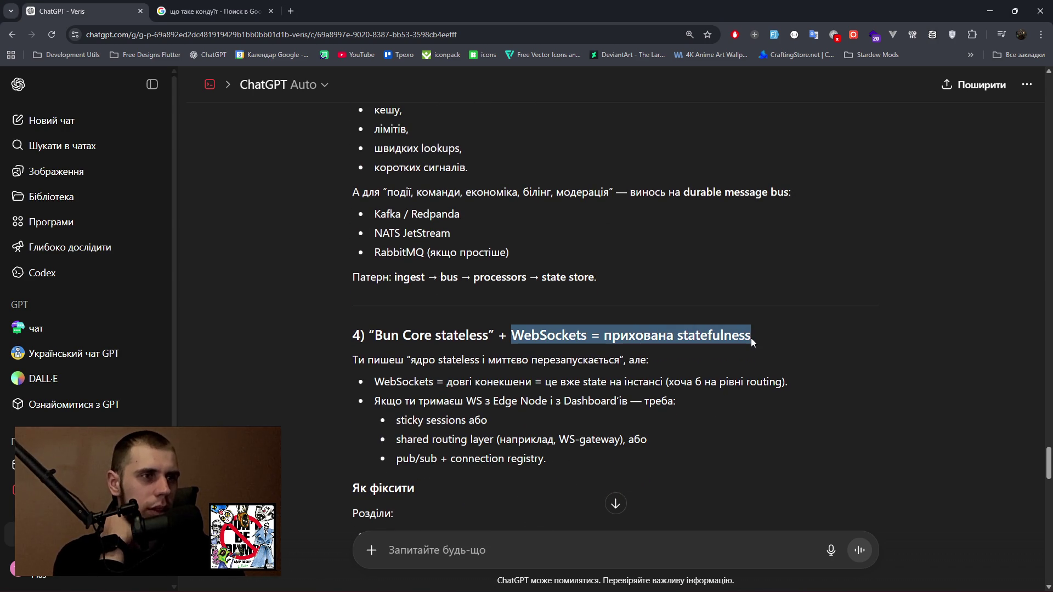
drag(414, 359, 616, 361)
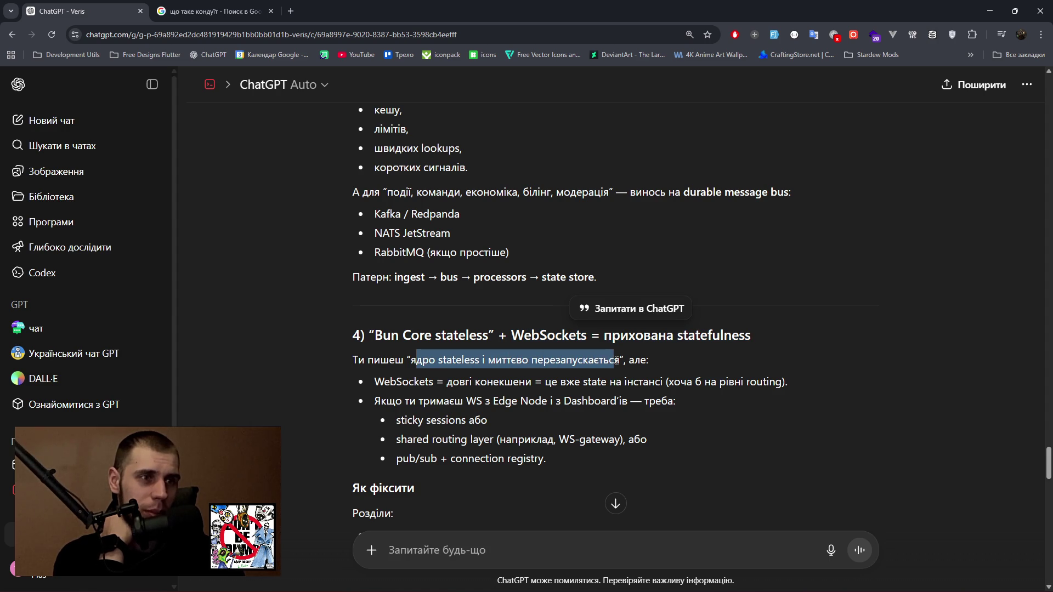
drag(455, 382, 662, 382)
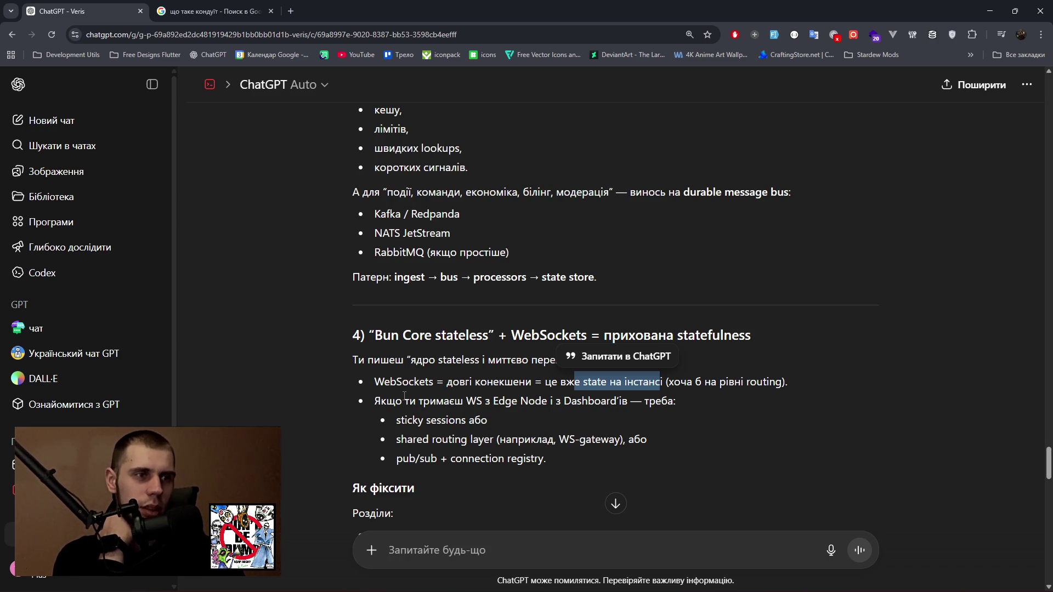
drag(397, 420, 488, 420)
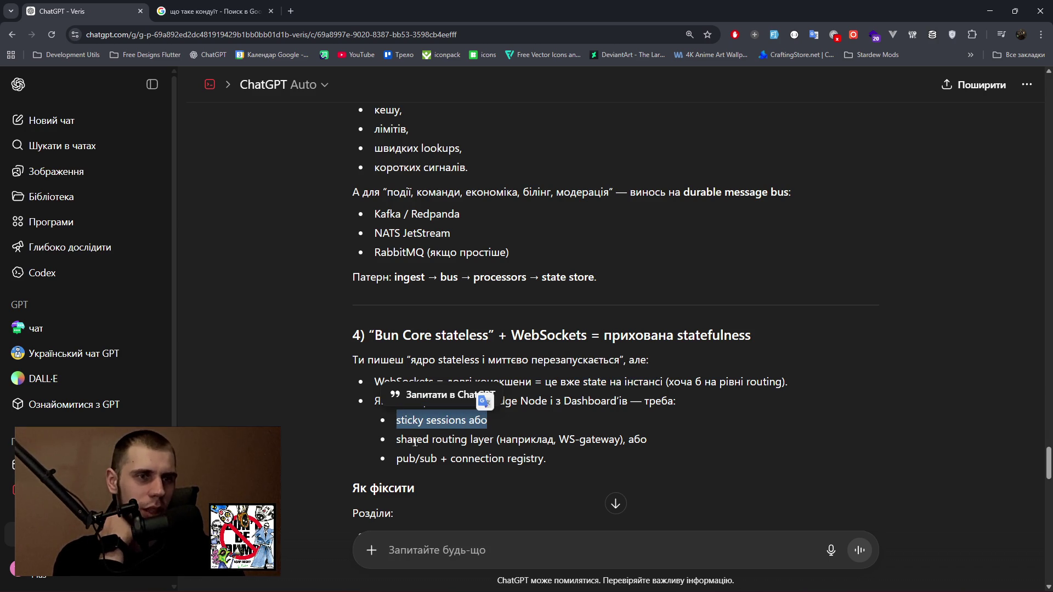
drag(397, 440, 492, 439)
click(565, 439)
drag(398, 459, 548, 459)
Highlight the fix list's Core API and Realtime Gateway responsibilities, including the gateway's auth role.
scroll(293, 374, down, 3)
click(304, 363)
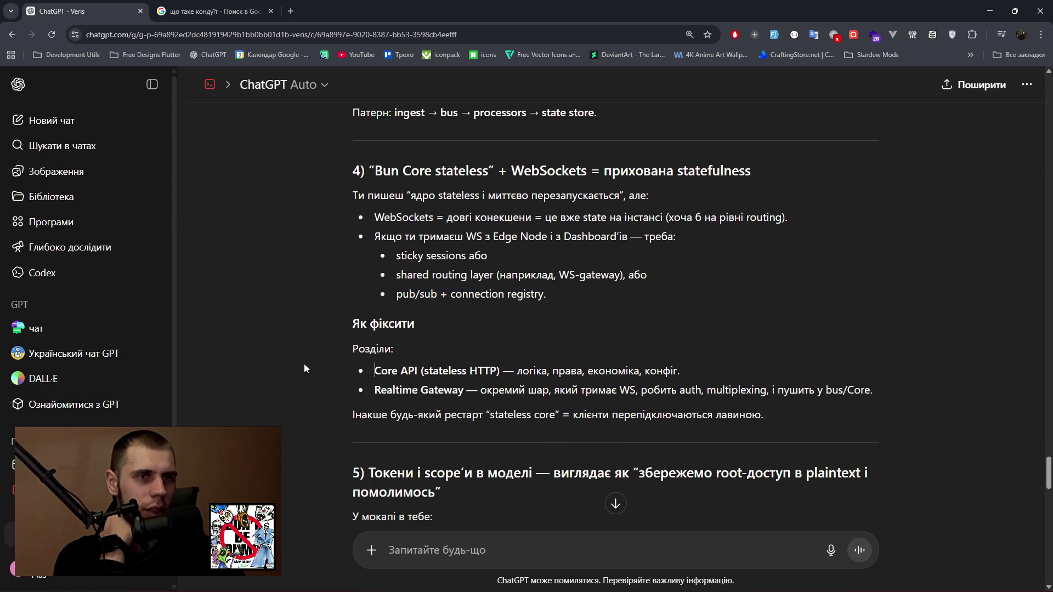
drag(381, 371, 424, 371)
drag(516, 371, 676, 369)
drag(374, 390, 481, 390)
drag(554, 389, 569, 391)
drag(654, 390, 873, 390)
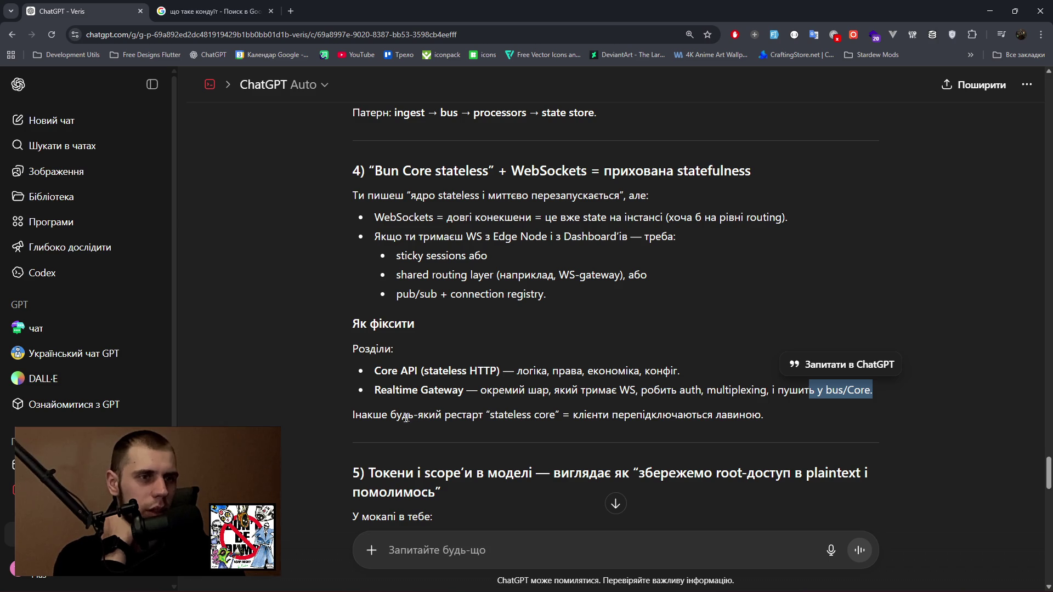
Move on to section 5 and highlight the plaintext root-access phrase in its heading.
scroll(383, 422, down, 2)
drag(375, 363, 561, 364)
click(658, 363)
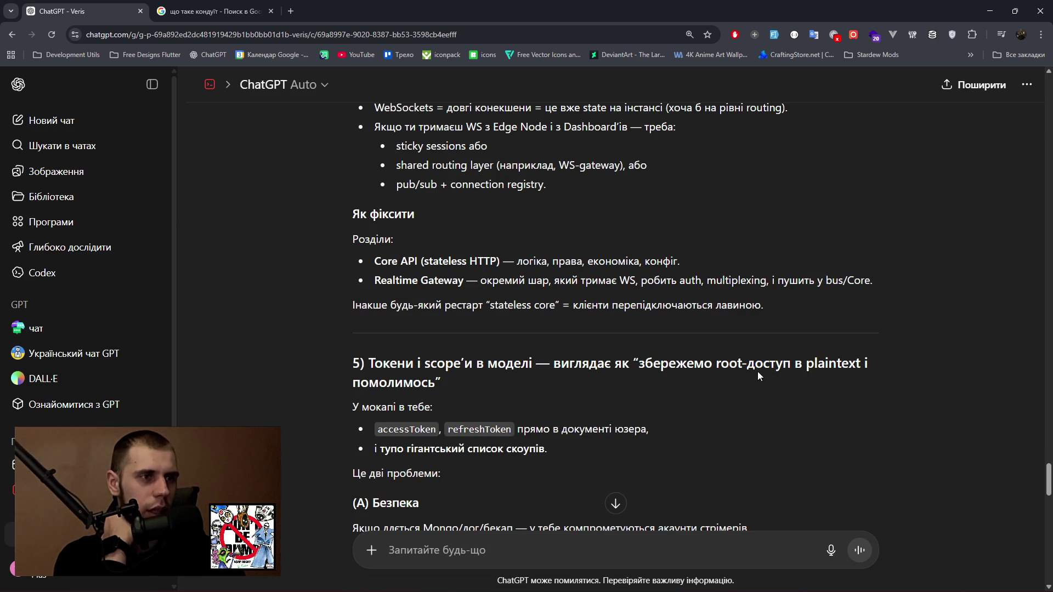
drag(742, 365, 871, 365)
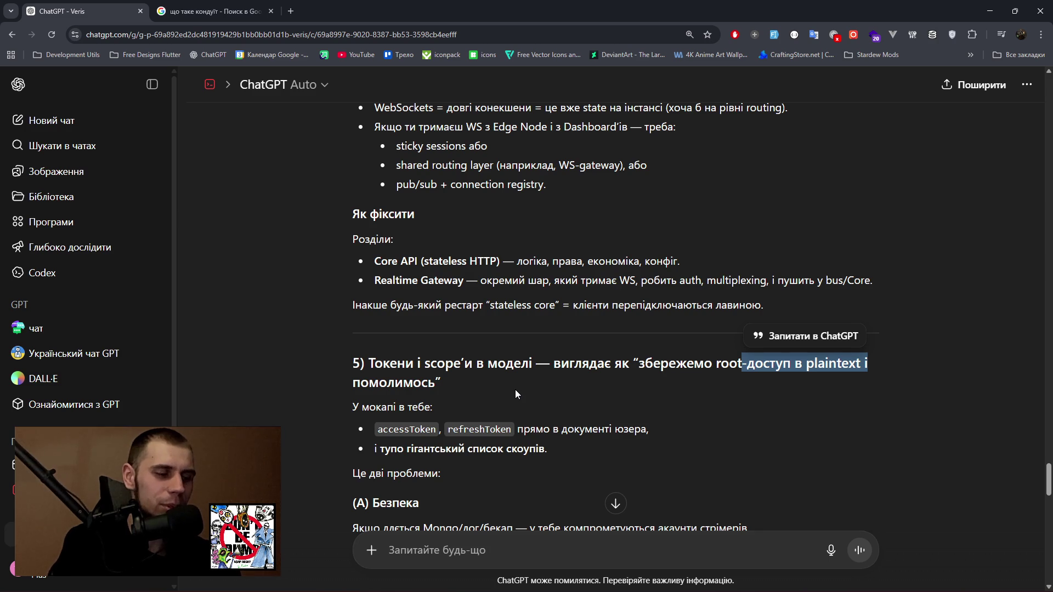
Adjust the system sound volume, then continue down into section 5.
key(XF86AudioRaiseVolume)
key(XF86AudioRaiseVolume)
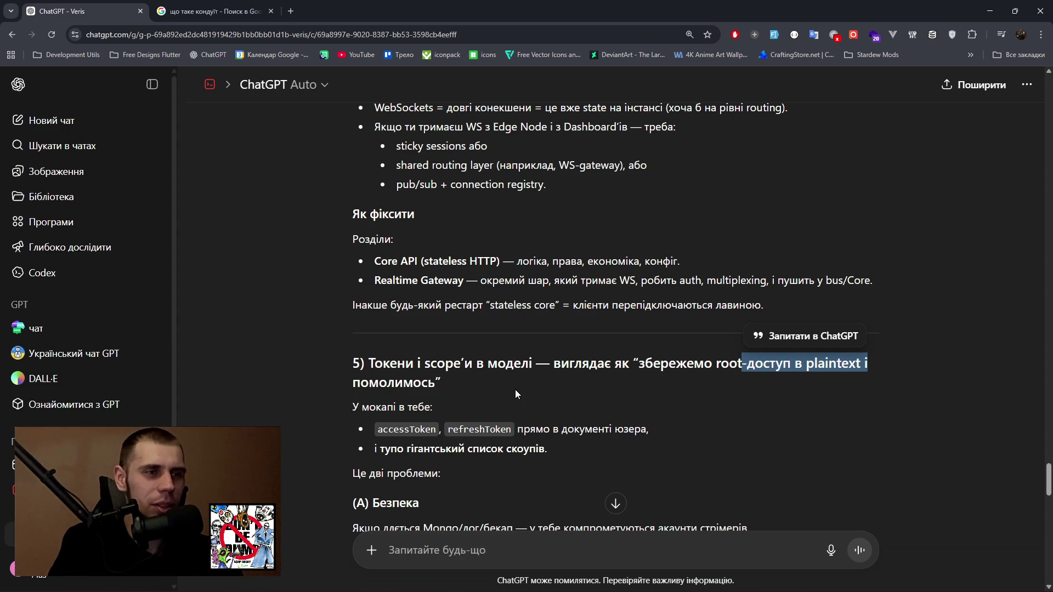
key(XF86AudioRaiseVolume)
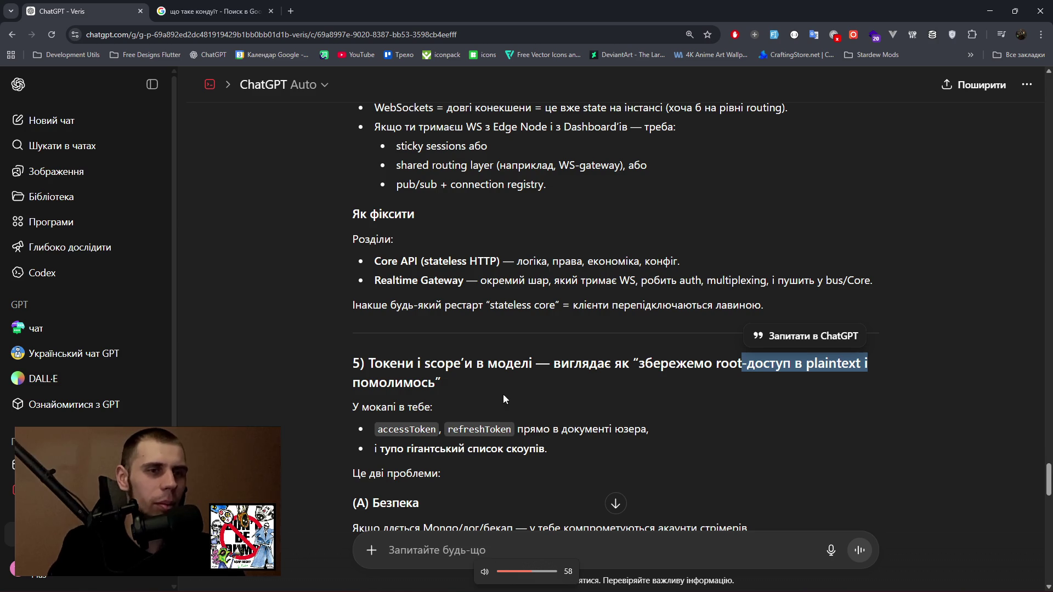
scroll(502, 394, down, 2)
Highlight section 5's compromised-streamer-accounts sentence and the accessToken and refreshToken names.
click(423, 418)
drag(423, 419, 740, 419)
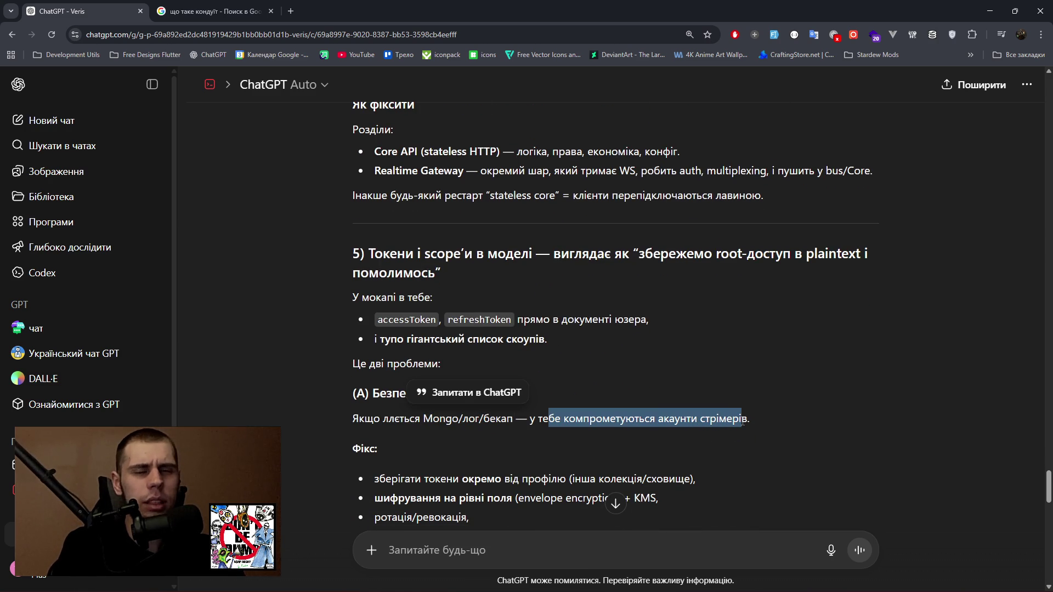
drag(742, 420, 742, 420)
drag(368, 321, 512, 322)
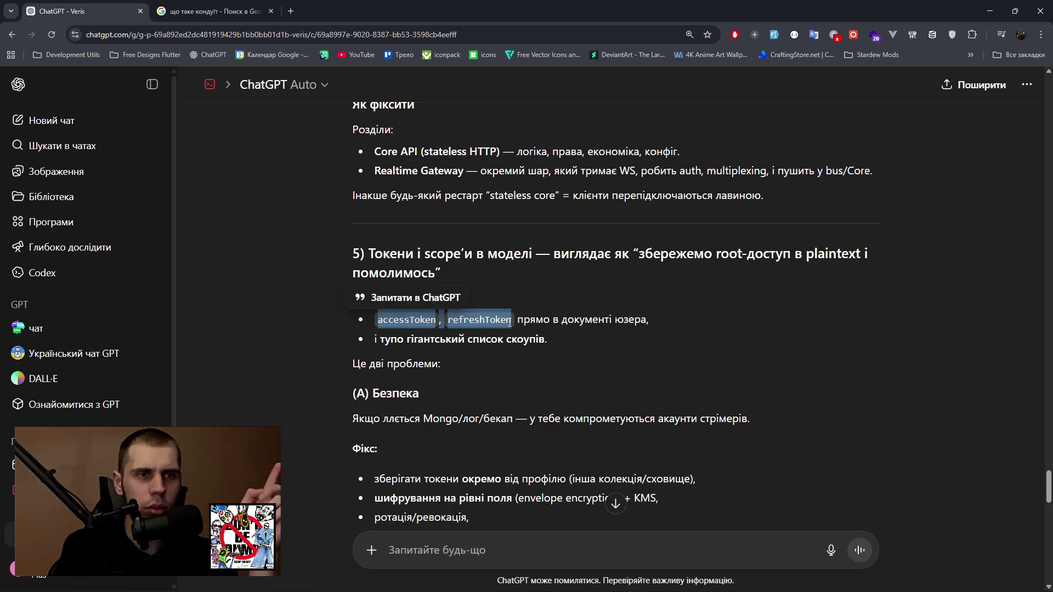
scroll(760, 285, up, 4)
Reopen the 'Veris: Гібридна екосистема автоматизації для стрімерів' prompt and place the cursor in its text.
scroll(759, 282, up, 10)
scroll(753, 298, down, 15)
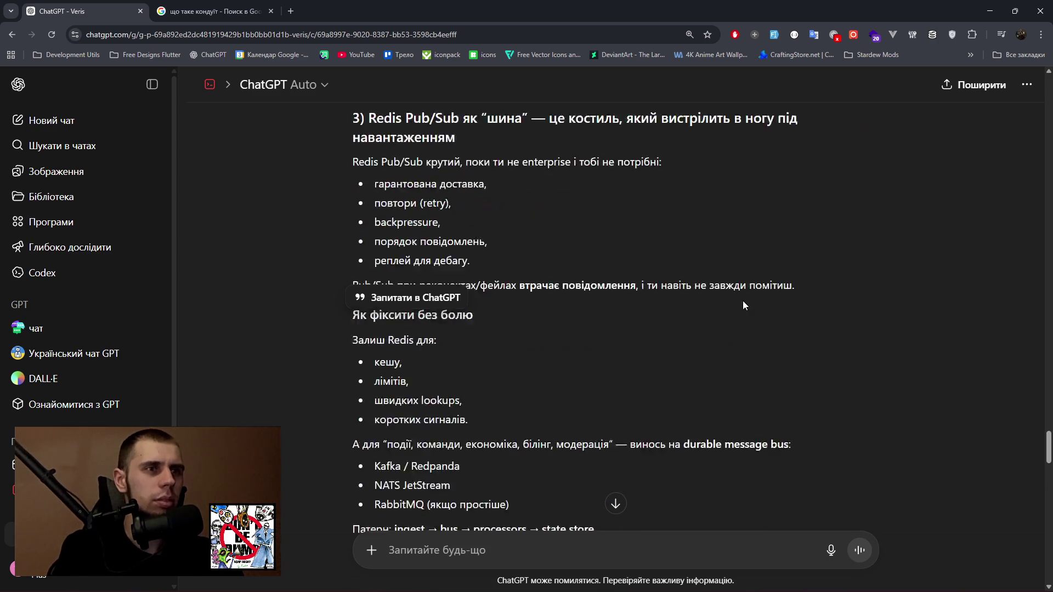
scroll(436, 174, up, 20)
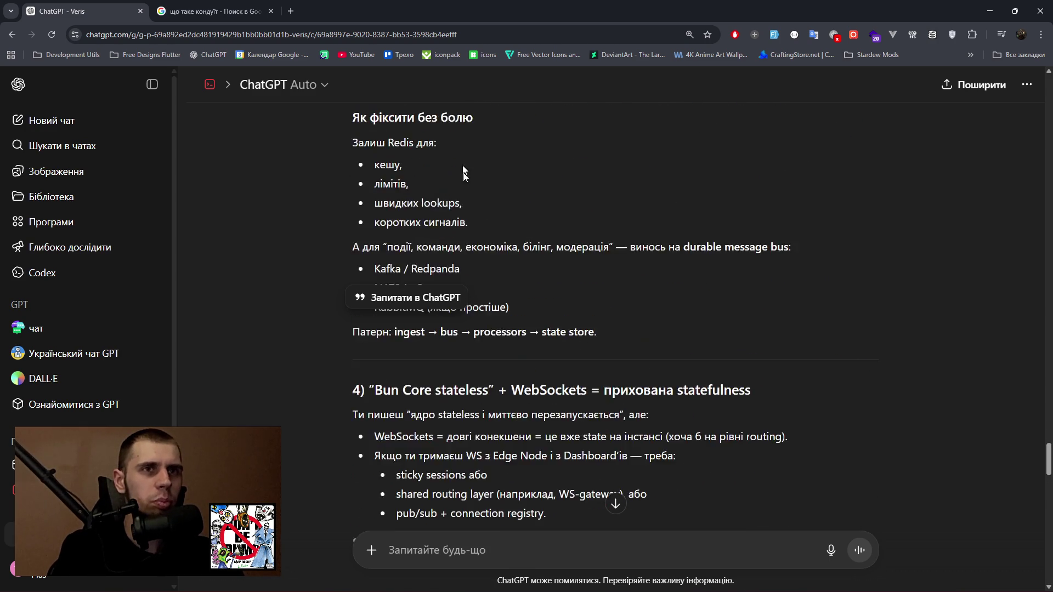
scroll(420, 241, up, 15)
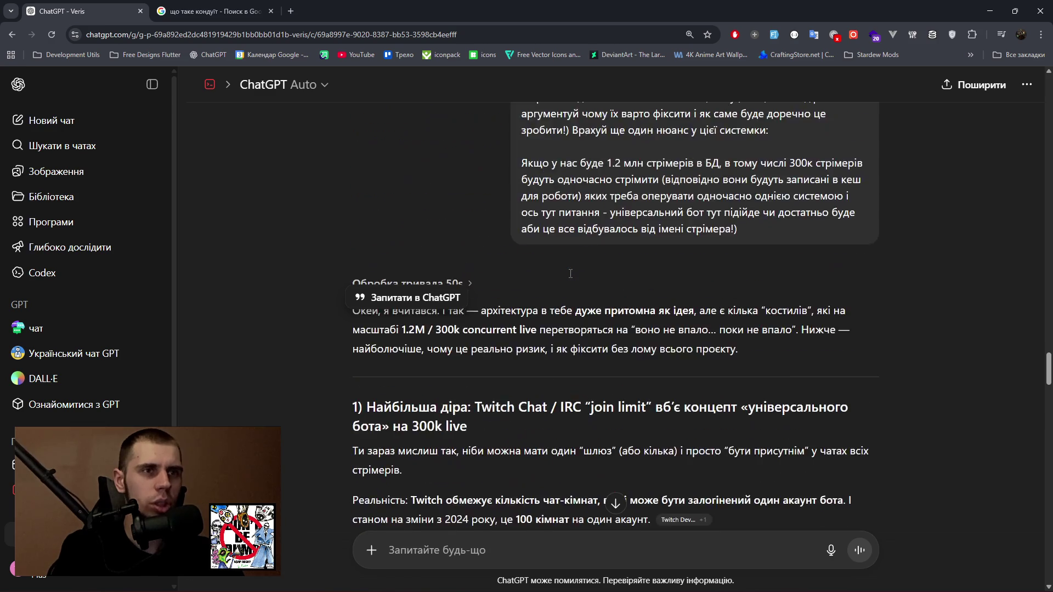
scroll(709, 296, up, 3)
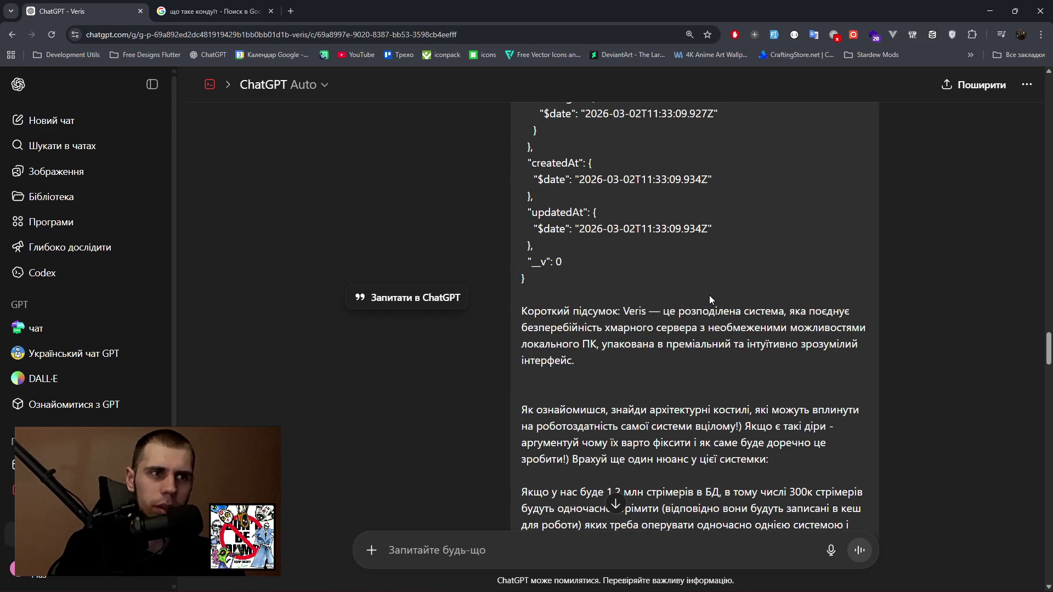
scroll(709, 296, up, 12)
scroll(711, 305, down, 10)
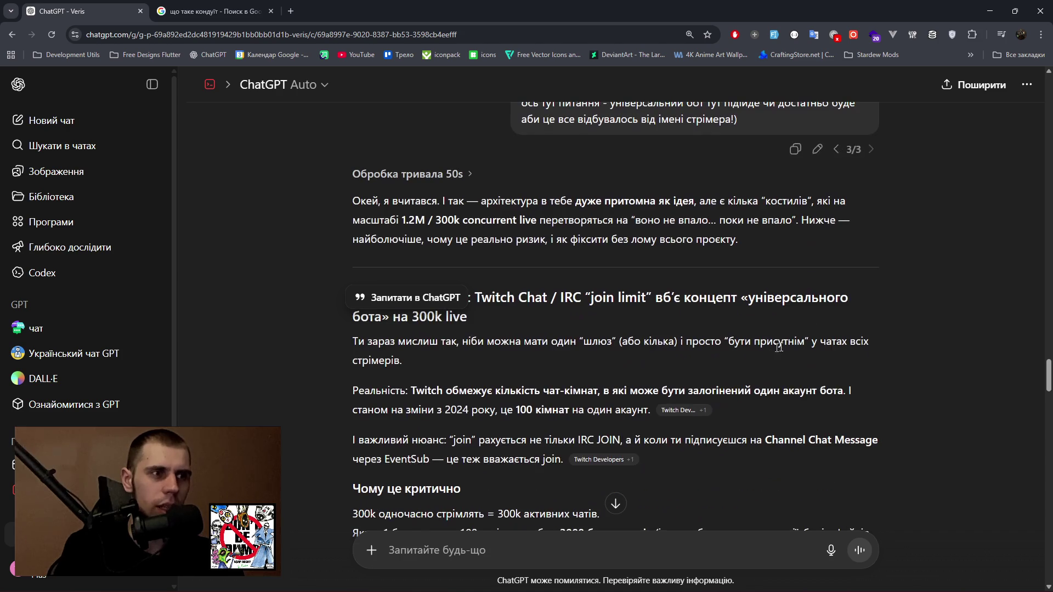
click(815, 147)
click(417, 198)
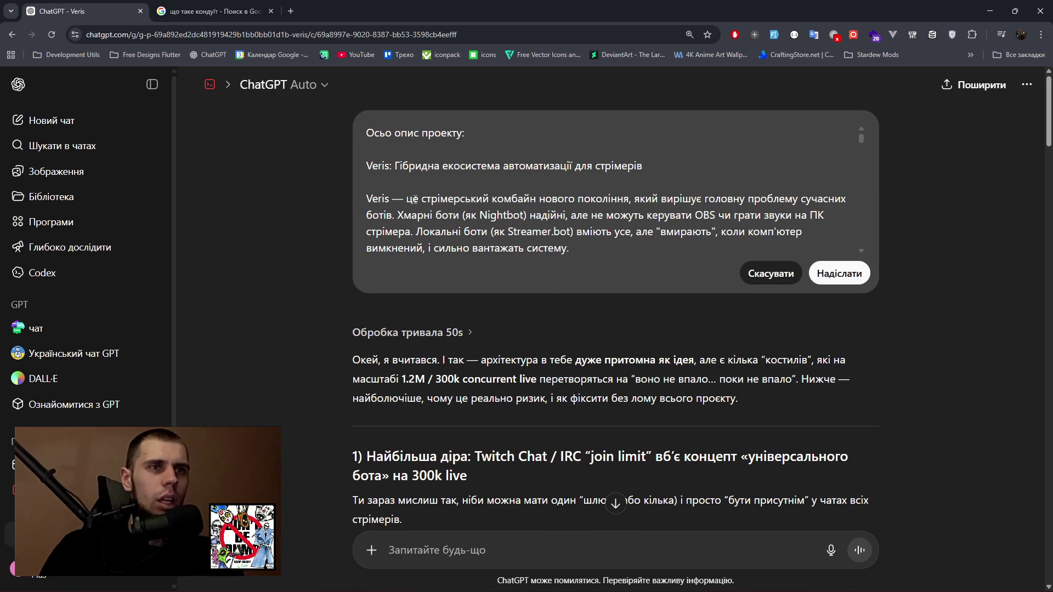
Above the 'Короткий підсумок' summary, start typing a note that the tokens serve only dashboard authorization.
scroll(637, 217, down, 8)
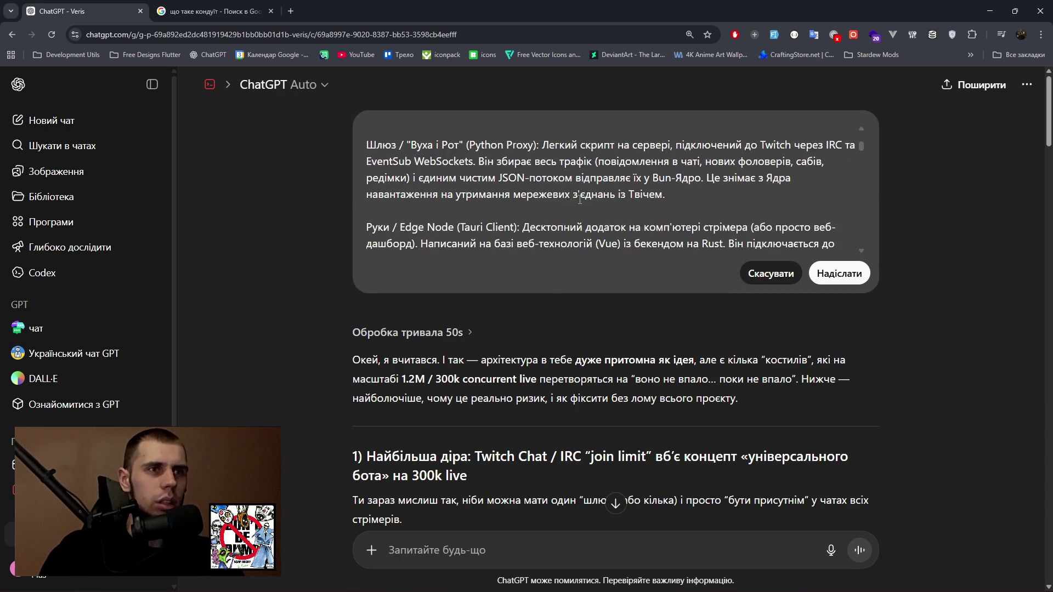
drag(861, 158, 860, 250)
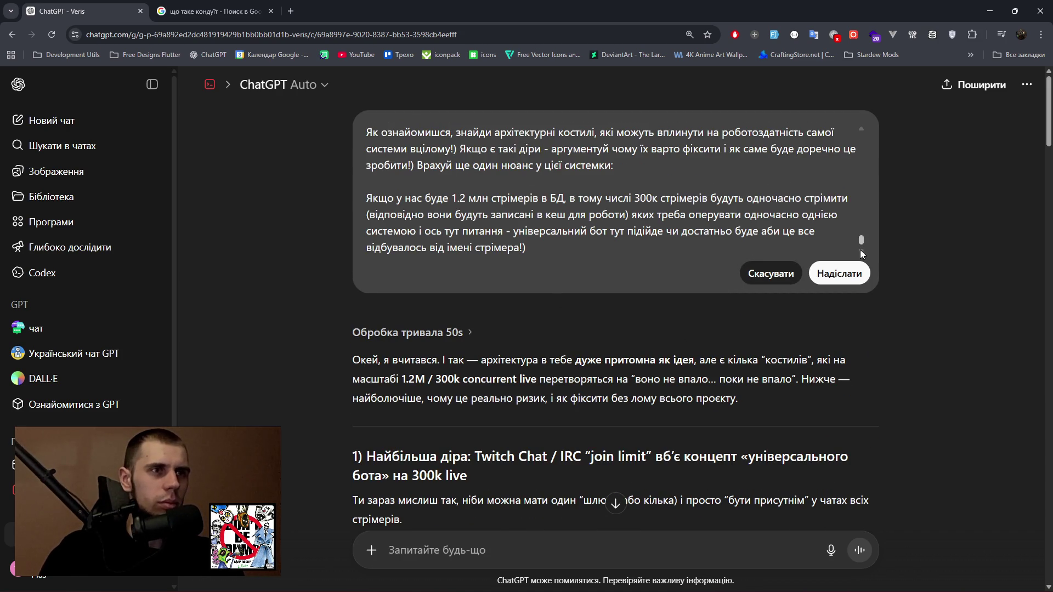
scroll(565, 199, up, 5)
scroll(402, 138, down, 4)
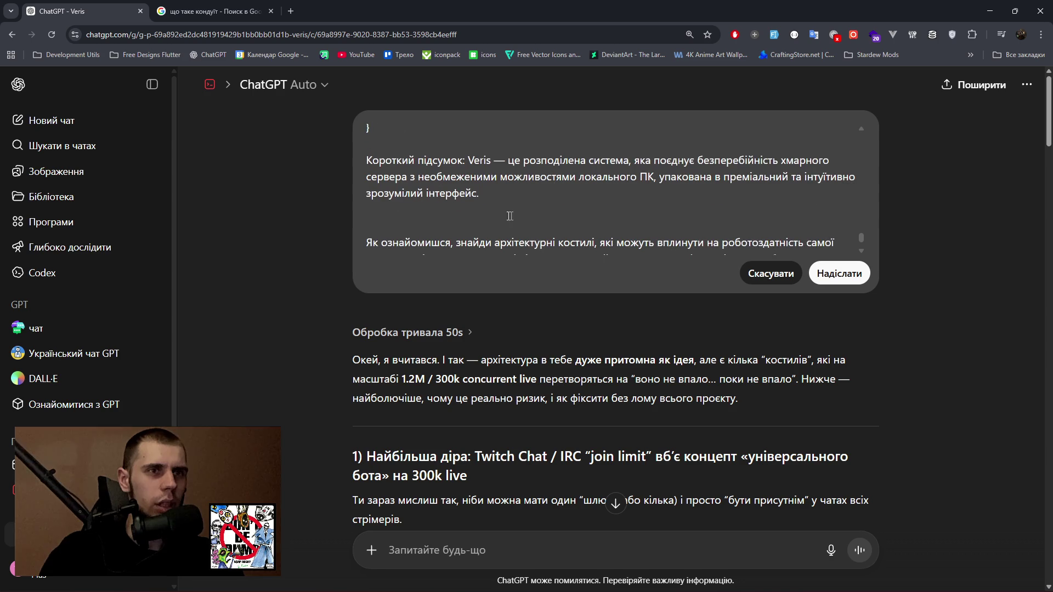
key(BackSpace)
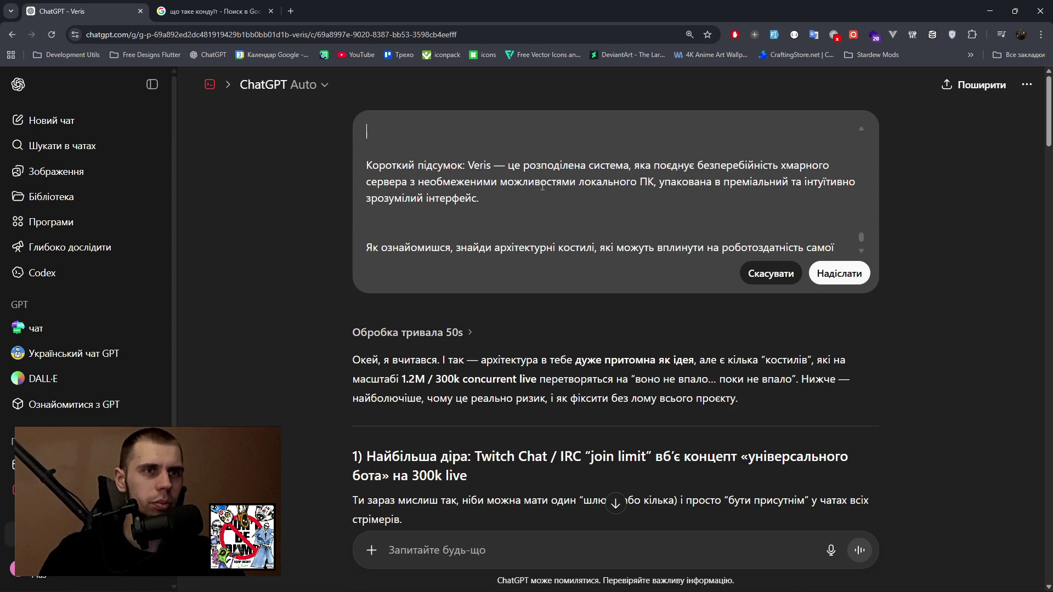
text(Врахуємол мо)
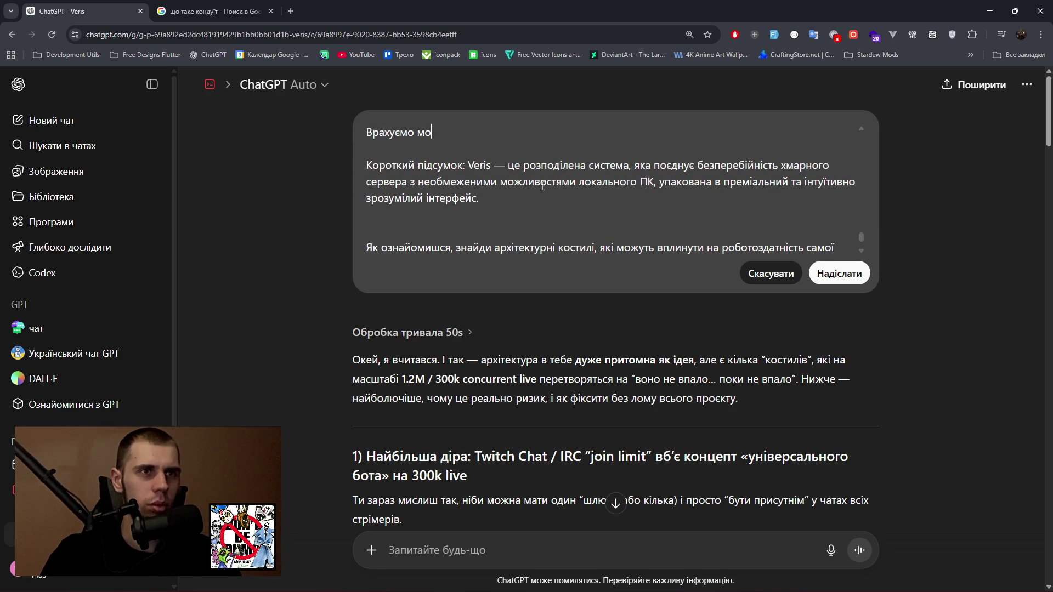
text(ент про те що)
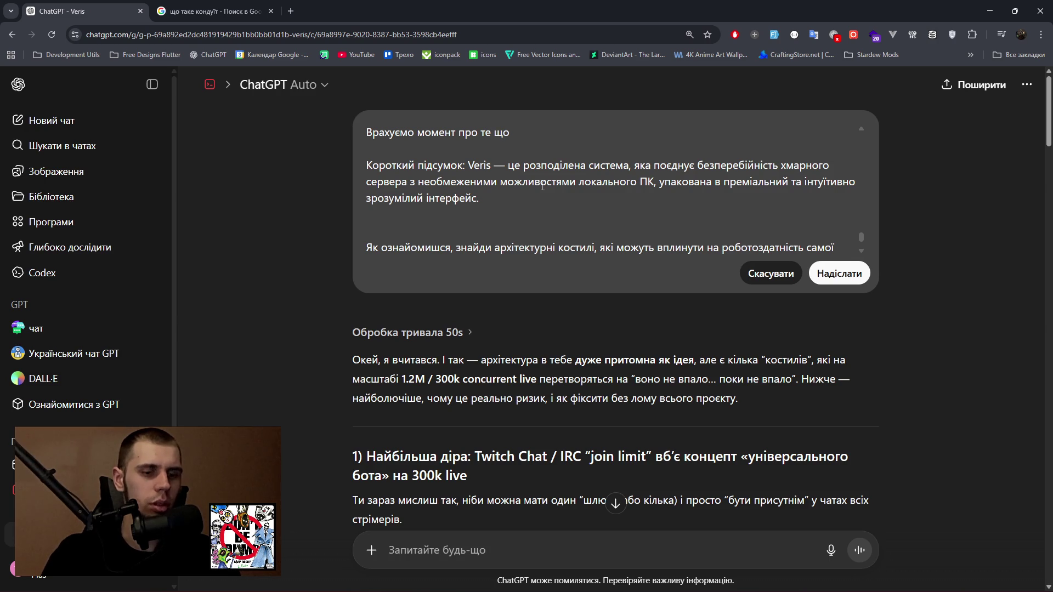
text( accessToken)
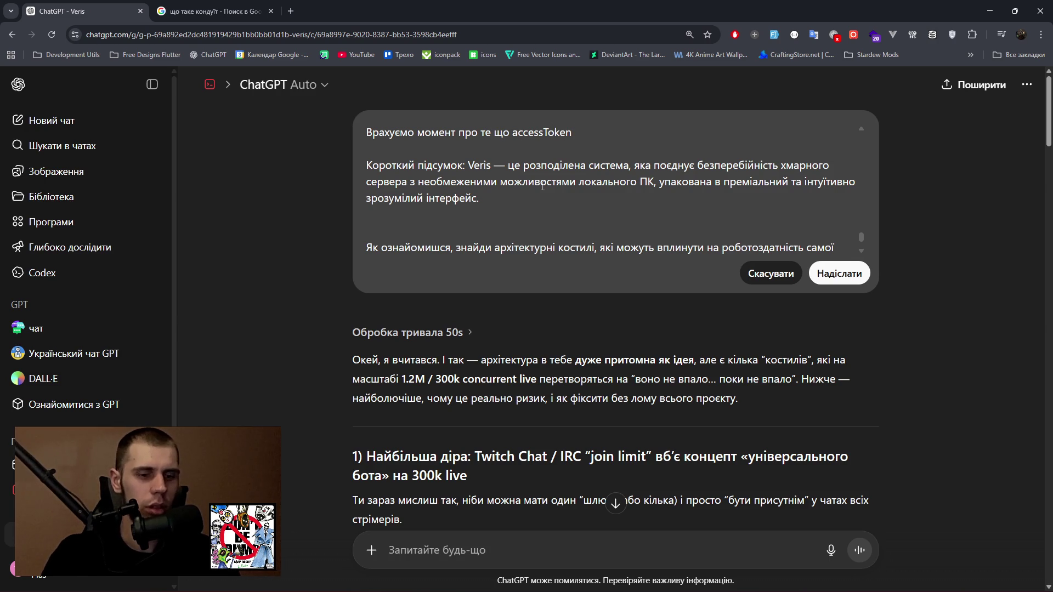
text( & refreshTo)
text(ken)
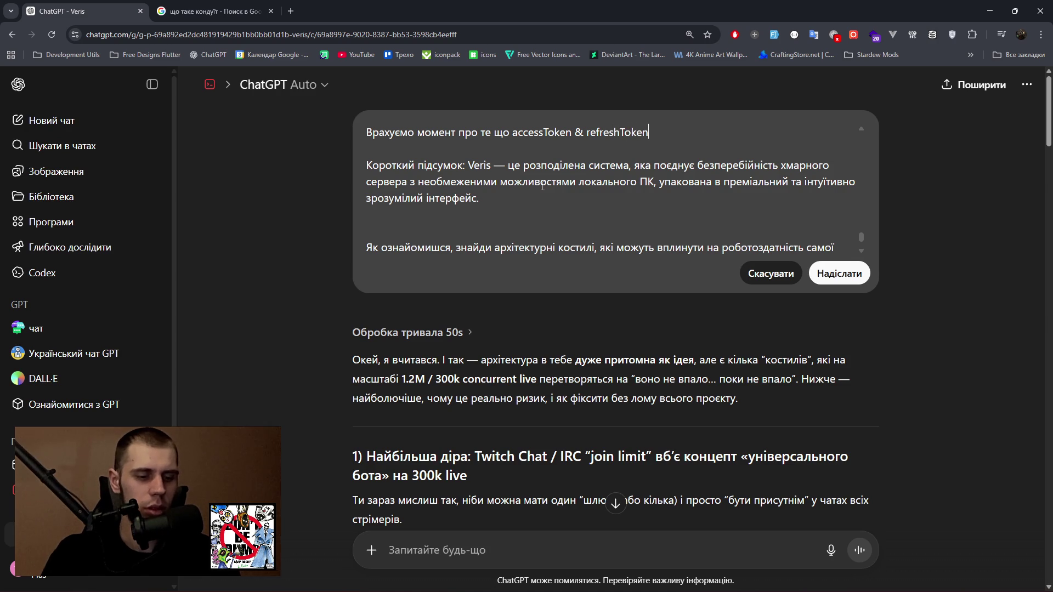
text( потрібні саме д)
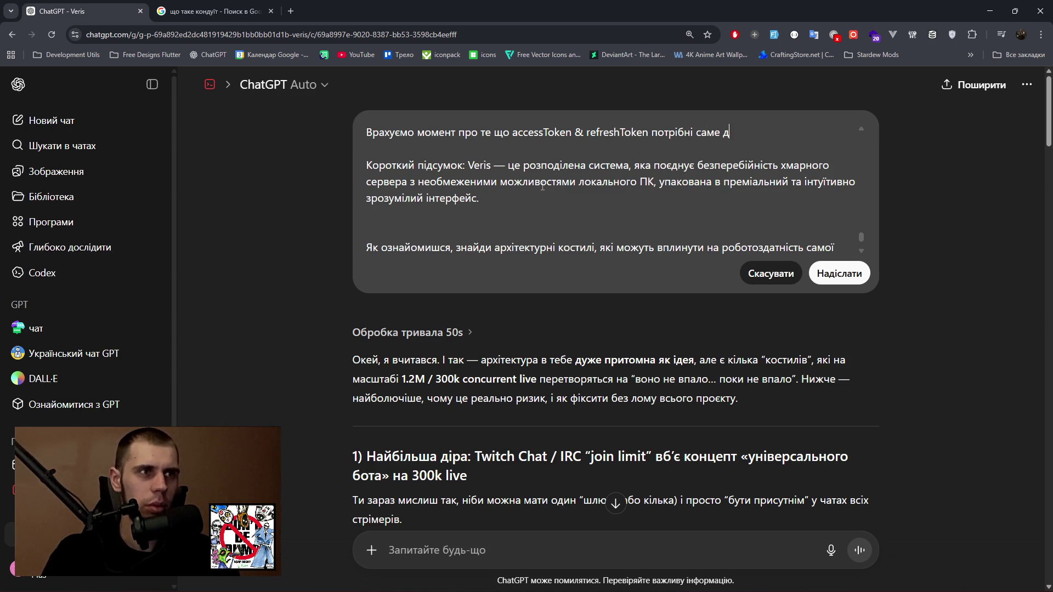
text(ля авторизації в)
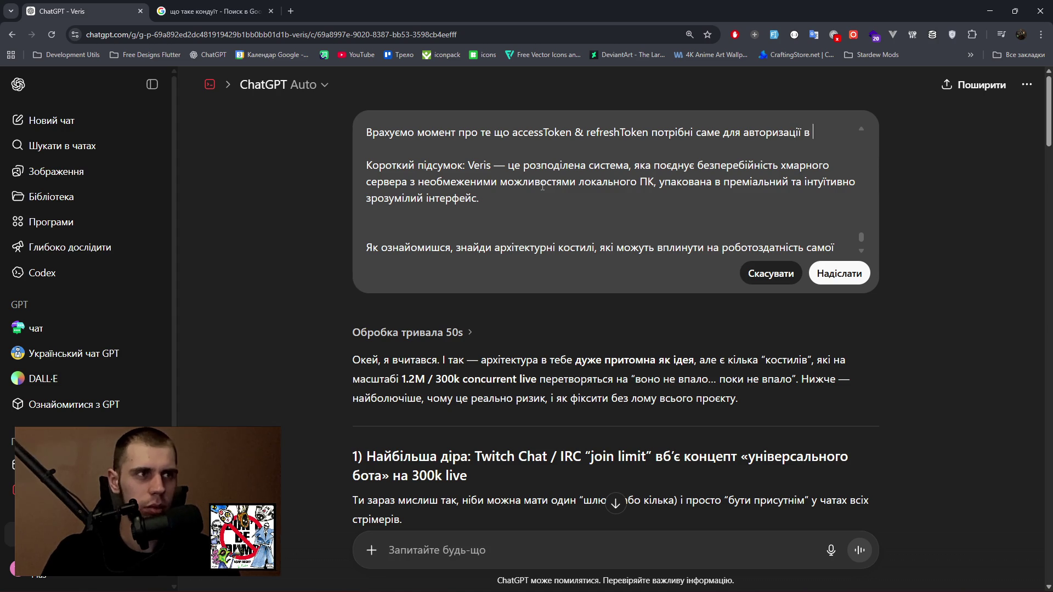
text(рд)
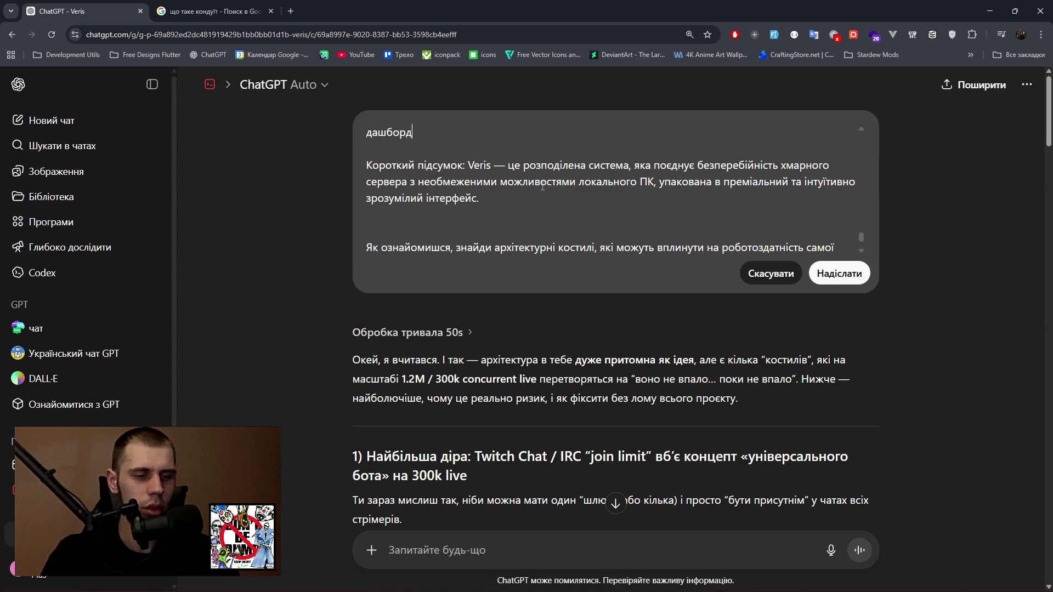
text(і системи!))
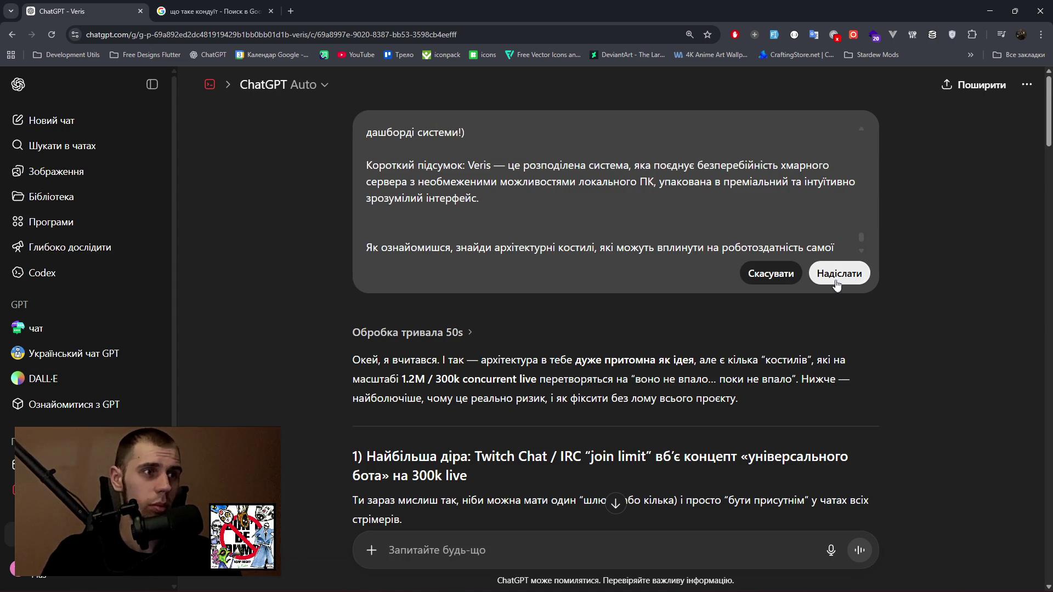
Send the edited Veris description for a fresh review, then briefly open and close the Start menu.
click(839, 273)
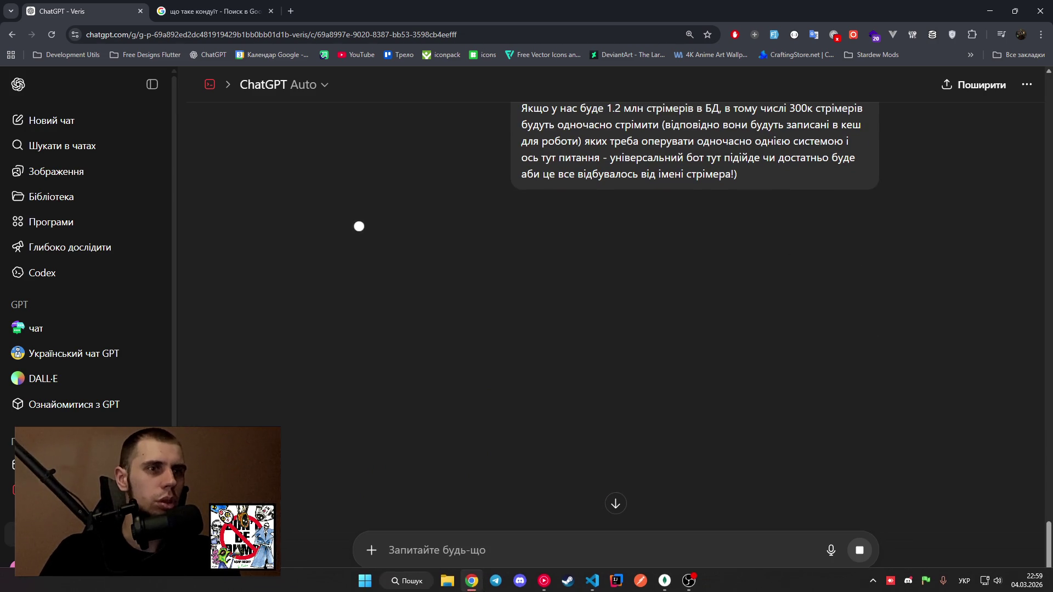
key(super)
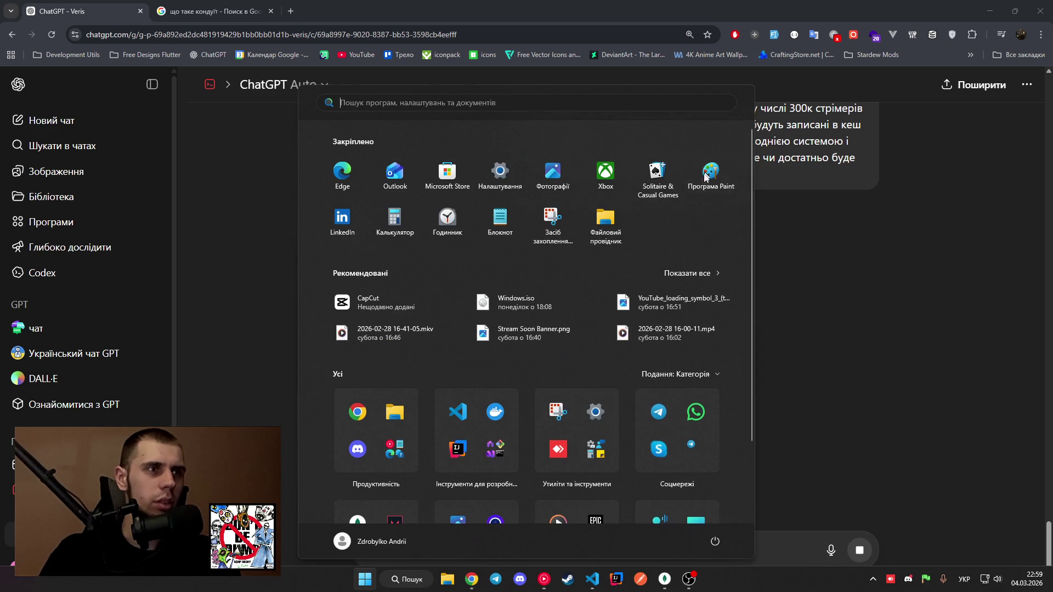
key(super)
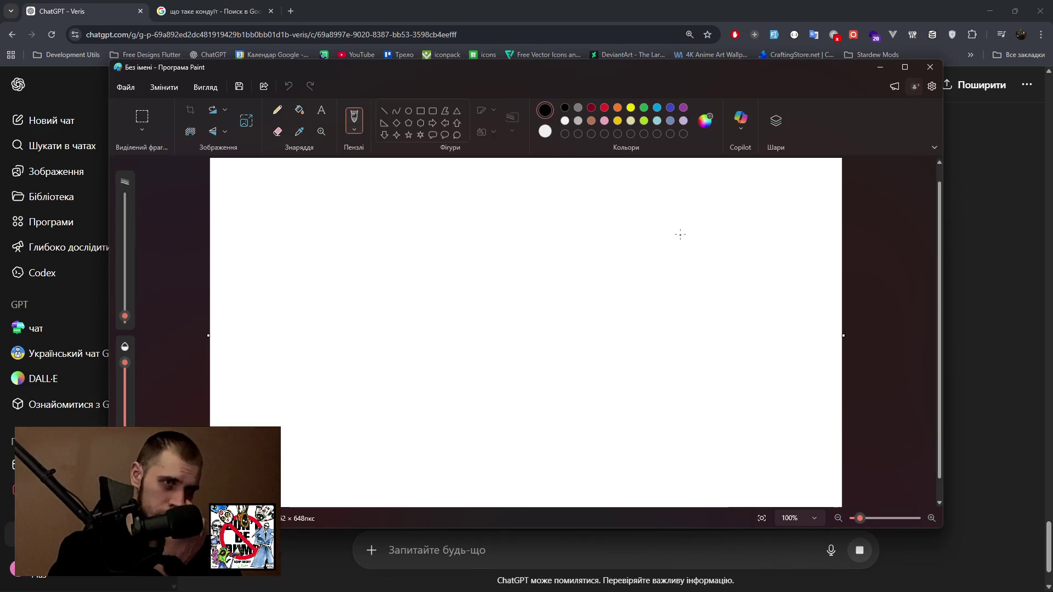
Fill the canvas black, maximize Paint, enlarge the canvas to 1535 × 781 px and refill the border black.
click(299, 111)
click(381, 263)
click(544, 132)
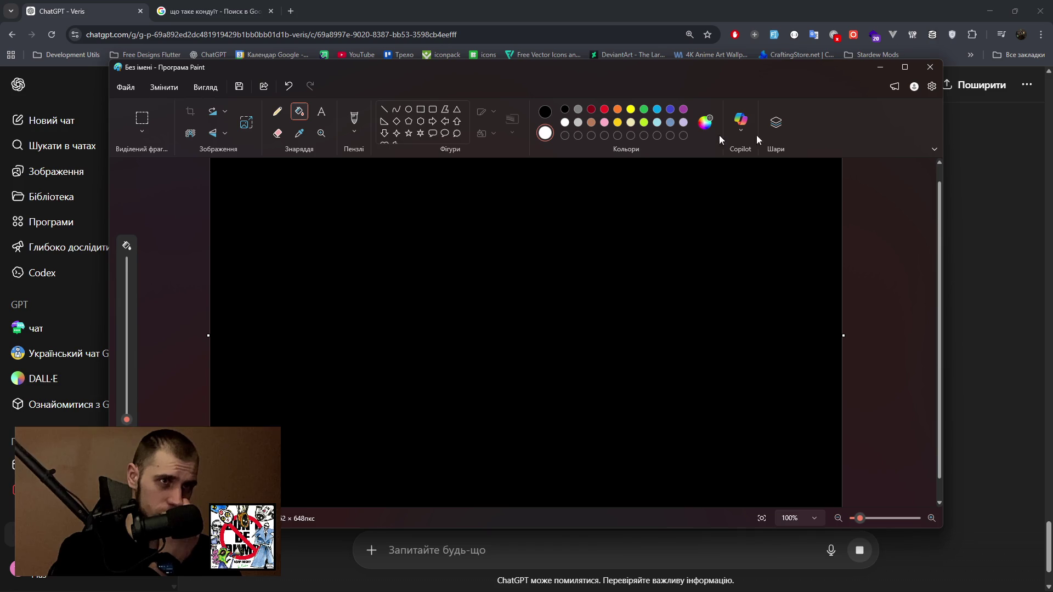
click(905, 67)
drag(842, 511, 1050, 582)
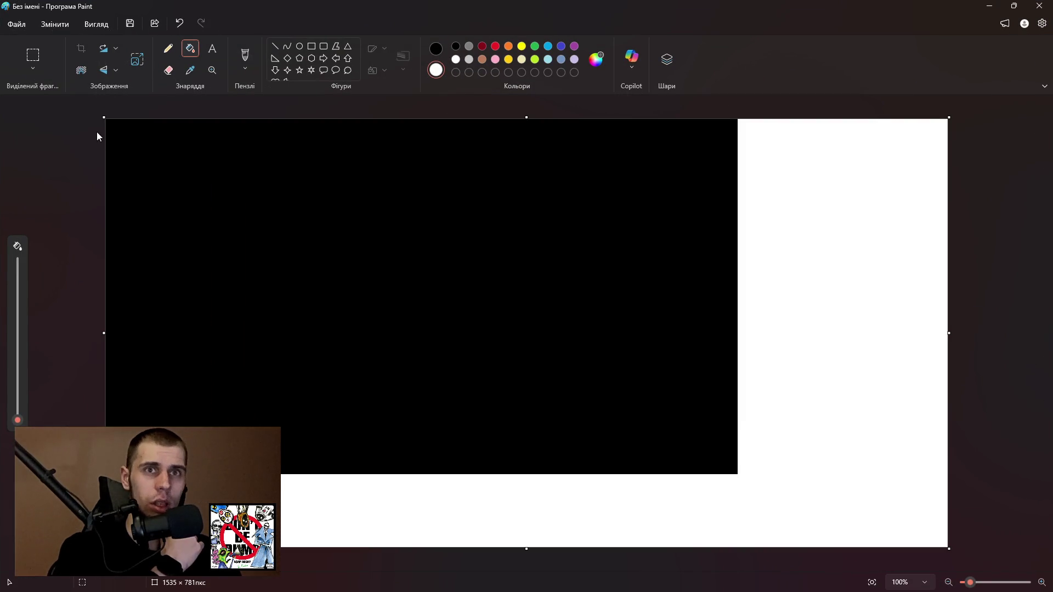
drag(104, 117, 0, 86)
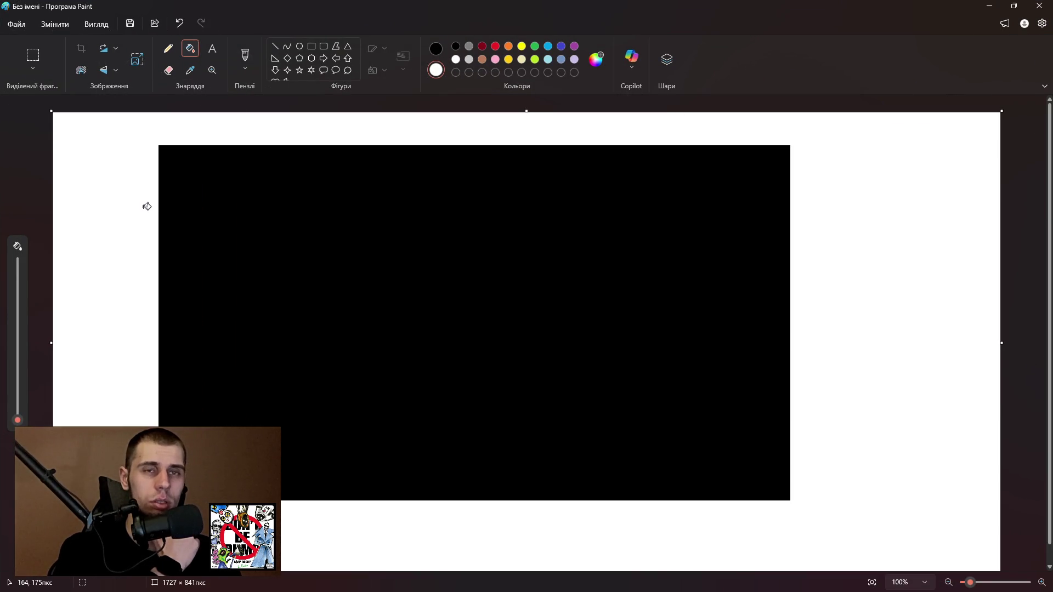
click(436, 48)
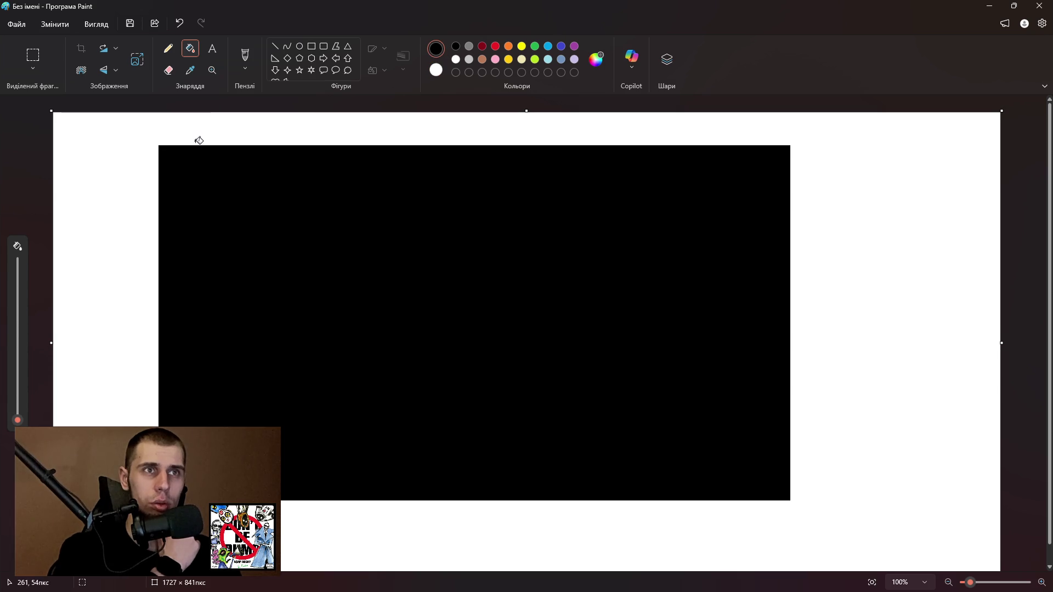
click(198, 142)
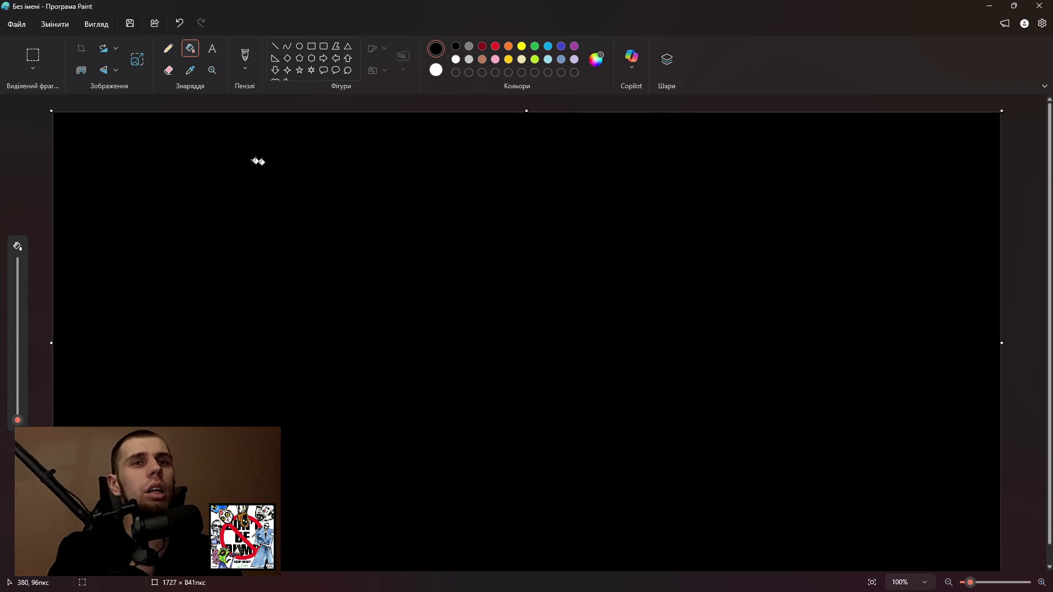
Extend the canvas to about 2045 × 897 px, fill the new strips black, and minimize Paint.
mouse_move(51, 112)
mouse_down()
mouse_move(5, 91)
mouse_move(52, 96)
mouse_up()
click(287, 125)
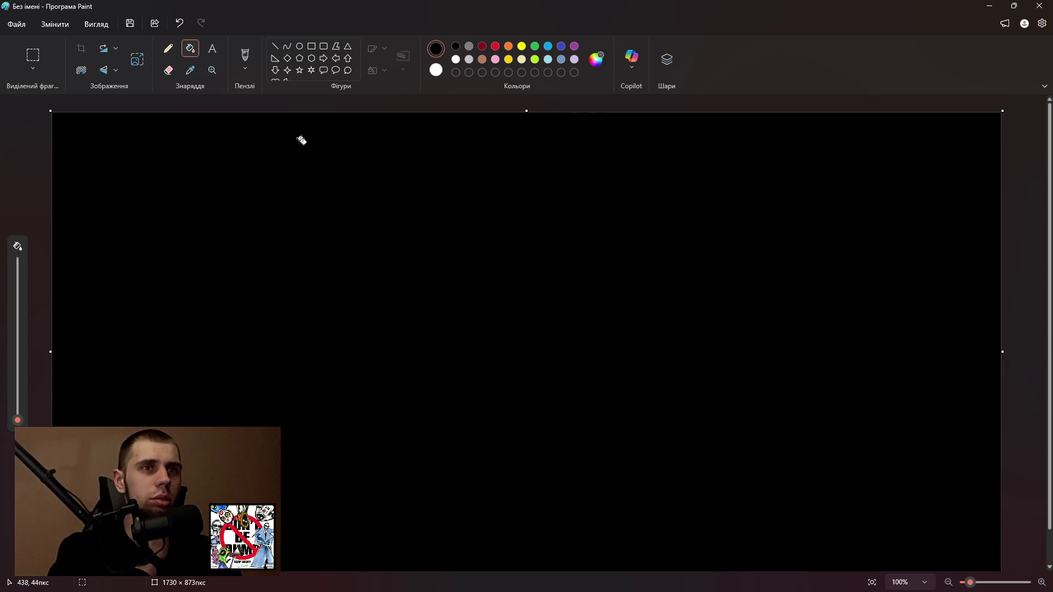
scroll(698, 343, down, 2)
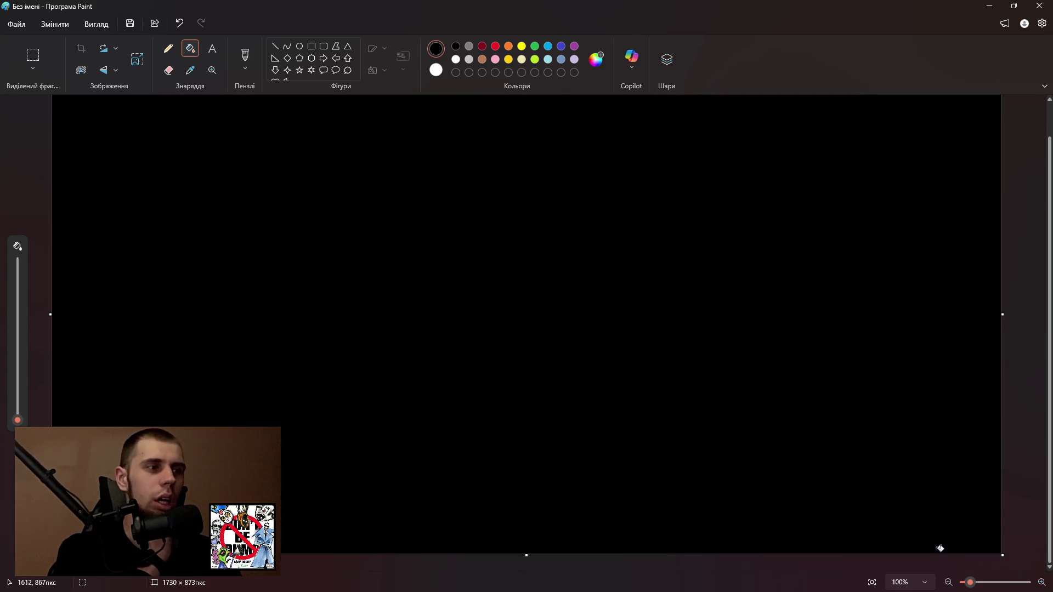
mouse_move(1049, 356)
mouse_down()
mouse_move(1046, 336)
mouse_move(1025, 338)
mouse_move(1026, 350)
mouse_up()
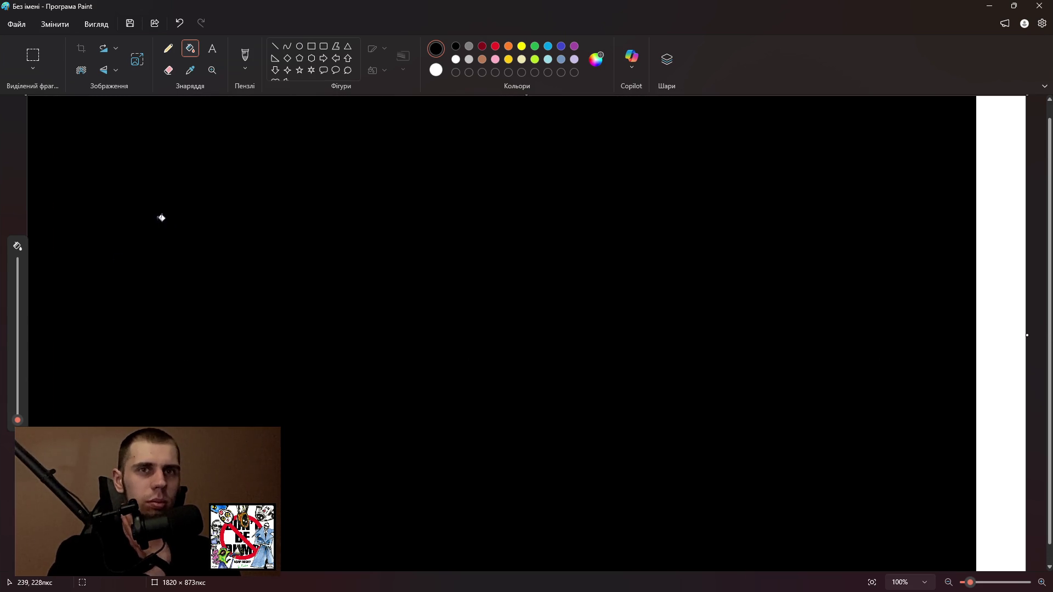
drag(1026, 335, 1052, 335)
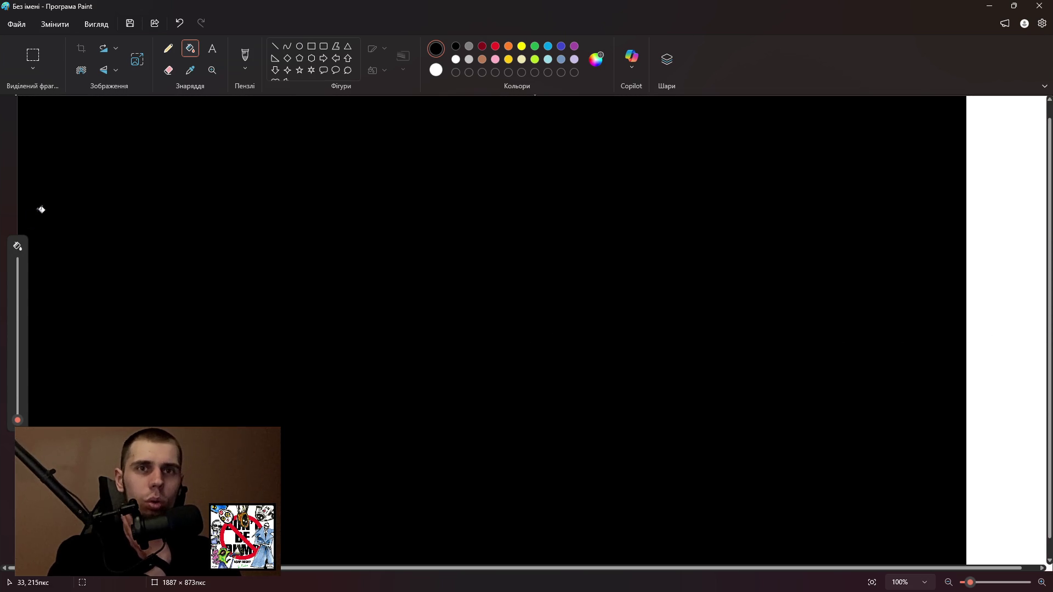
click(979, 192)
scroll(911, 331, up, 1)
scroll(911, 331, down, 1)
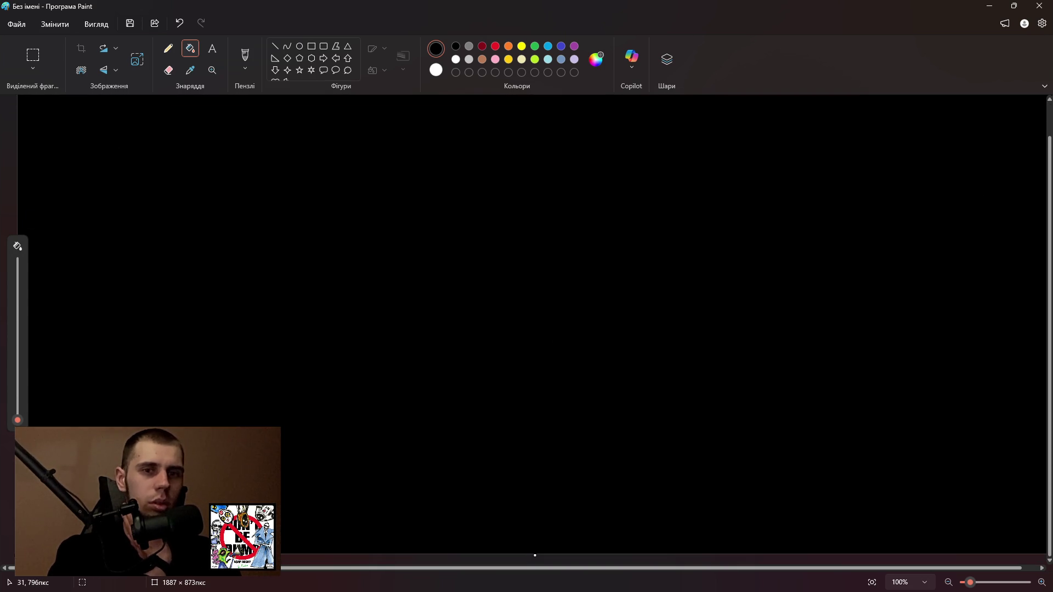
drag(12, 560, 2, 572)
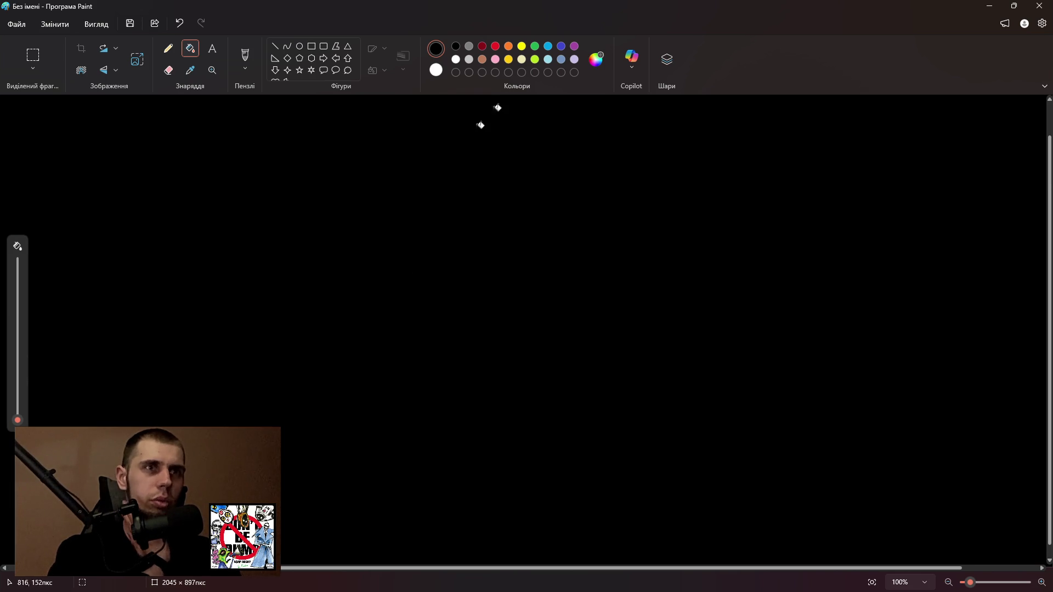
click(993, 9)
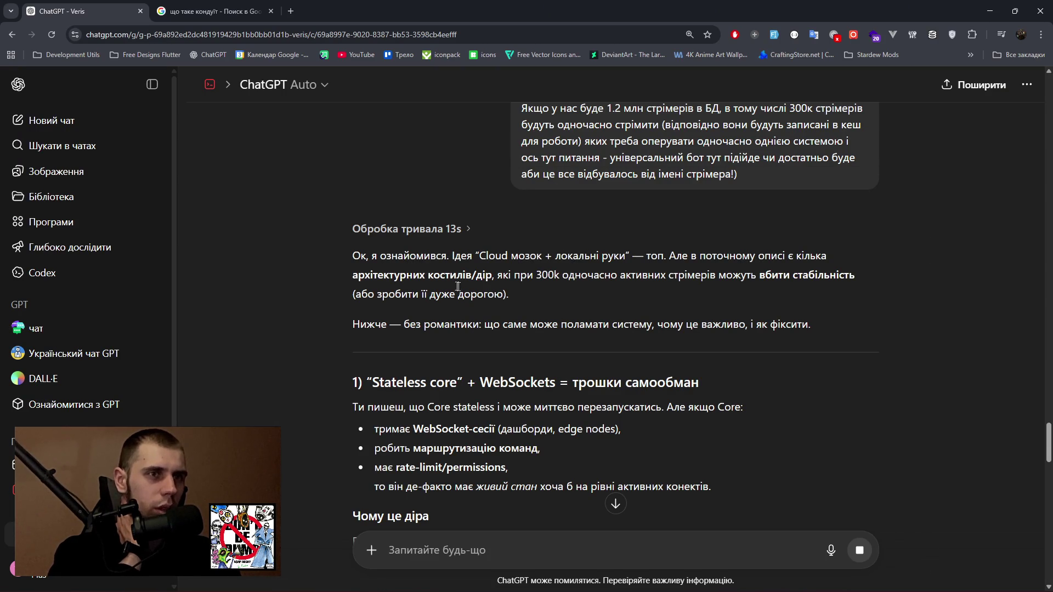
drag(440, 278, 662, 276)
drag(485, 326, 615, 327)
drag(401, 325, 481, 328)
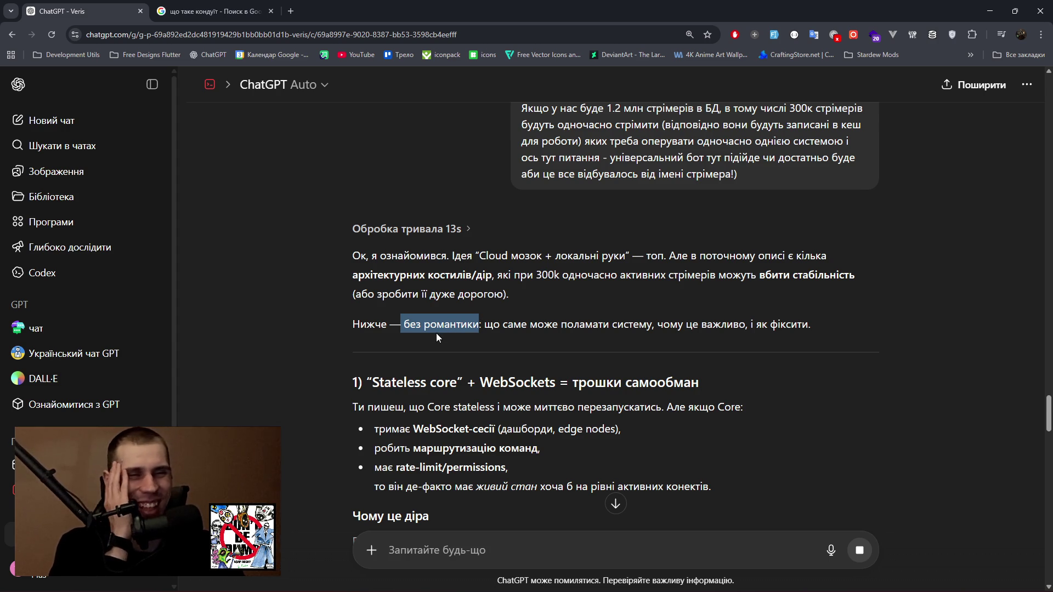
scroll(430, 331, down, 5)
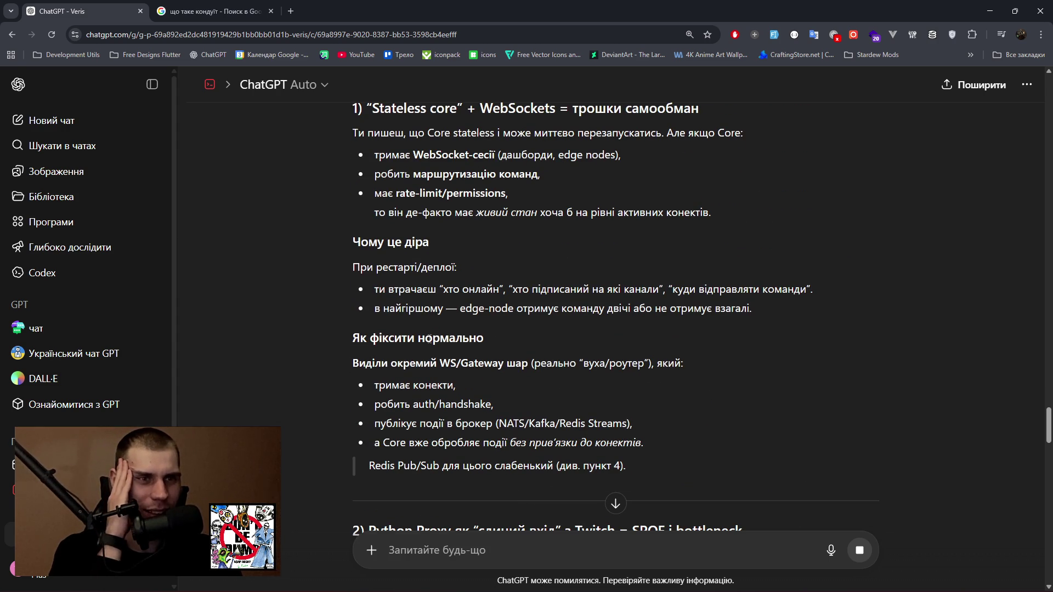
scroll(429, 337, down, 3)
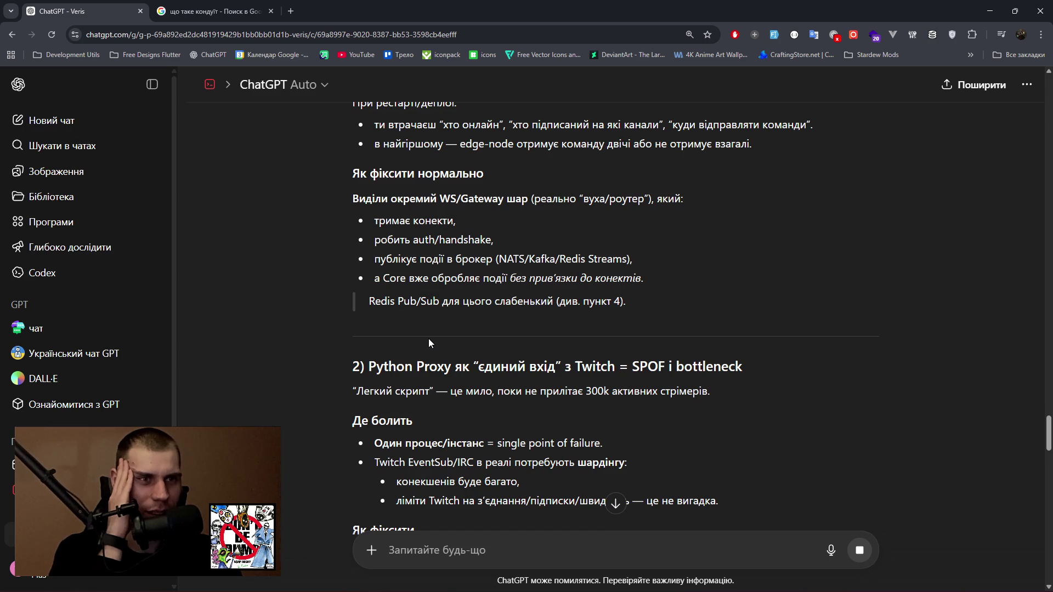
scroll(428, 338, down, 2)
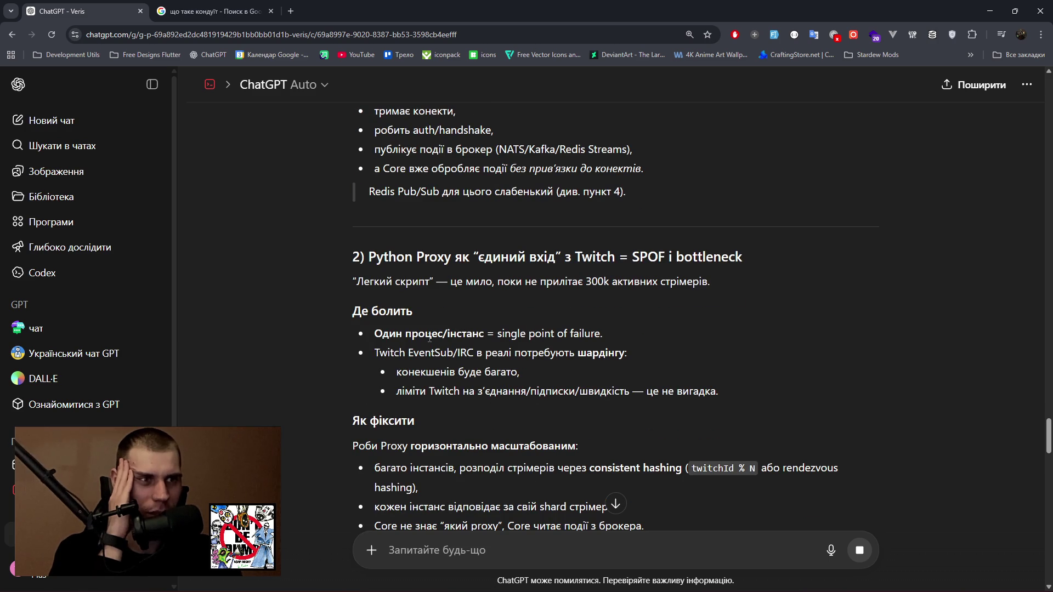
drag(632, 258, 754, 260)
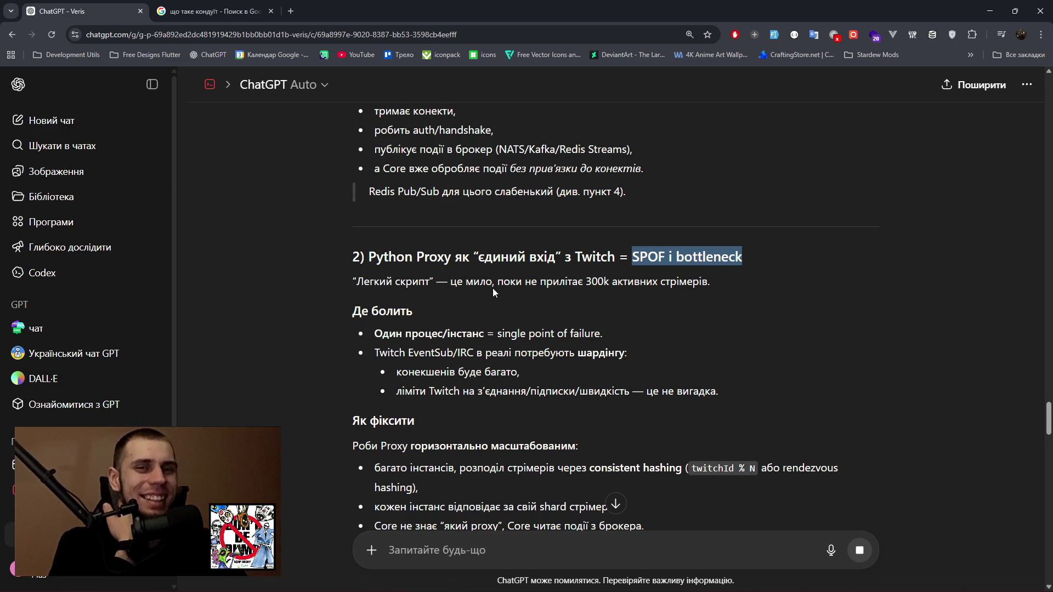
scroll(486, 295, down, 1)
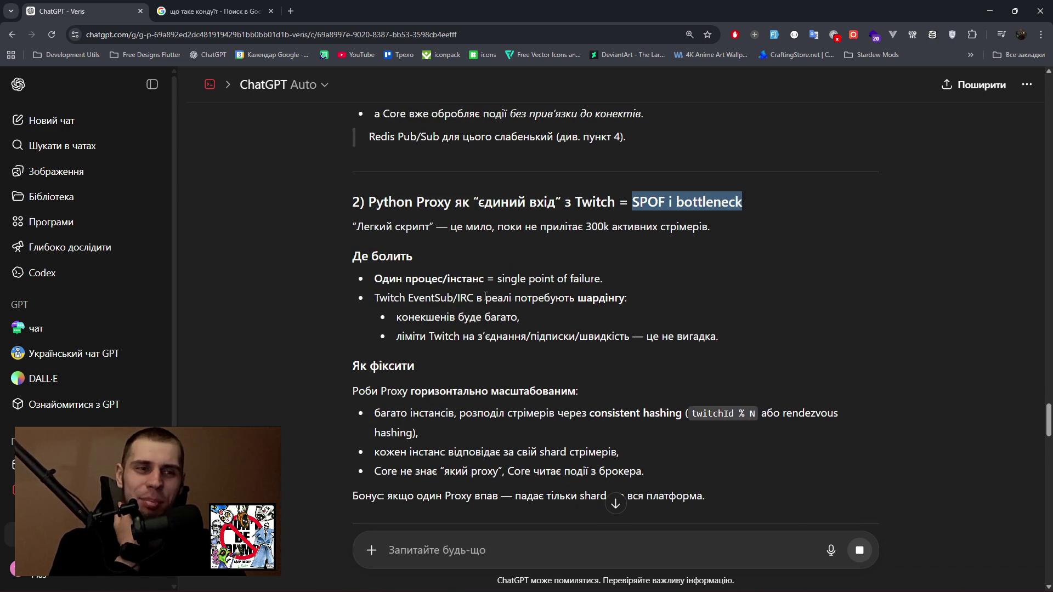
drag(395, 279, 591, 278)
scroll(528, 301, down, 1)
drag(387, 358, 650, 359)
drag(381, 416, 644, 418)
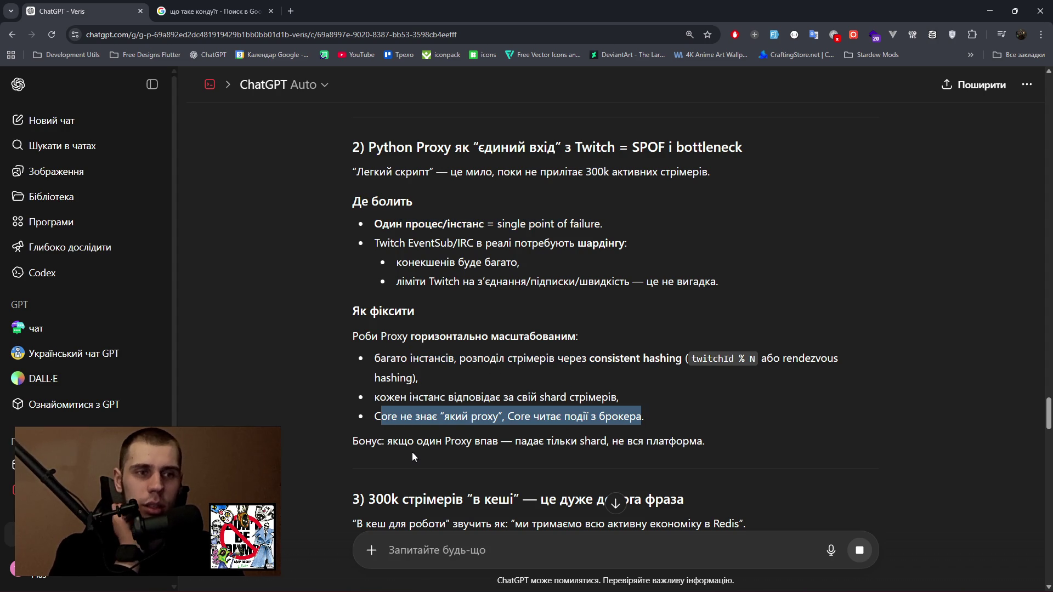
drag(392, 442, 704, 442)
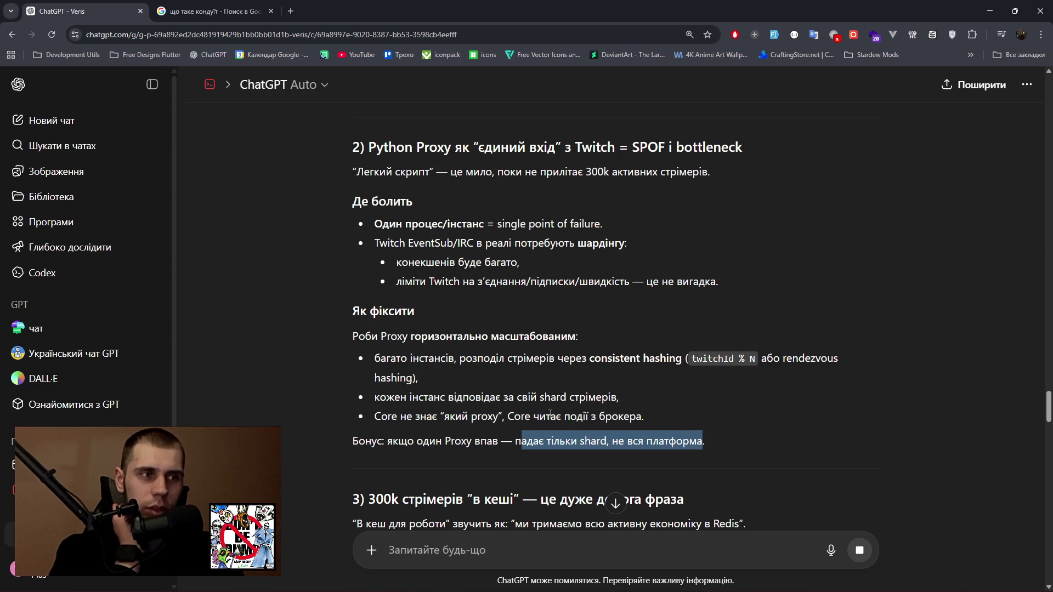
scroll(545, 414, down, 2)
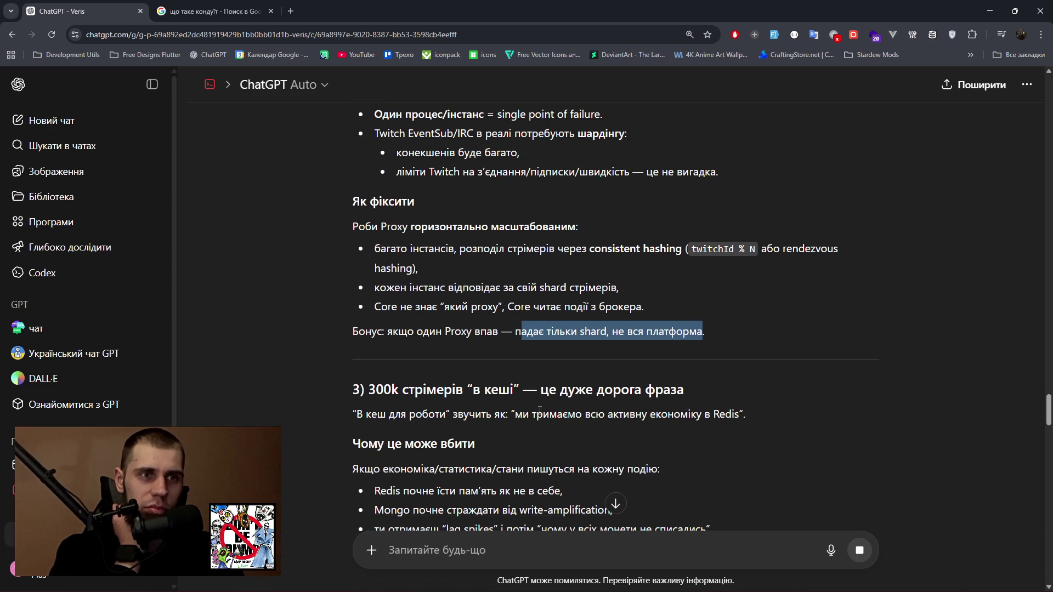
scroll(539, 410, down, 1)
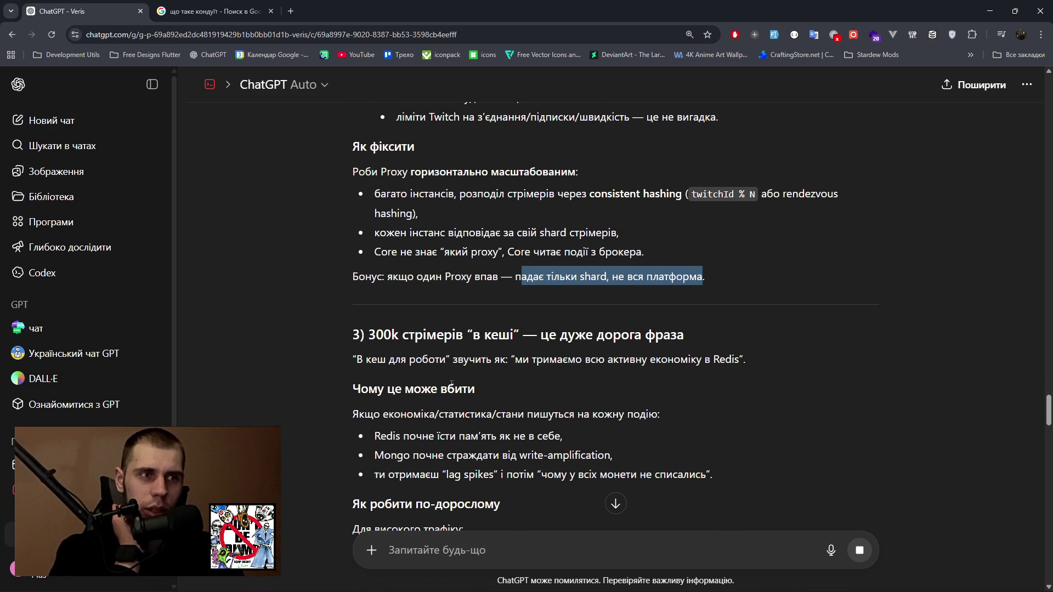
drag(377, 360, 739, 360)
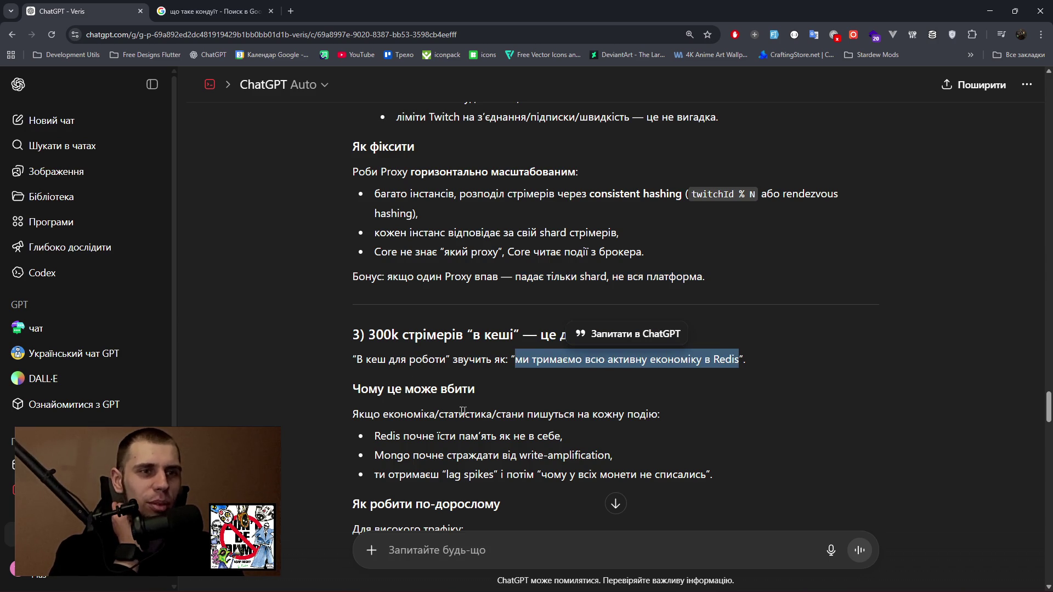
scroll(449, 411, down, 5)
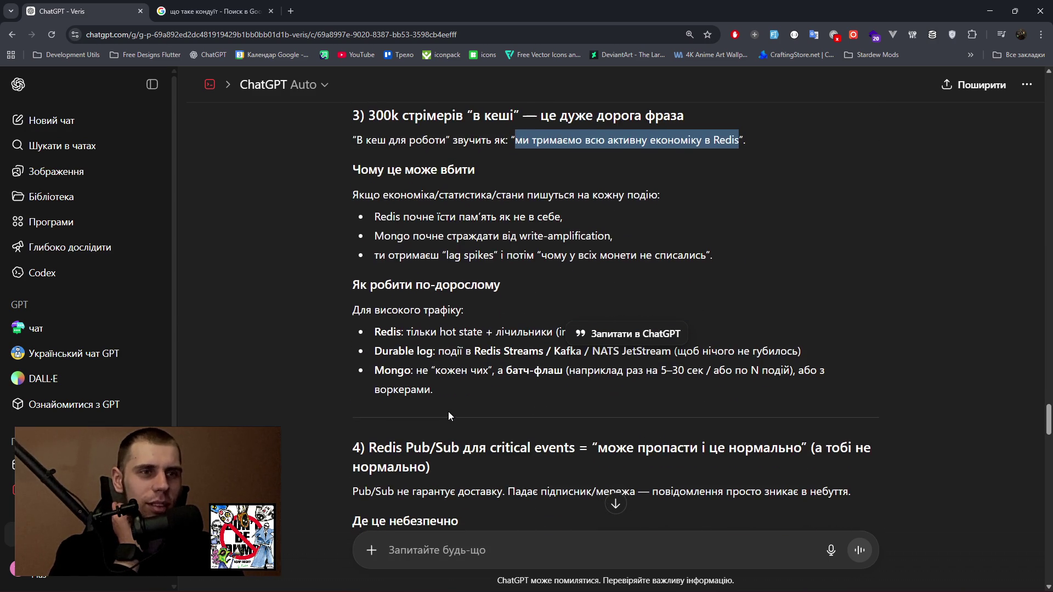
click(441, 301)
drag(441, 299, 671, 298)
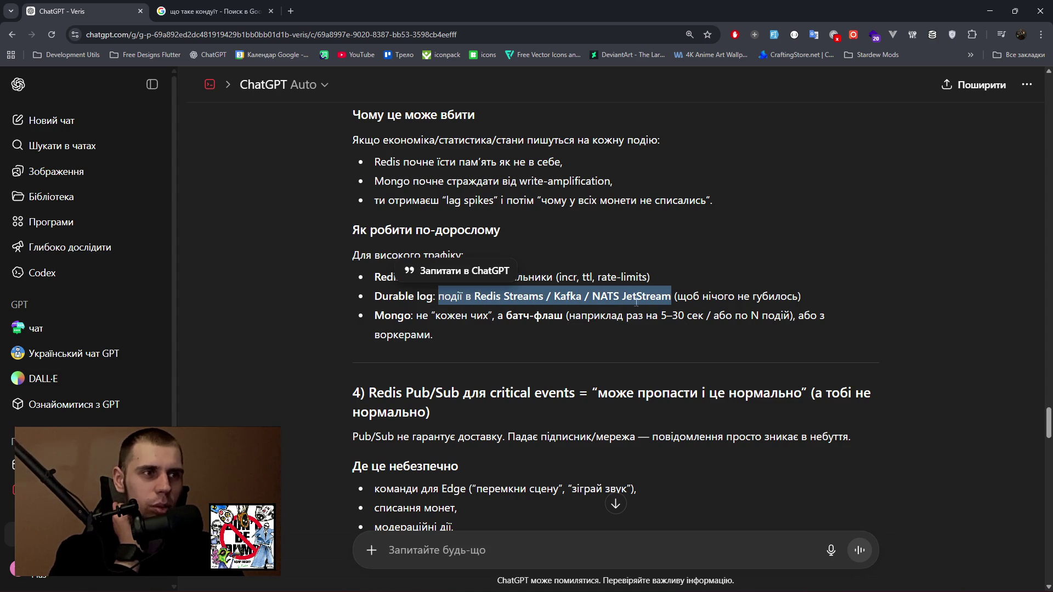
drag(424, 317, 789, 317)
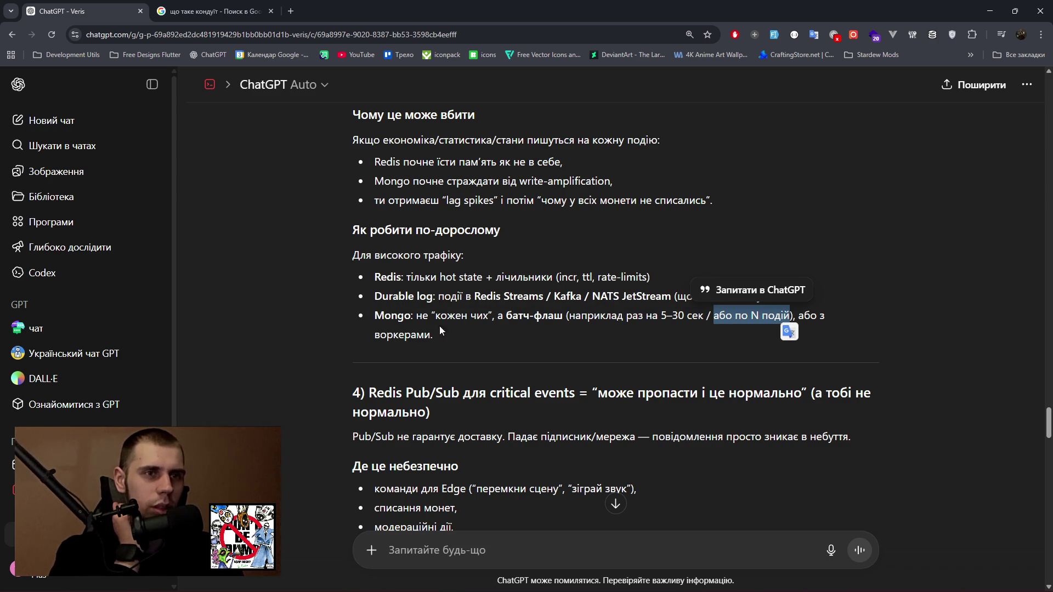
scroll(488, 412, down, 3)
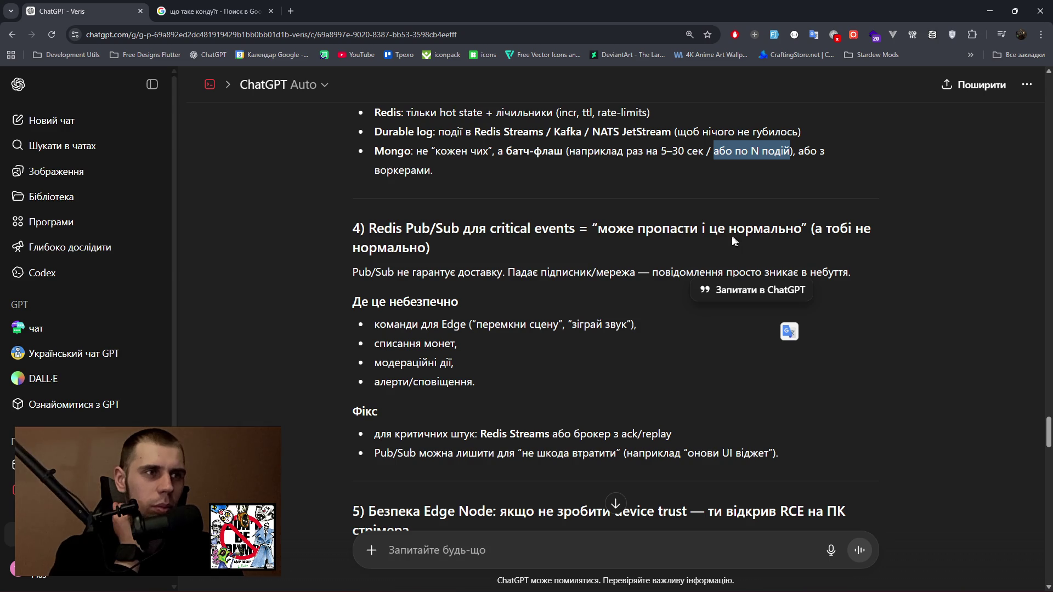
click(413, 277)
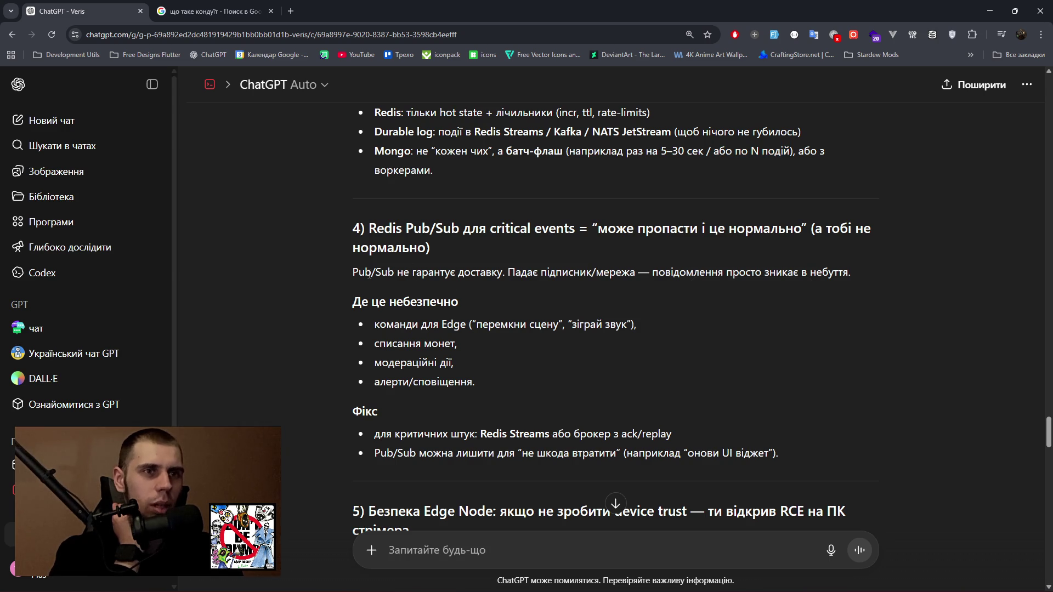
drag(378, 325, 466, 327)
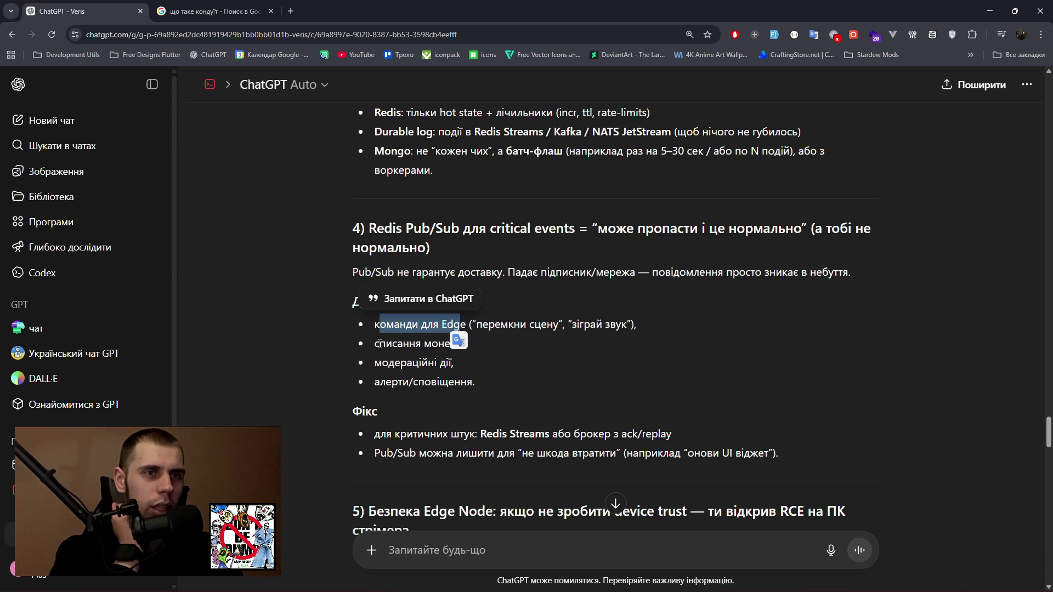
drag(380, 344, 458, 344)
drag(380, 363, 453, 363)
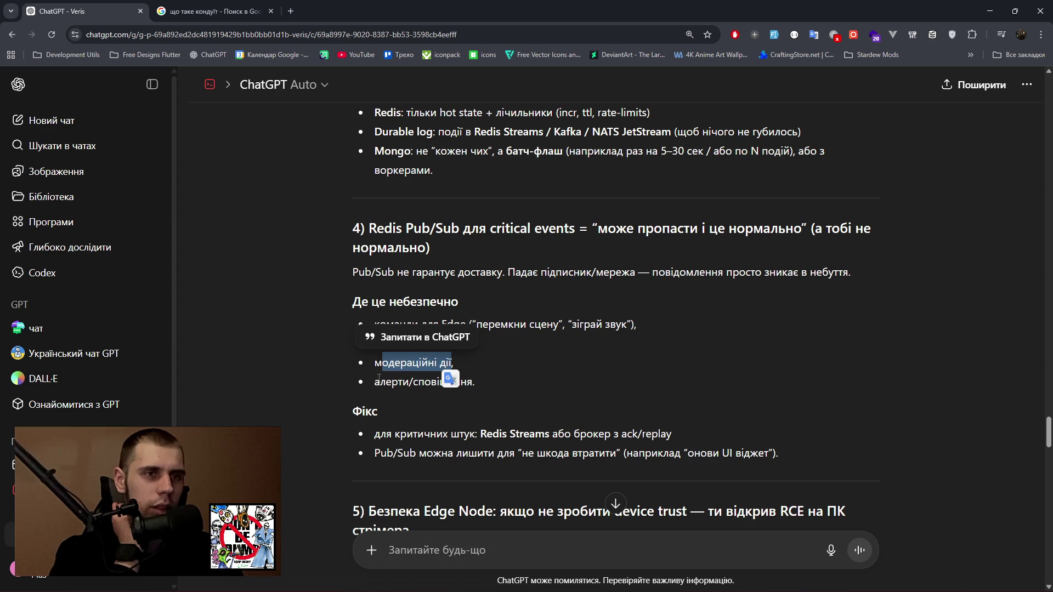
drag(380, 382, 454, 382)
scroll(462, 417, down, 1)
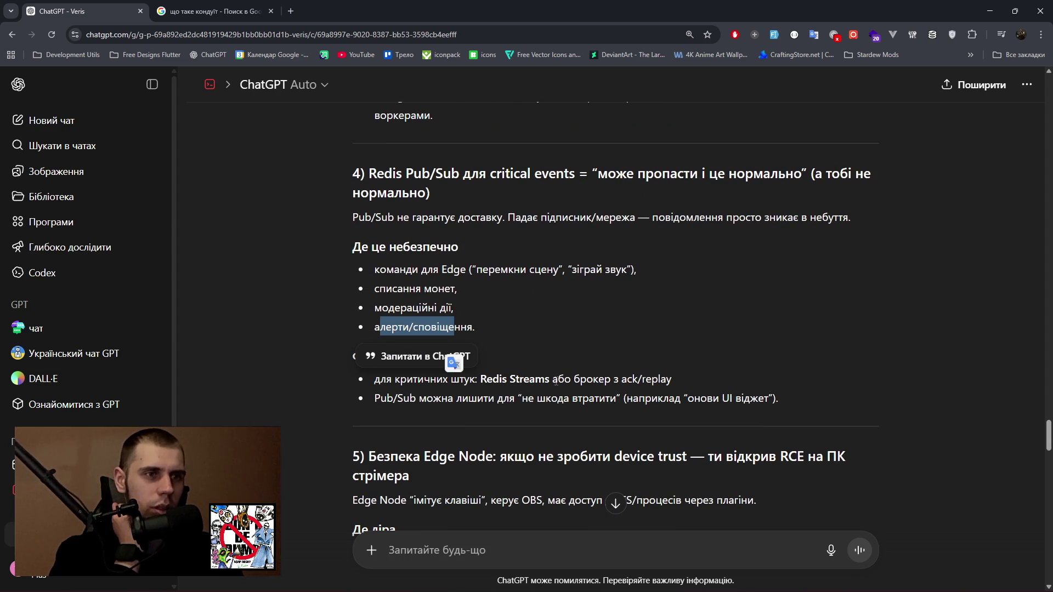
scroll(527, 417, down, 1)
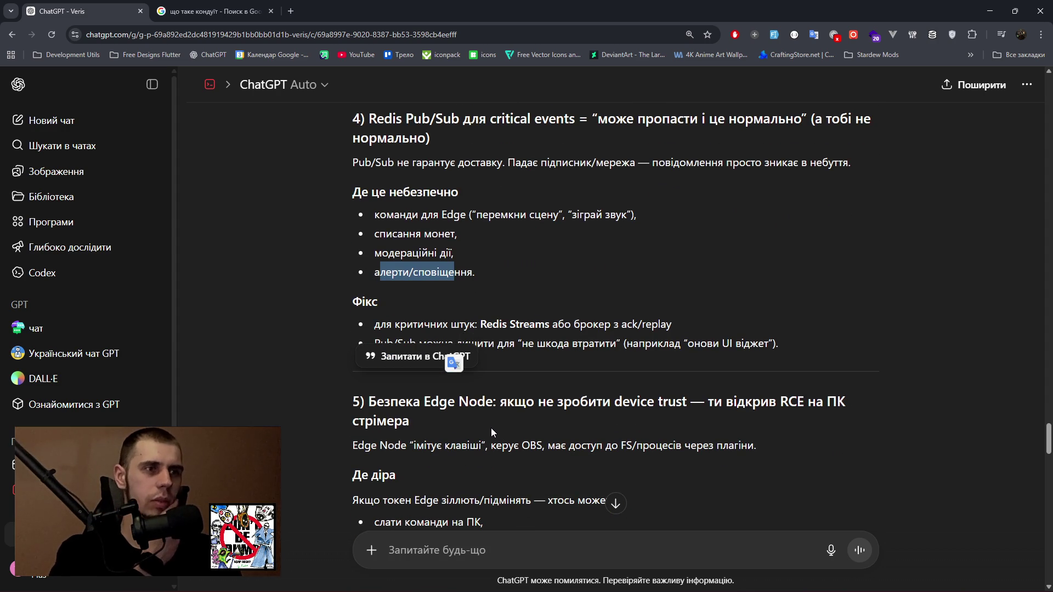
drag(797, 402, 844, 404)
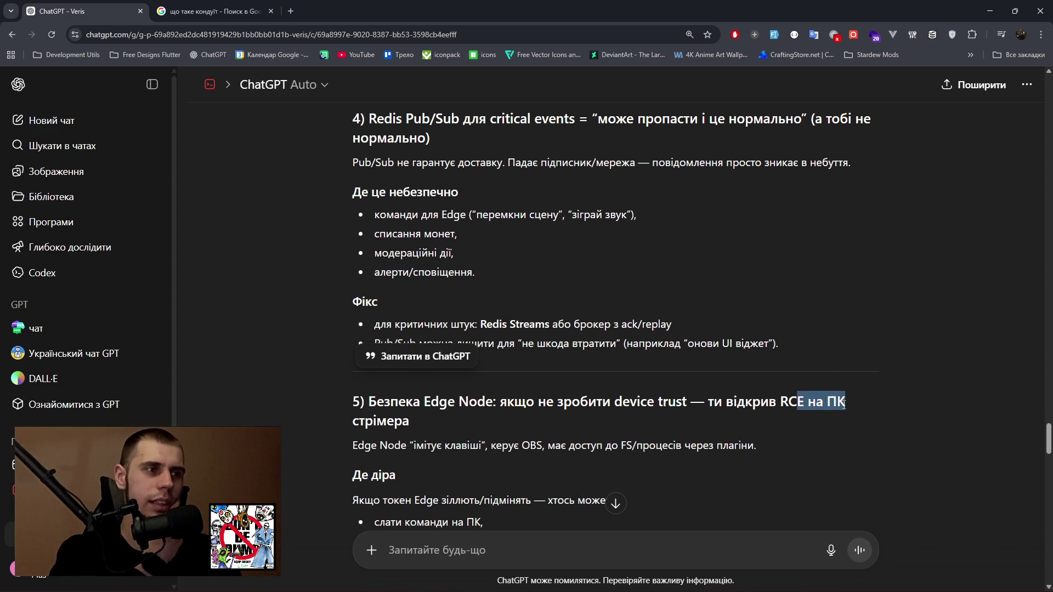
drag(356, 447, 644, 447)
drag(709, 446, 757, 447)
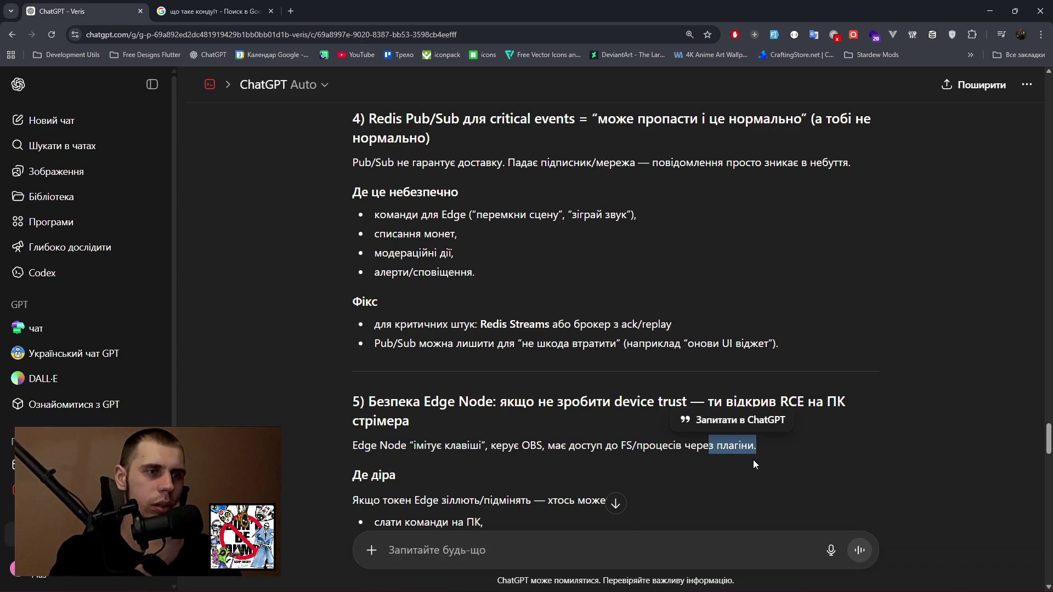
scroll(540, 436, down, 2)
scroll(537, 435, down, 3)
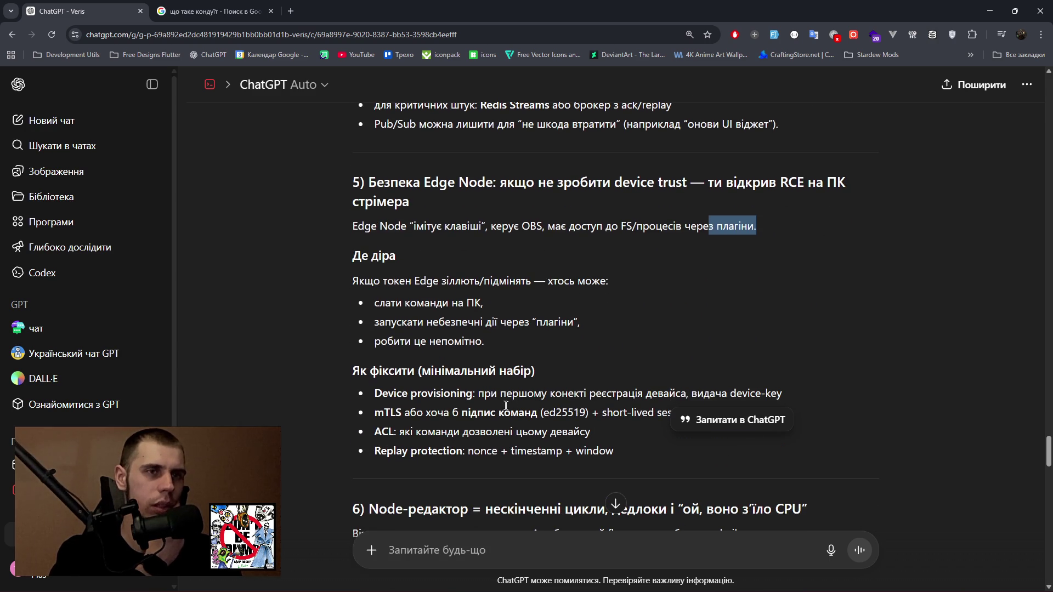
drag(353, 282, 531, 281)
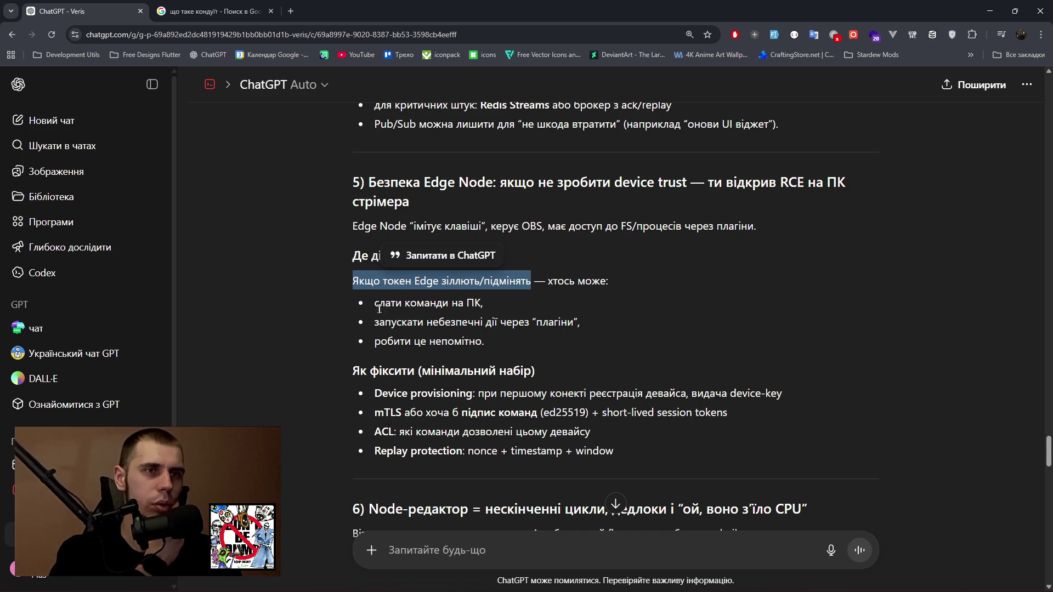
drag(375, 306, 488, 308)
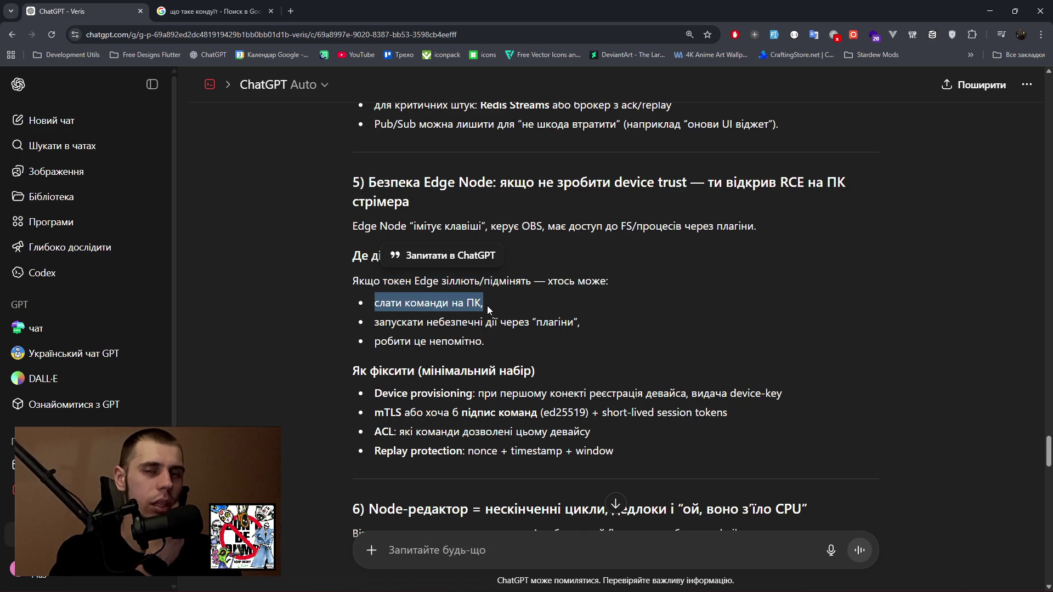
drag(378, 323, 579, 324)
drag(375, 340, 486, 342)
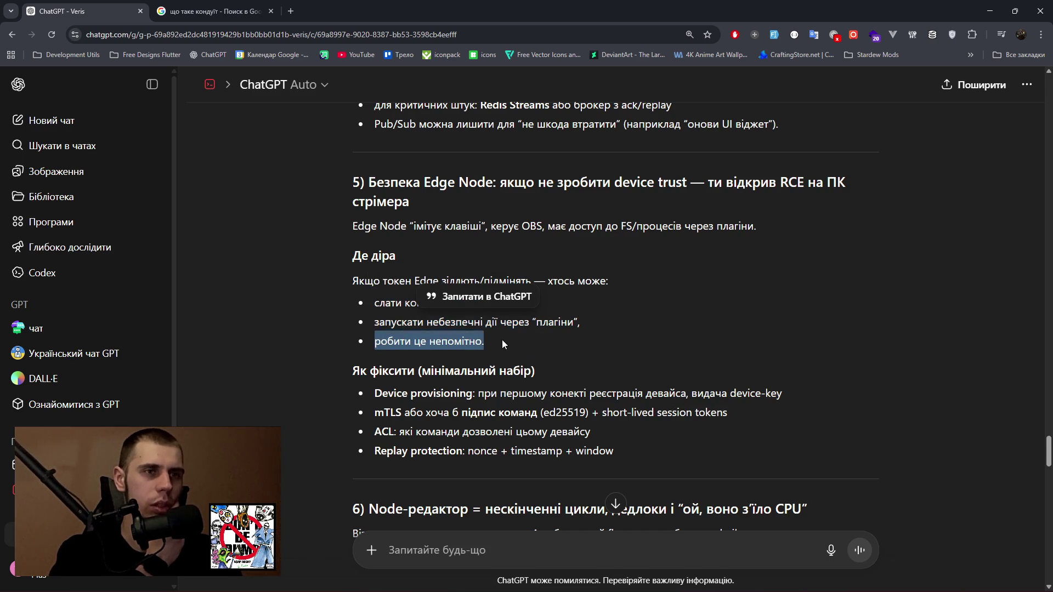
drag(489, 395, 788, 397)
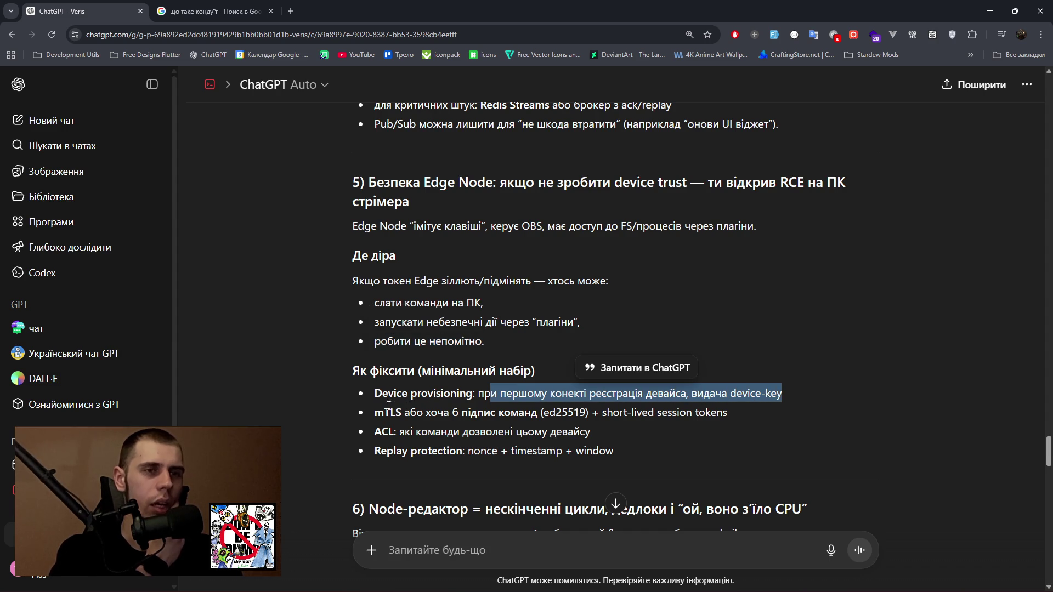
drag(416, 414, 726, 414)
drag(400, 432, 590, 432)
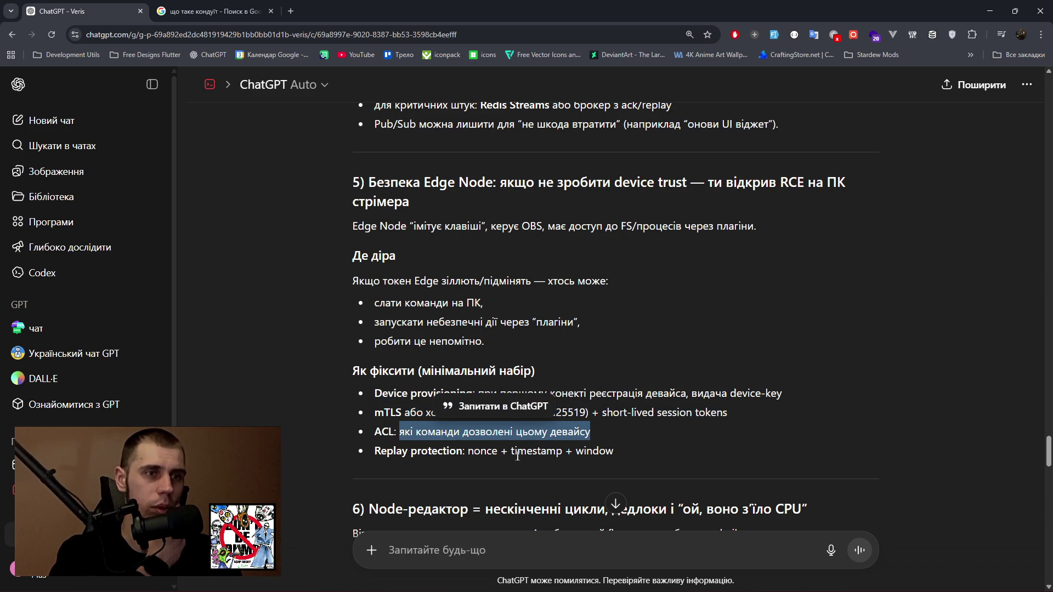
drag(468, 451, 613, 451)
scroll(294, 388, down, 3)
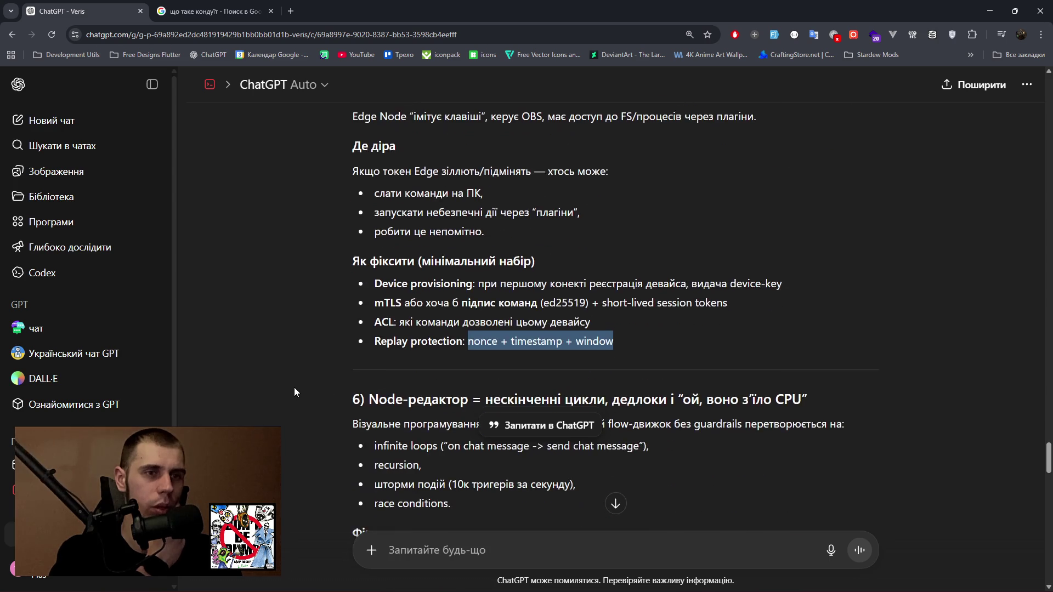
scroll(340, 360, down, 1)
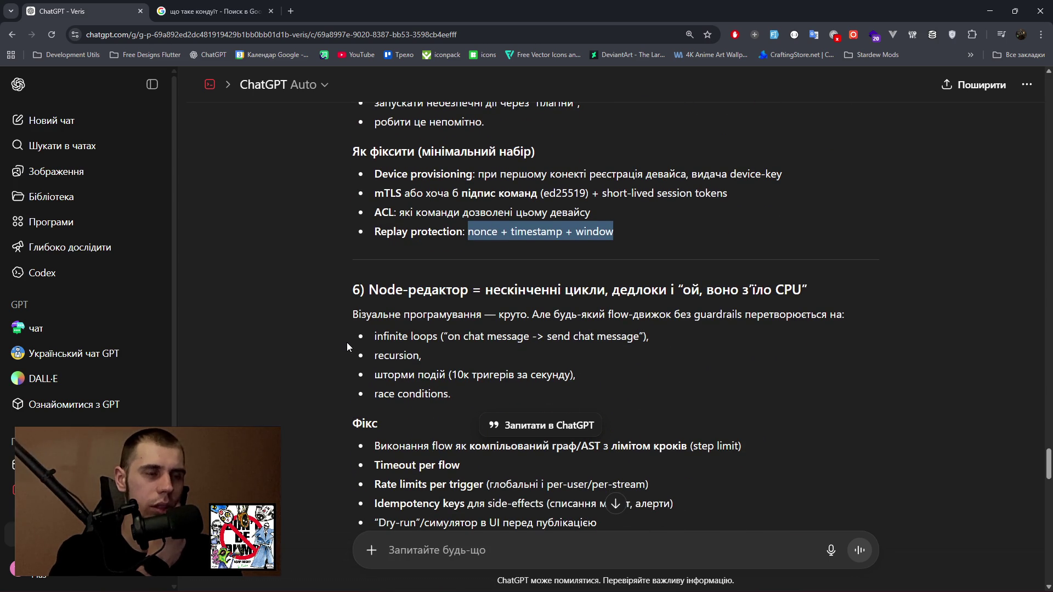
drag(354, 314, 708, 315)
drag(786, 315, 842, 317)
drag(375, 337, 757, 340)
drag(376, 355, 576, 375)
drag(375, 394, 460, 411)
scroll(433, 429, down, 1)
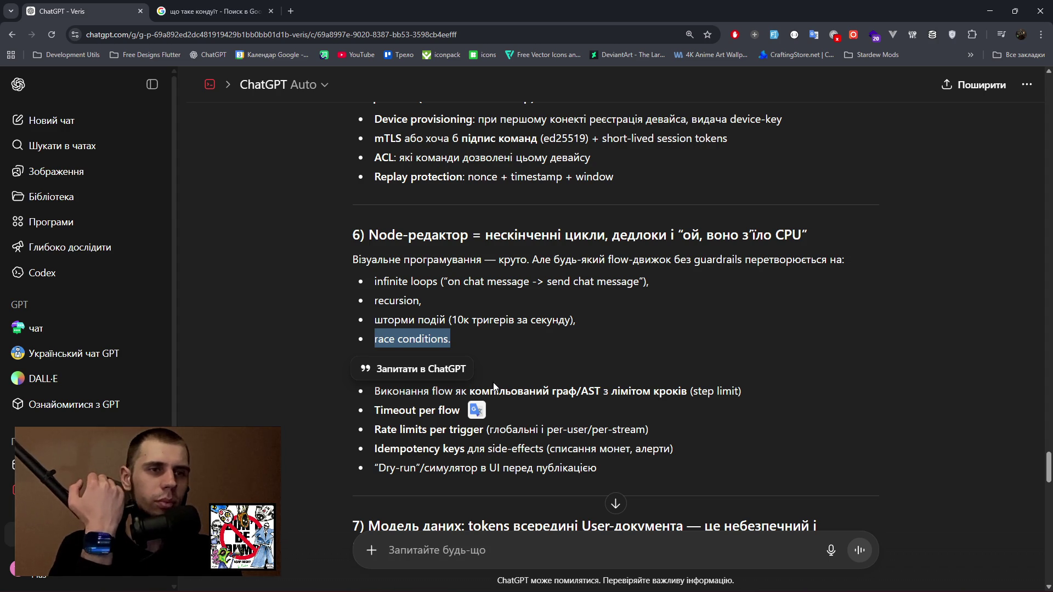
click(526, 378)
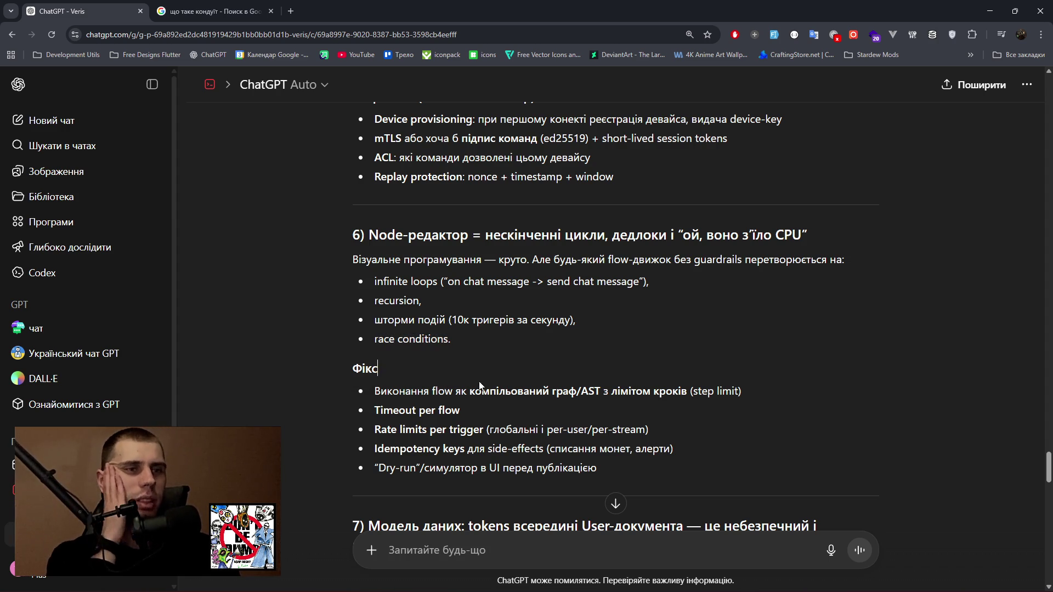
drag(552, 391, 595, 394)
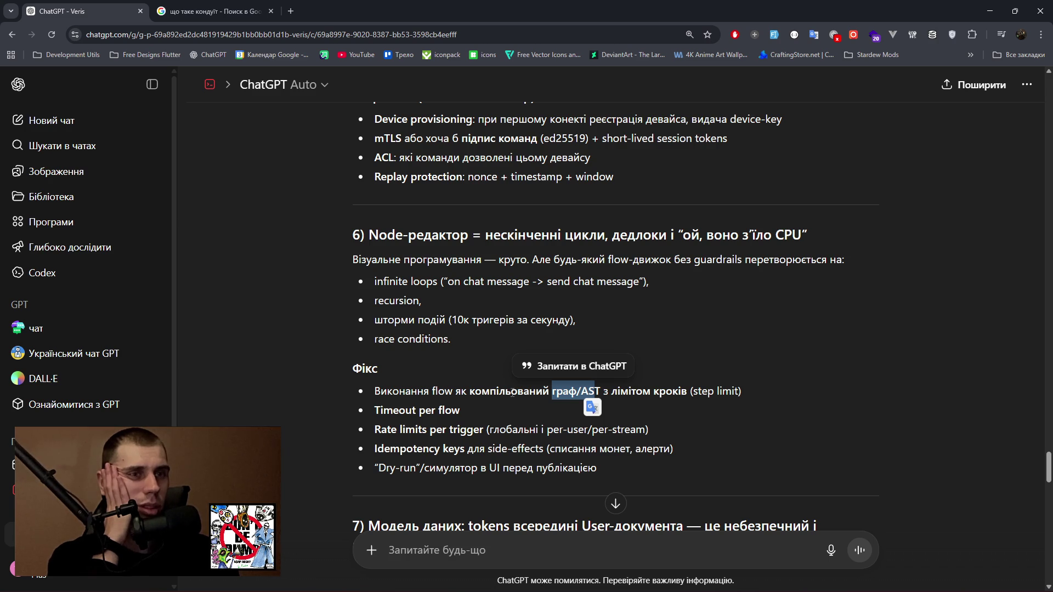
mouse_move(375, 413)
mouse_down()
mouse_move(479, 416)
mouse_move(373, 412)
mouse_move(459, 429)
mouse_move(630, 430)
mouse_up()
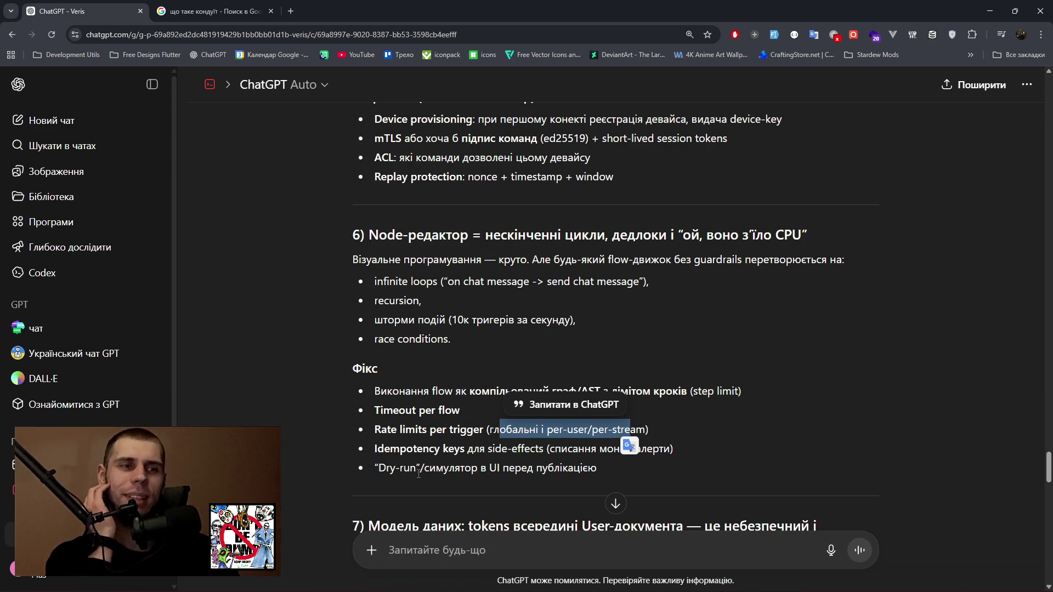
double_click(453, 449)
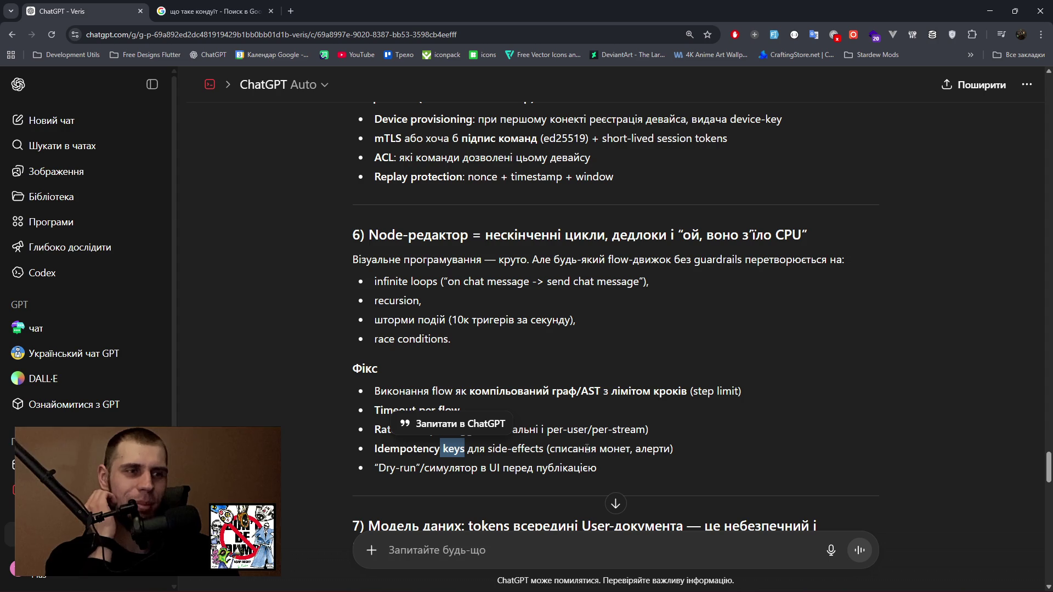
mouse_move(375, 448)
mouse_down()
mouse_move(477, 449)
mouse_move(463, 450)
mouse_up()
mouse_move(417, 449)
mouse_down()
mouse_move(415, 38)
mouse_move(383, 22)
mouse_up()
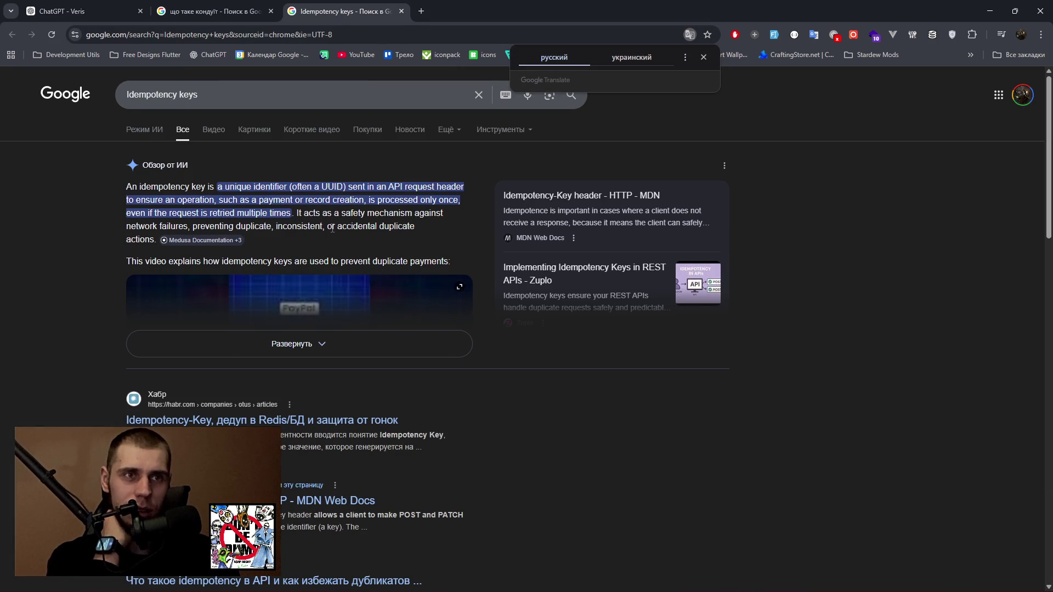
Highlight the UUID mention in the Idempotency keys AI overview, expand it, and return to the ChatGPT tab.
drag(314, 187, 349, 188)
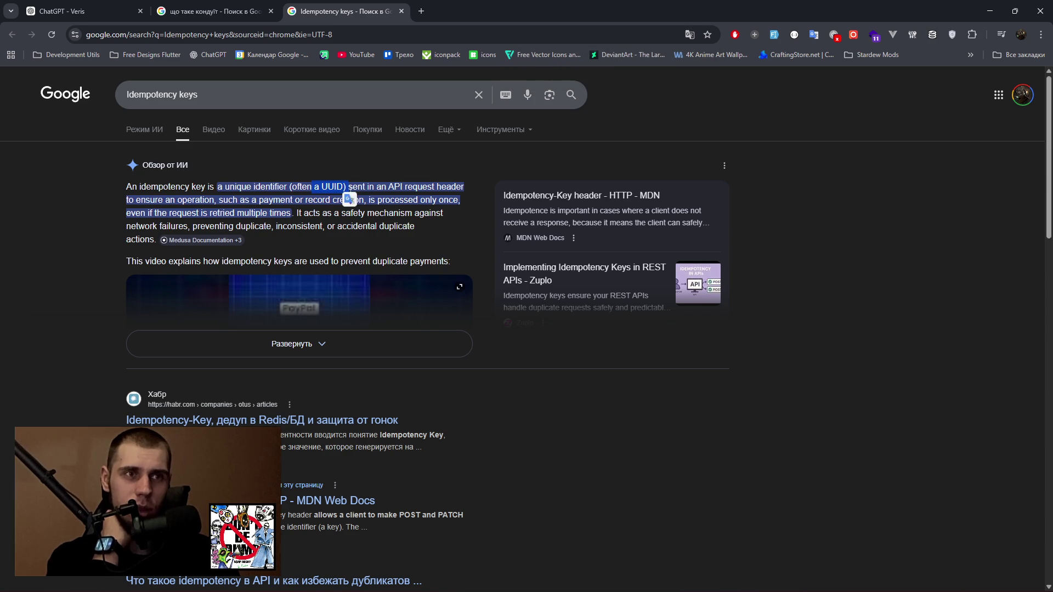
click(351, 341)
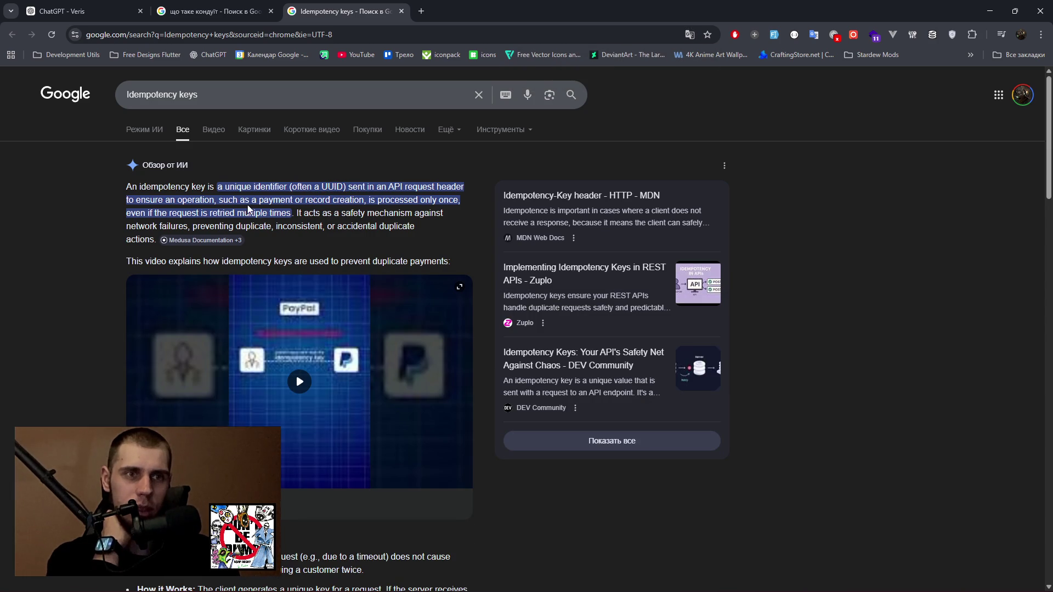
click(66, 8)
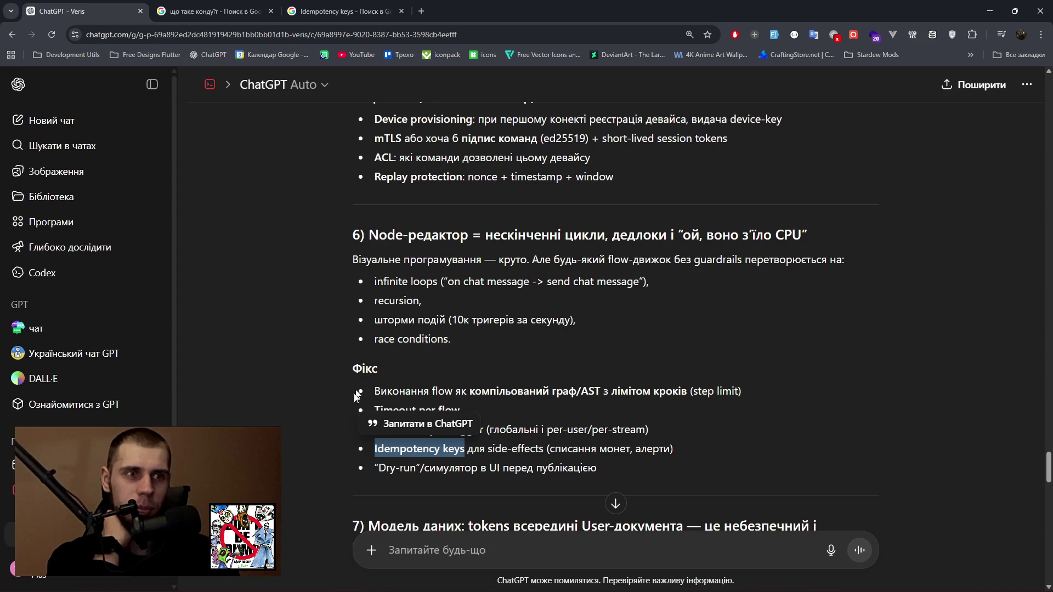
Highlight section 7's lines on needed access/refresh tokens and secrets stored in the user record.
drag(381, 474, 611, 474)
scroll(608, 434, down, 2)
scroll(608, 434, down, 1)
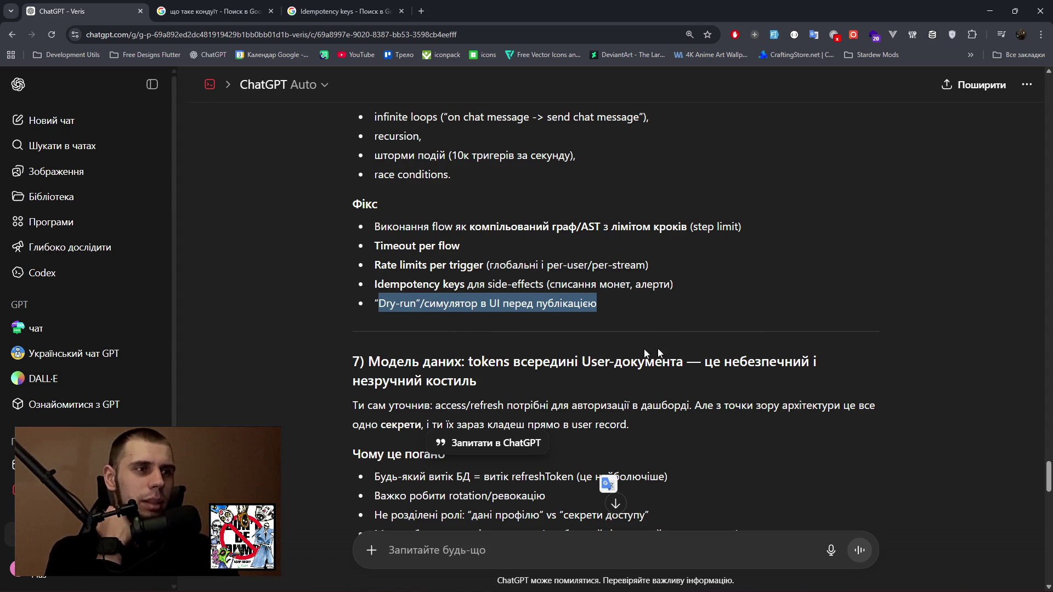
drag(365, 405, 682, 405)
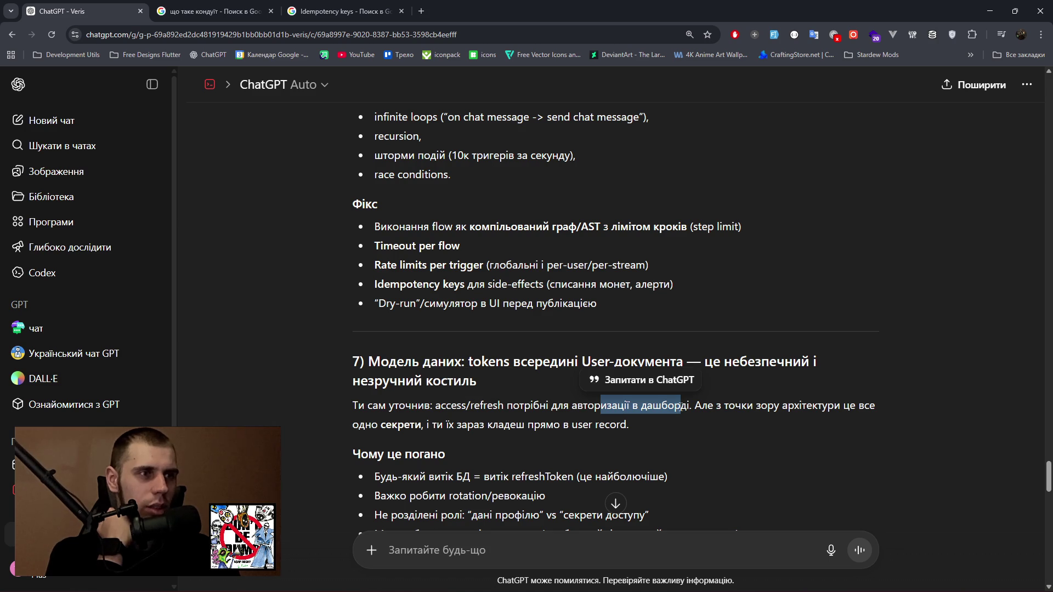
drag(349, 426, 649, 426)
scroll(686, 423, down, 5)
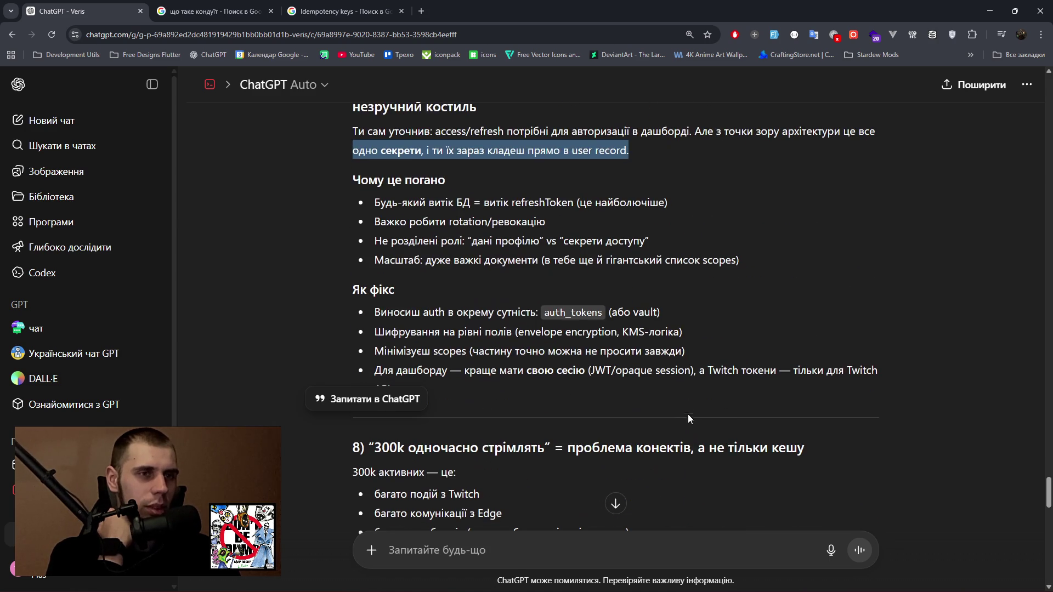
Highlight heading 8's connections-not-cache phrase and the bullet about many Twitch events.
scroll(678, 401, down, 2)
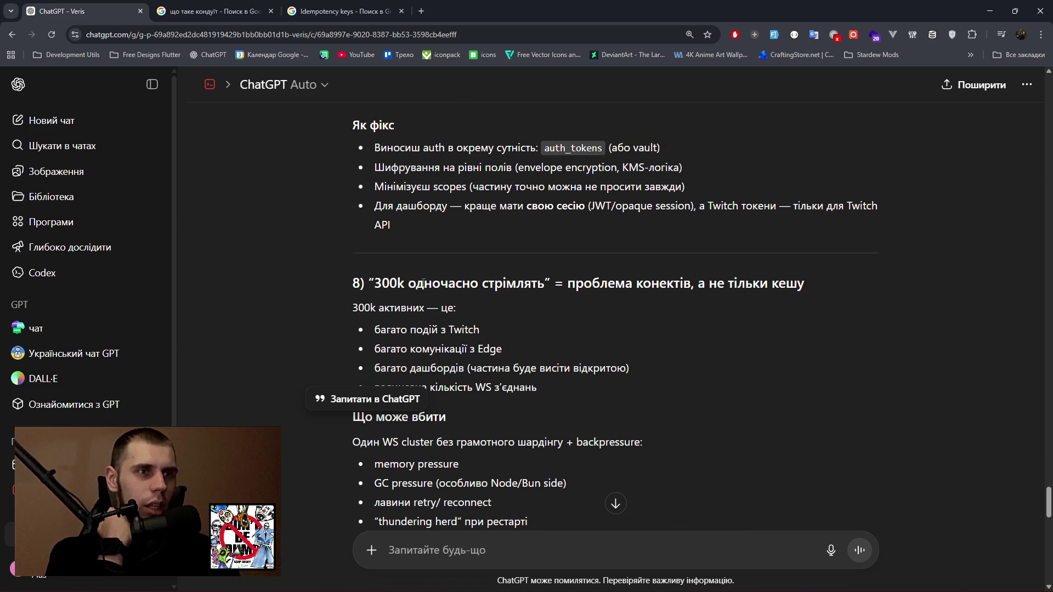
drag(425, 283, 478, 283)
drag(633, 283, 797, 283)
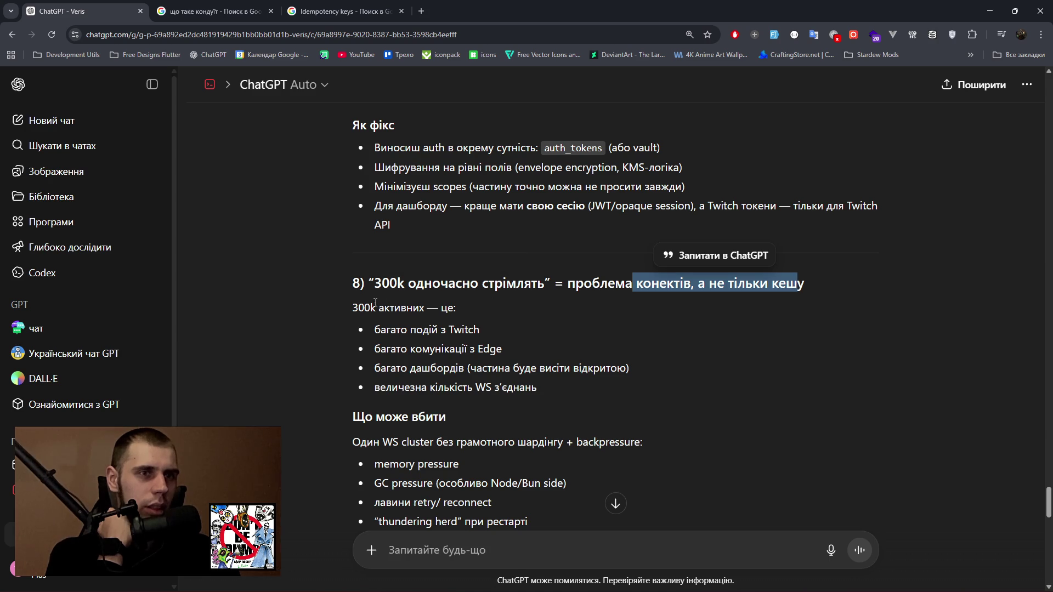
triple_click(391, 329)
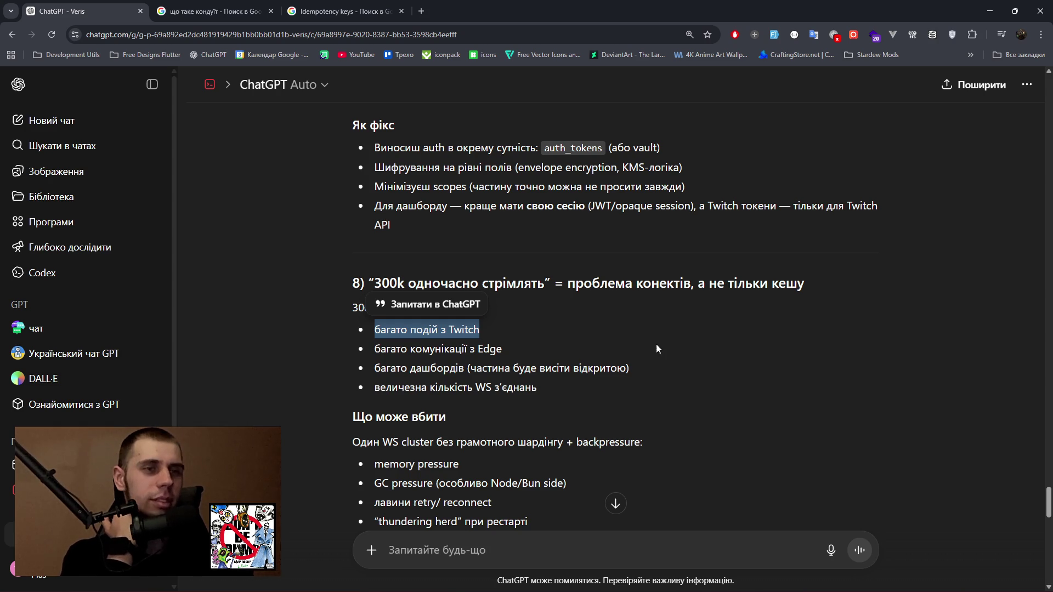
scroll(375, 354, down, 3)
Highlight section 8's GC pressure and thundering herd risks while reading toward the key question.
click(584, 376)
mouse_move(377, 320)
mouse_down()
mouse_move(431, 320)
mouse_move(434, 338)
mouse_move(492, 337)
mouse_up()
click(380, 337)
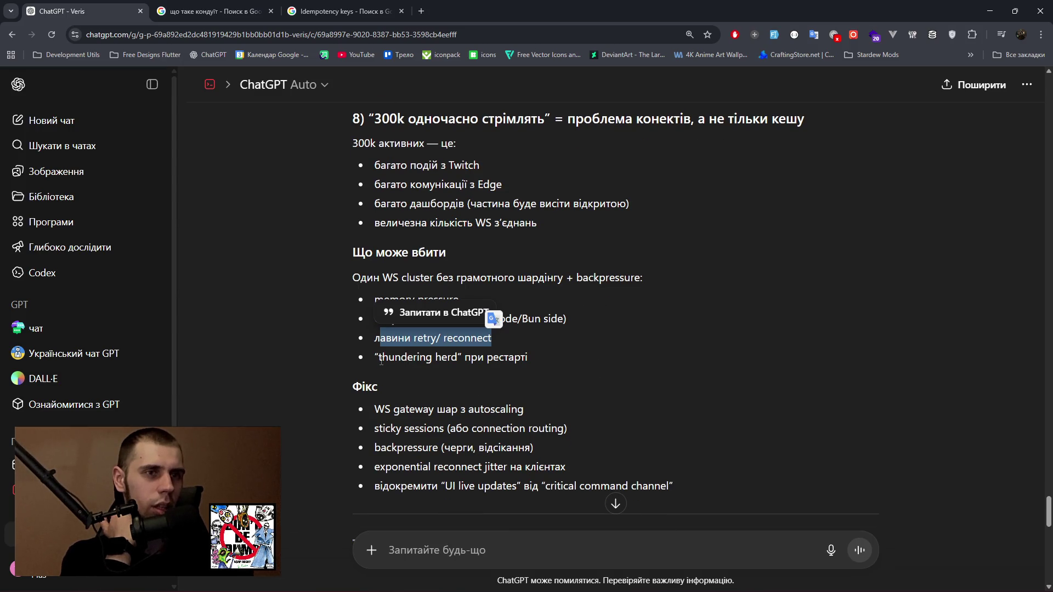
drag(380, 357, 458, 358)
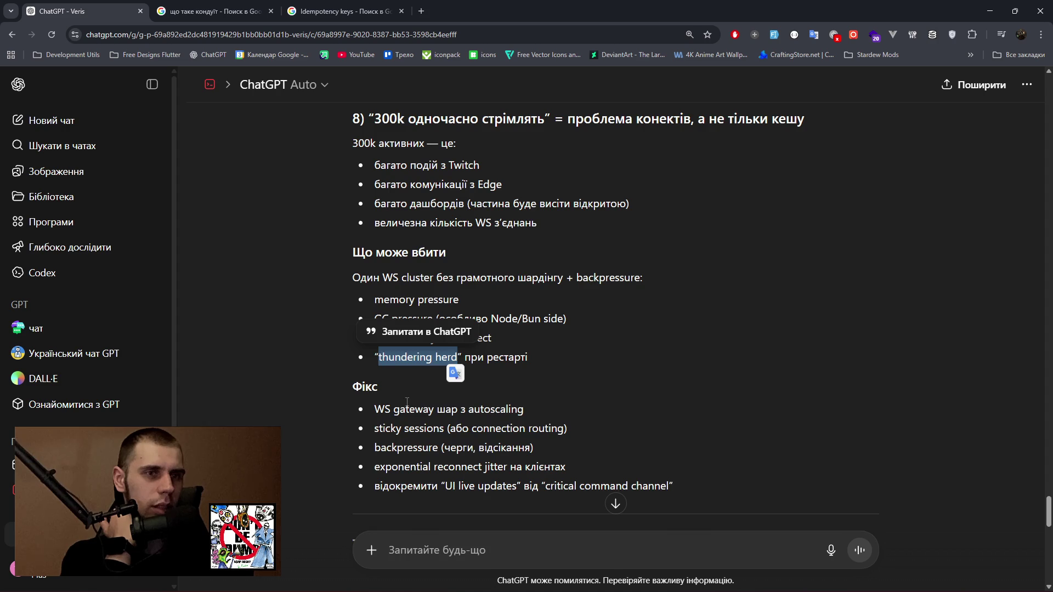
scroll(407, 402, down, 6)
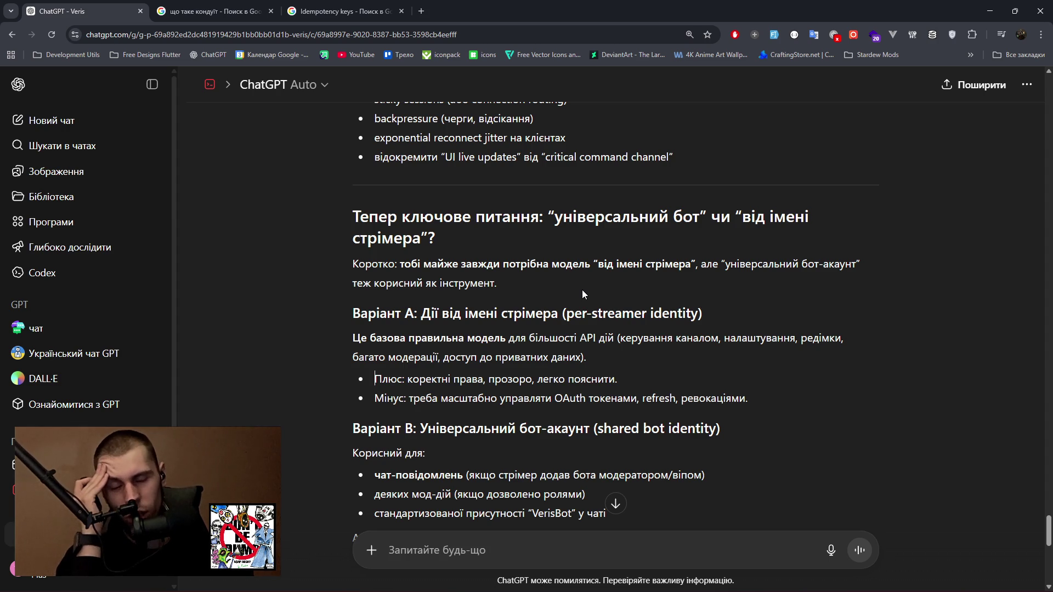
drag(452, 264, 613, 265)
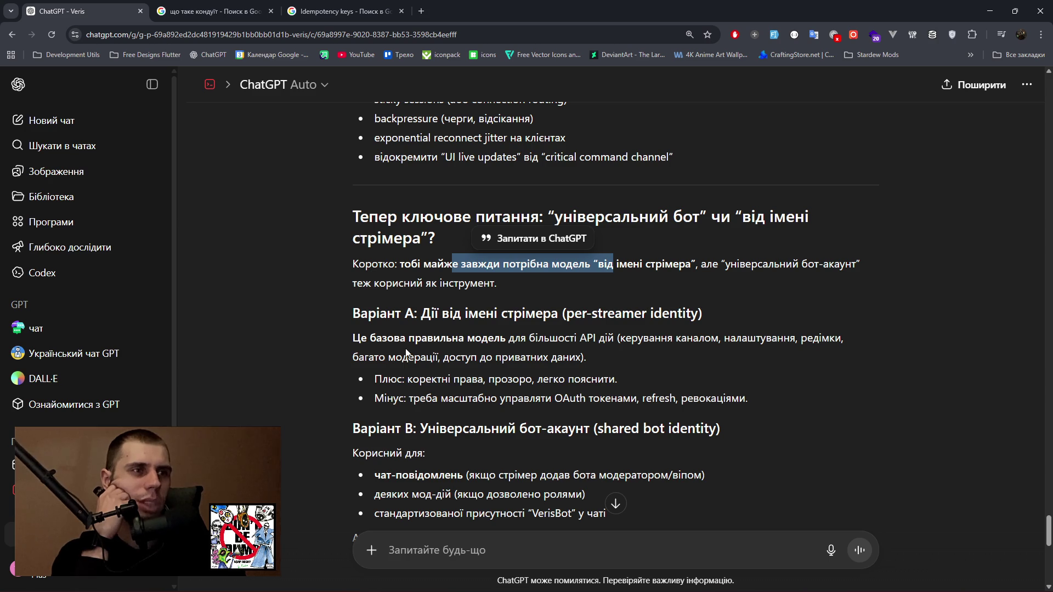
drag(369, 339, 610, 342)
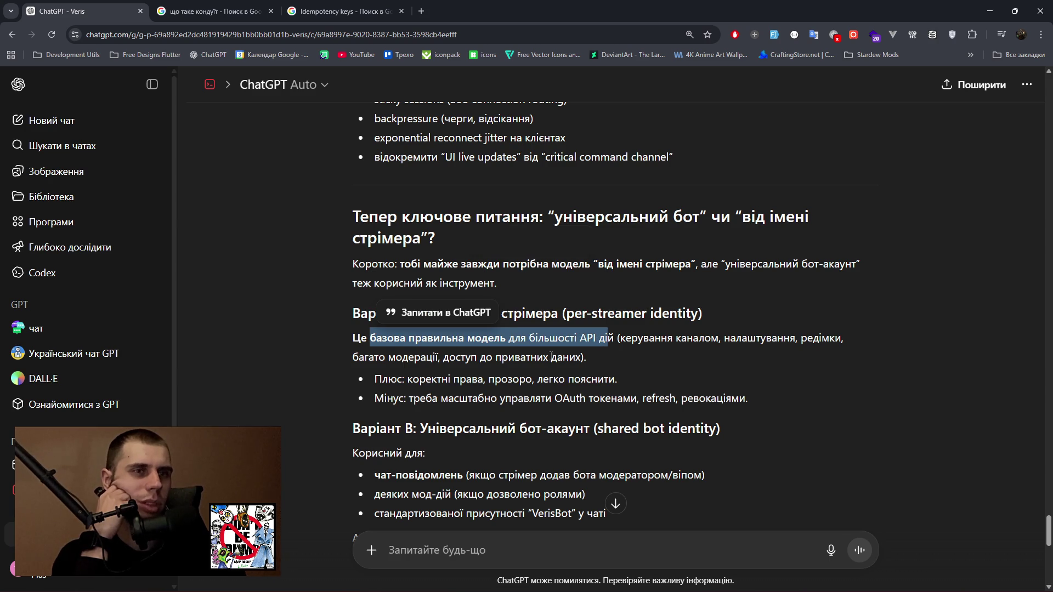
drag(413, 380, 486, 383)
drag(510, 380, 617, 382)
drag(420, 399, 746, 398)
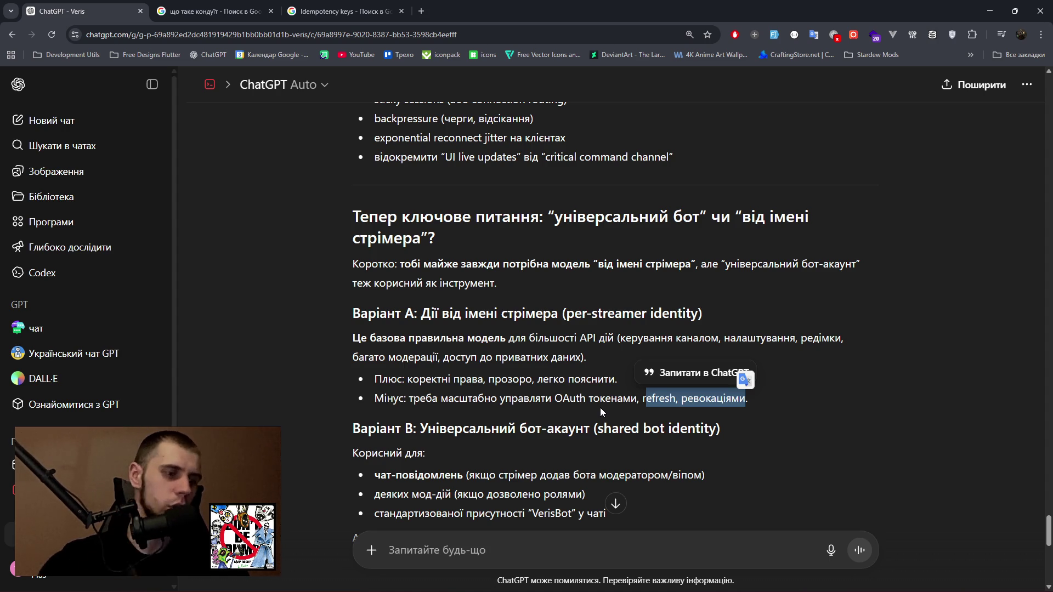
key(XF86AudioLowerVolume)
key(XF86AudioLowerVolume)
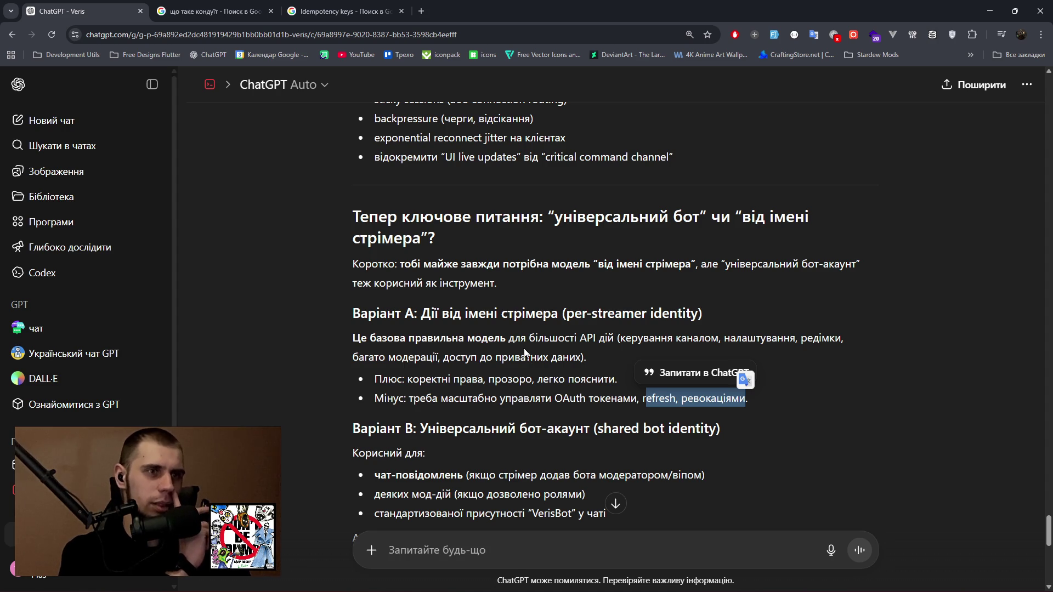
mouse_move(408, 400)
mouse_down()
mouse_move(759, 406)
mouse_move(747, 399)
mouse_up()
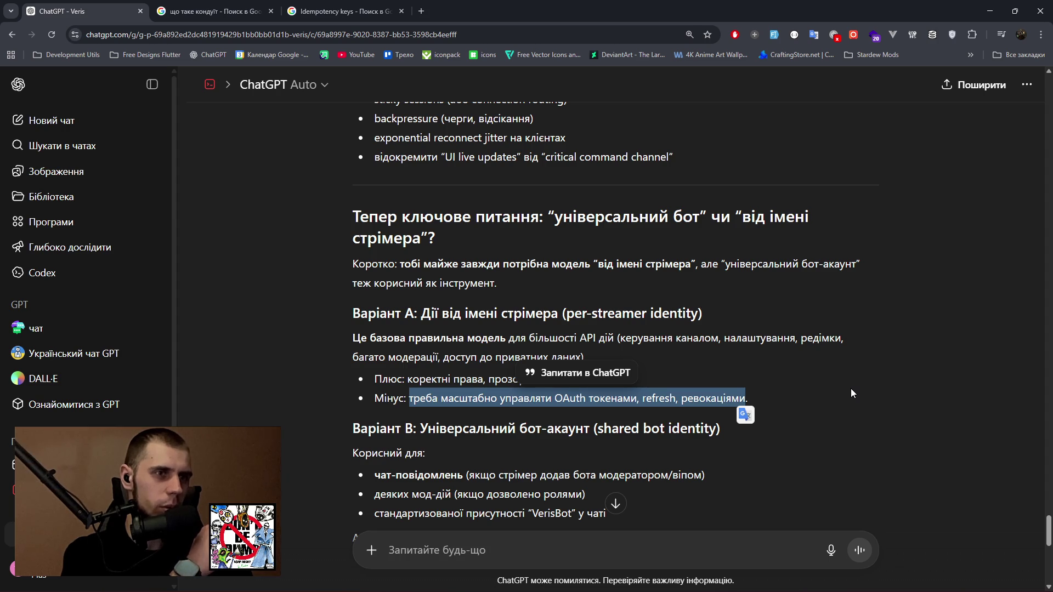
click(388, 396)
drag(374, 398, 759, 399)
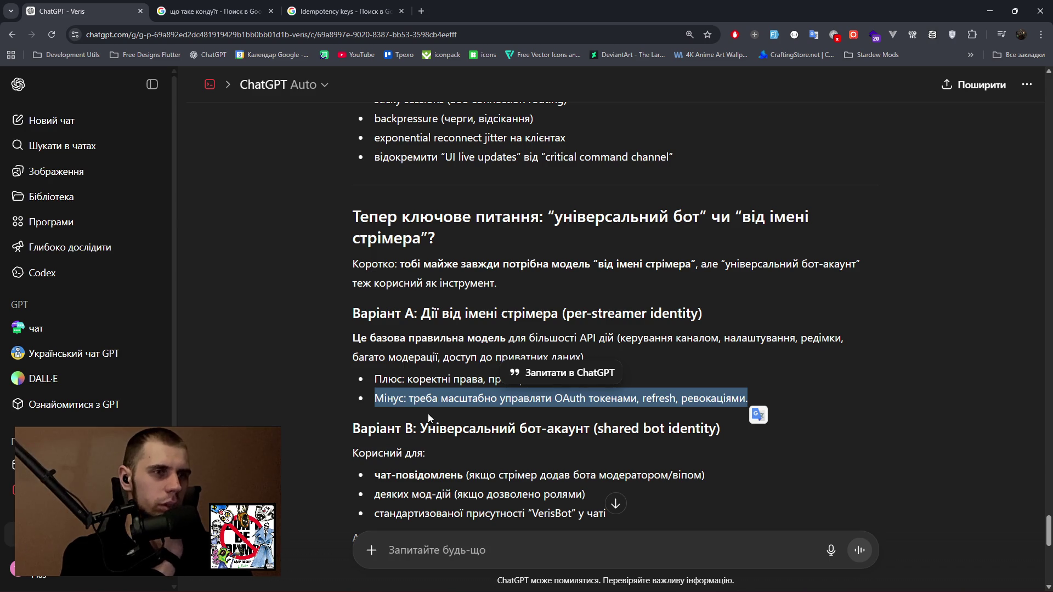
scroll(434, 421, down, 1)
Highlight Variant B's shared-bot uses: chat messages, limited moderation actions and standardised VerisBot presence.
drag(374, 421, 696, 422)
drag(375, 439, 584, 441)
drag(375, 459, 614, 458)
scroll(586, 430, down, 1)
drag(610, 402, 377, 403)
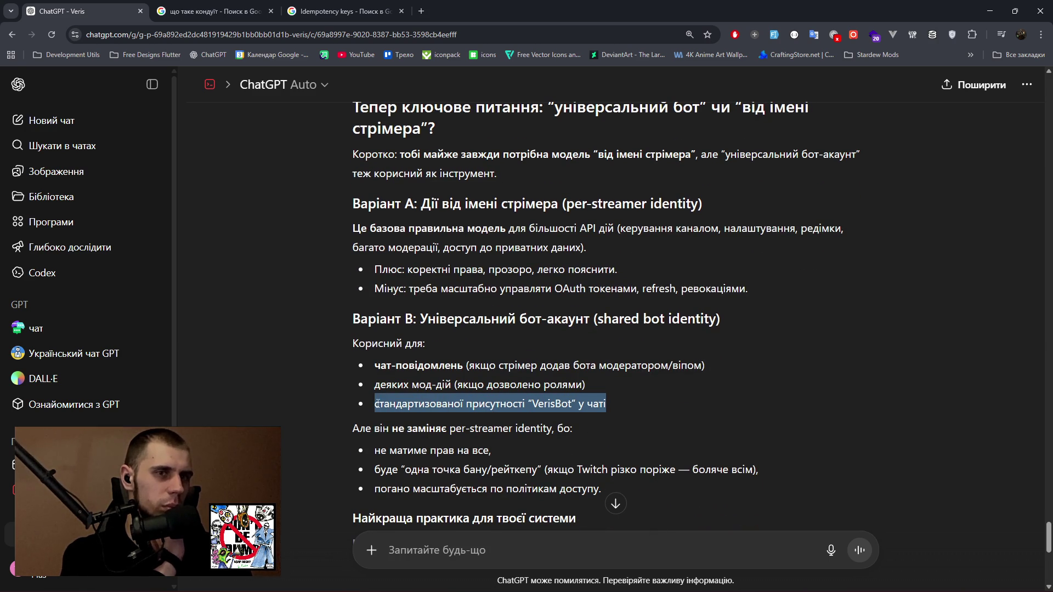
drag(311, 404, 310, 403)
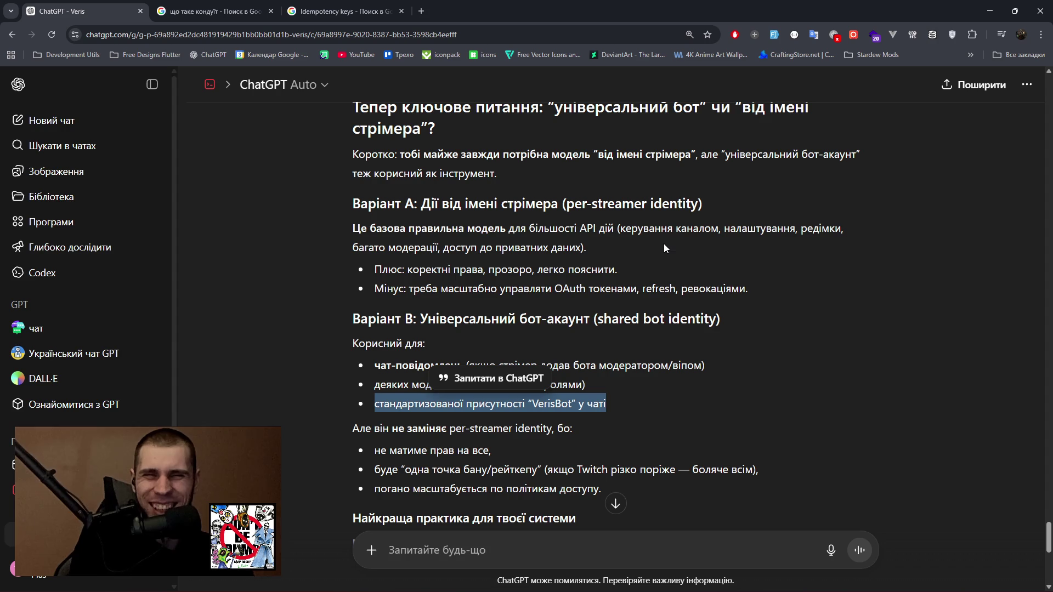
key(XF86AudioLowerVolume)
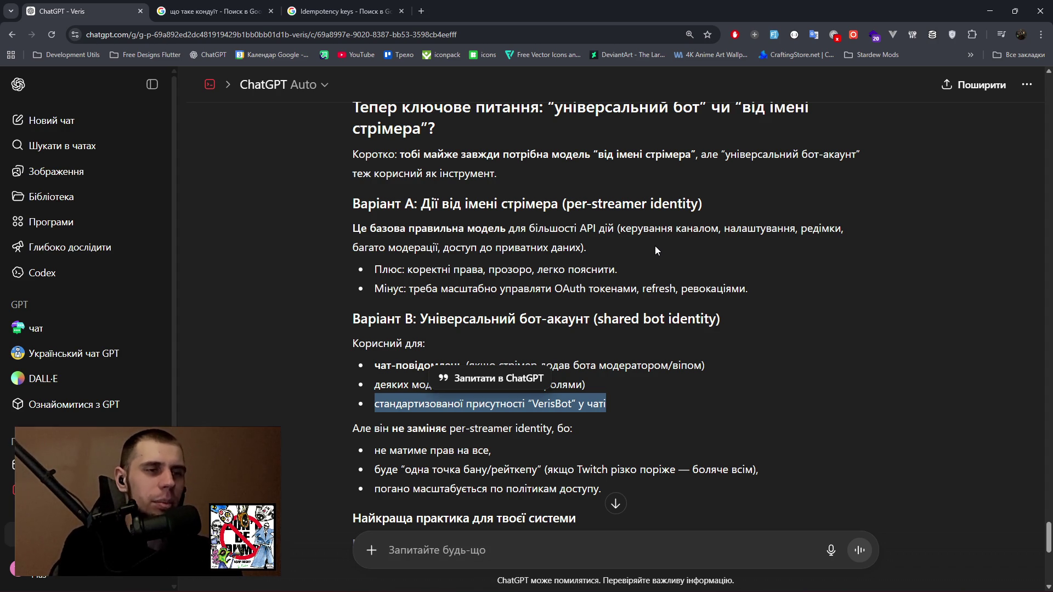
Highlight the single-point-of-ban and access-policy scaling drawbacks, then scroll down to the 'Якщо підсумувати' list.
mouse_move(379, 456)
mouse_down()
mouse_move(485, 451)
mouse_move(540, 470)
mouse_move(753, 470)
mouse_up()
drag(432, 488, 599, 488)
scroll(509, 402, down, 1)
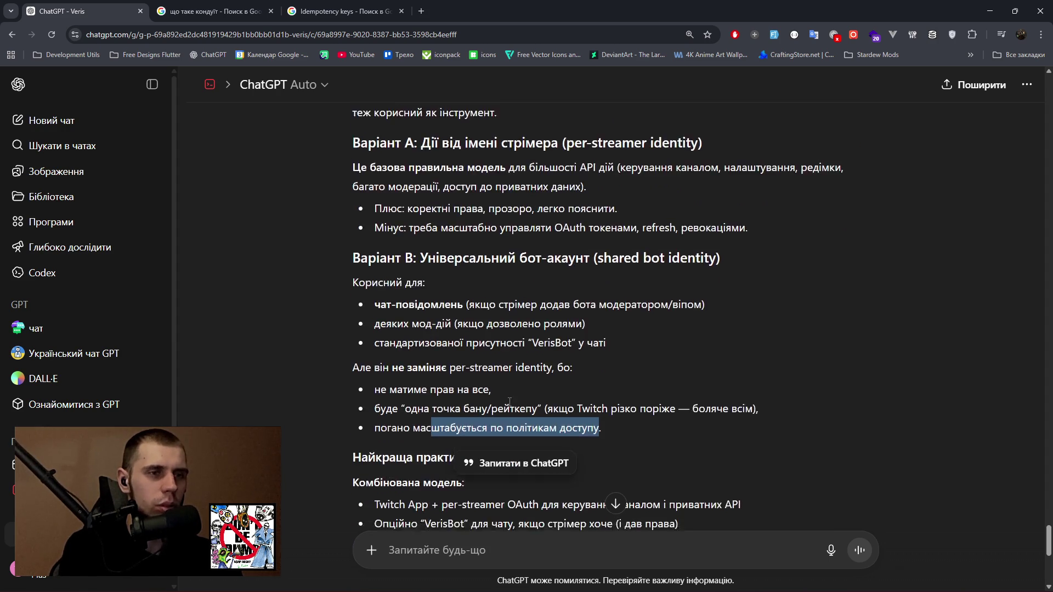
scroll(502, 395, down, 2)
drag(374, 324, 622, 323)
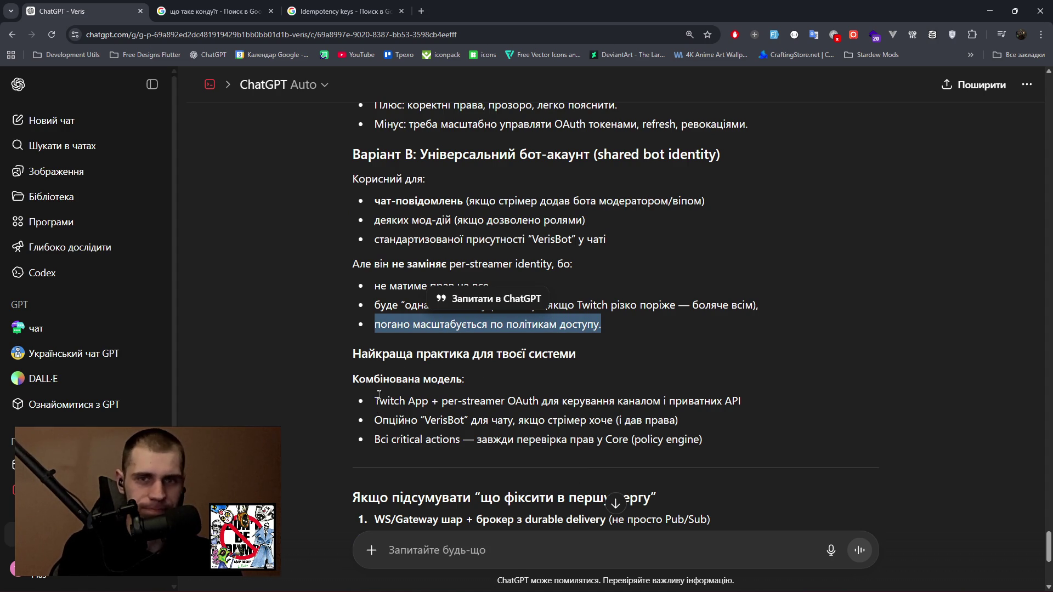
scroll(381, 393, down, 1)
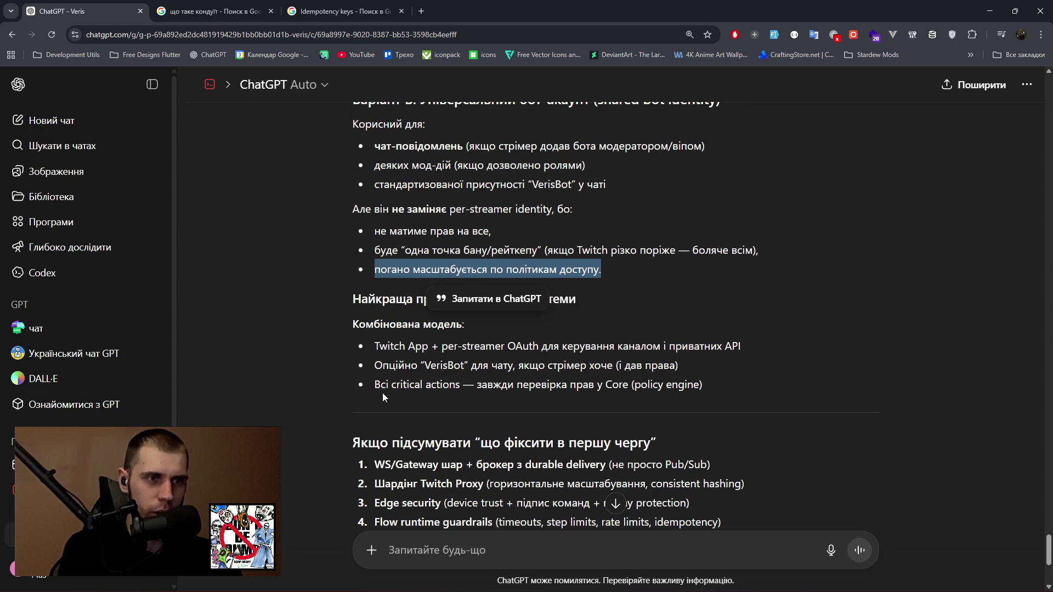
scroll(383, 393, down, 1)
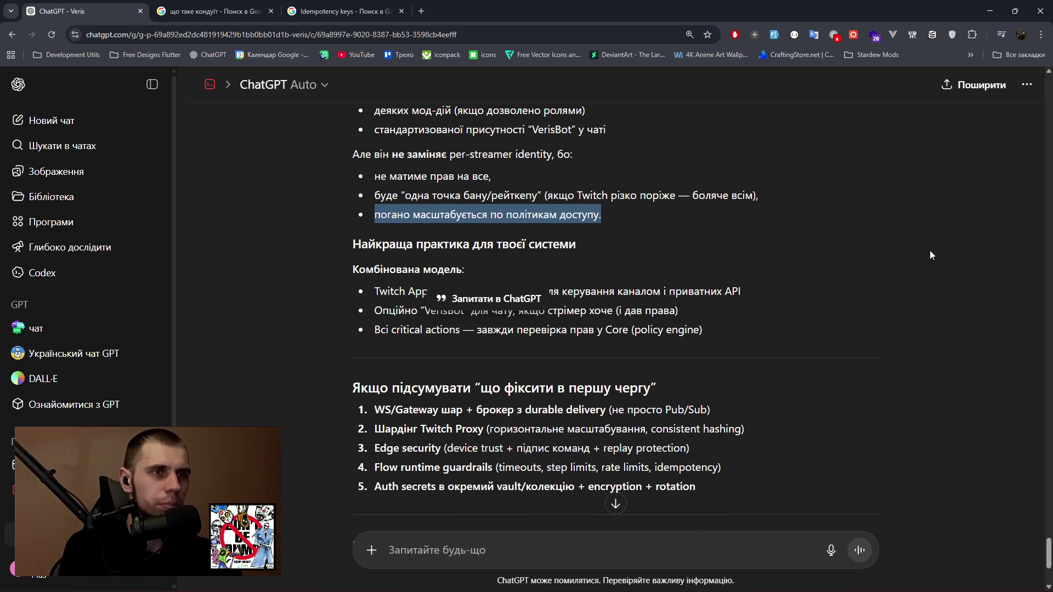
click(913, 249)
In Paint, sketch white pencil boxes labelled Q in the middle, TB upper right and DB below.
key(alt+Tab)
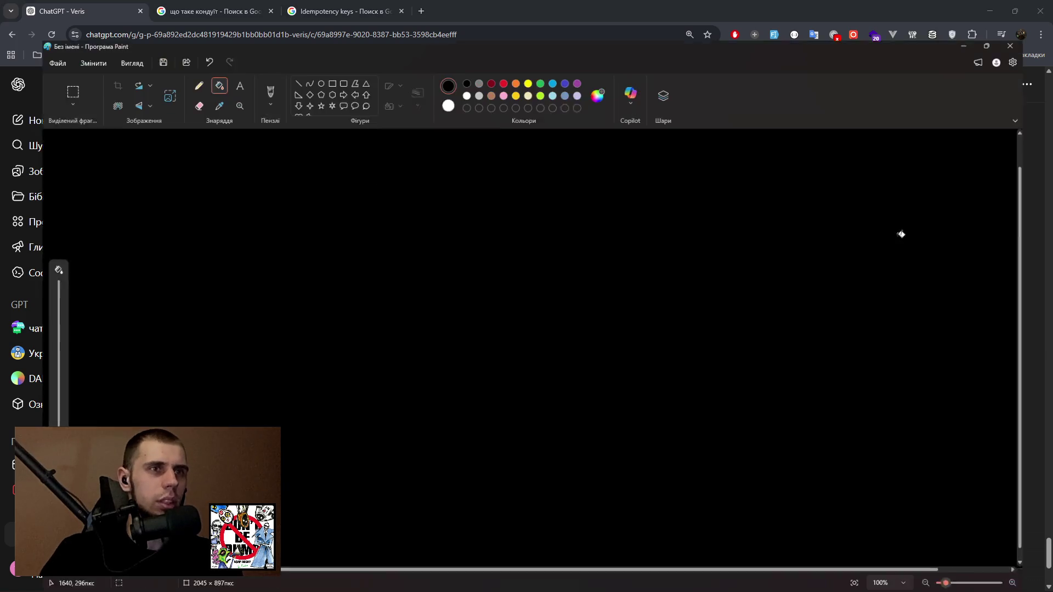
click(436, 69)
click(168, 49)
mouse_move(418, 317)
mouse_down()
mouse_move(426, 251)
mouse_move(540, 252)
mouse_move(534, 317)
mouse_move(415, 326)
mouse_move(487, 262)
mouse_move(485, 305)
mouse_up()
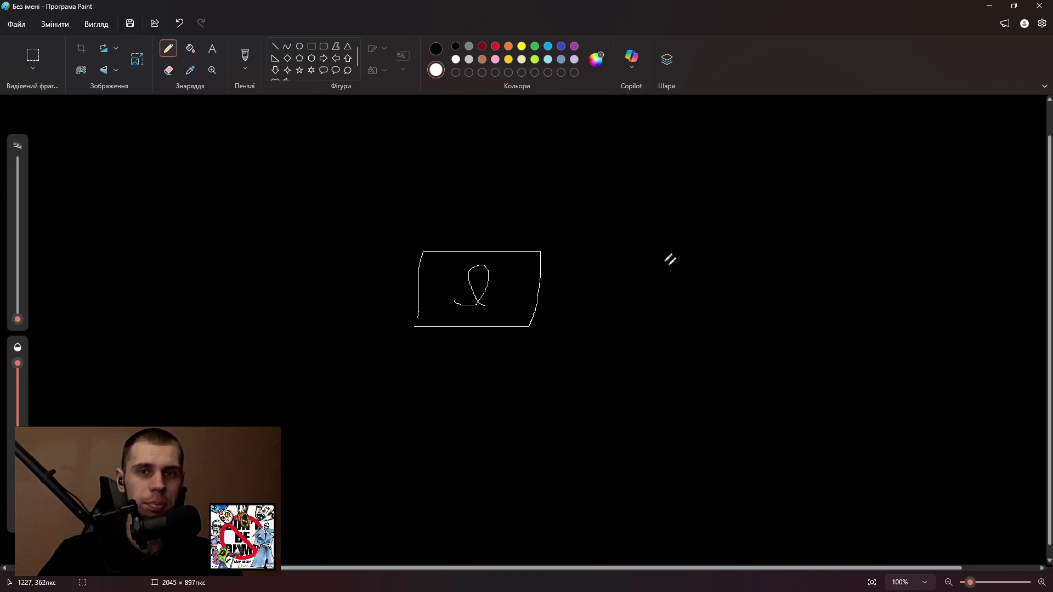
drag(653, 126, 652, 176)
mouse_move(654, 124)
mouse_down()
mouse_move(779, 143)
mouse_move(775, 178)
mouse_move(655, 178)
mouse_up()
mouse_move(678, 141)
mouse_down()
mouse_move(677, 160)
mouse_move(696, 137)
mouse_move(723, 162)
mouse_move(735, 140)
mouse_move(723, 160)
mouse_up()
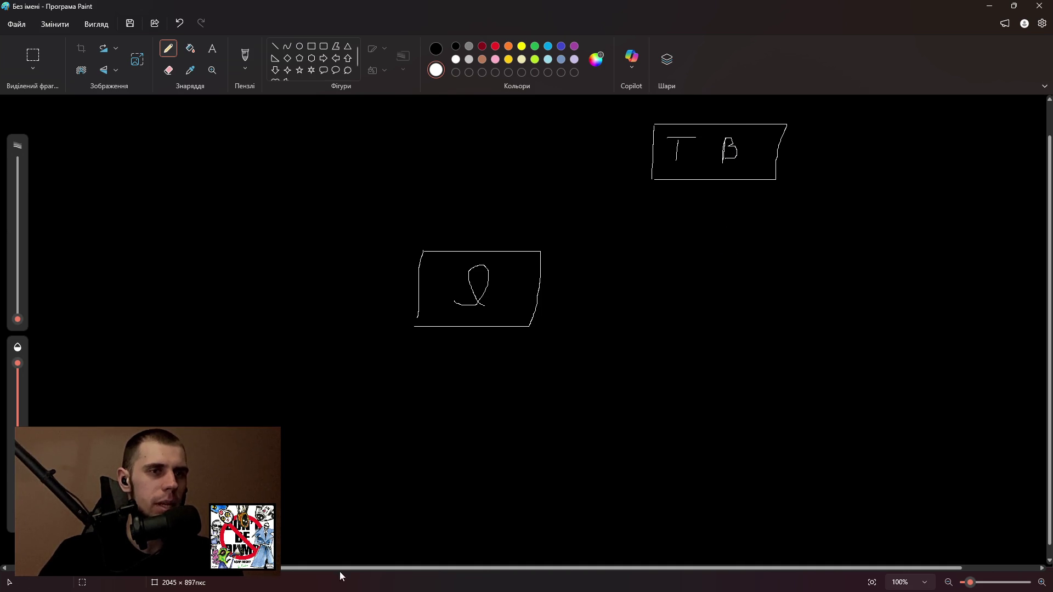
mouse_move(429, 406)
mouse_down()
mouse_move(428, 464)
mouse_move(529, 406)
mouse_move(532, 460)
mouse_move(427, 462)
mouse_up()
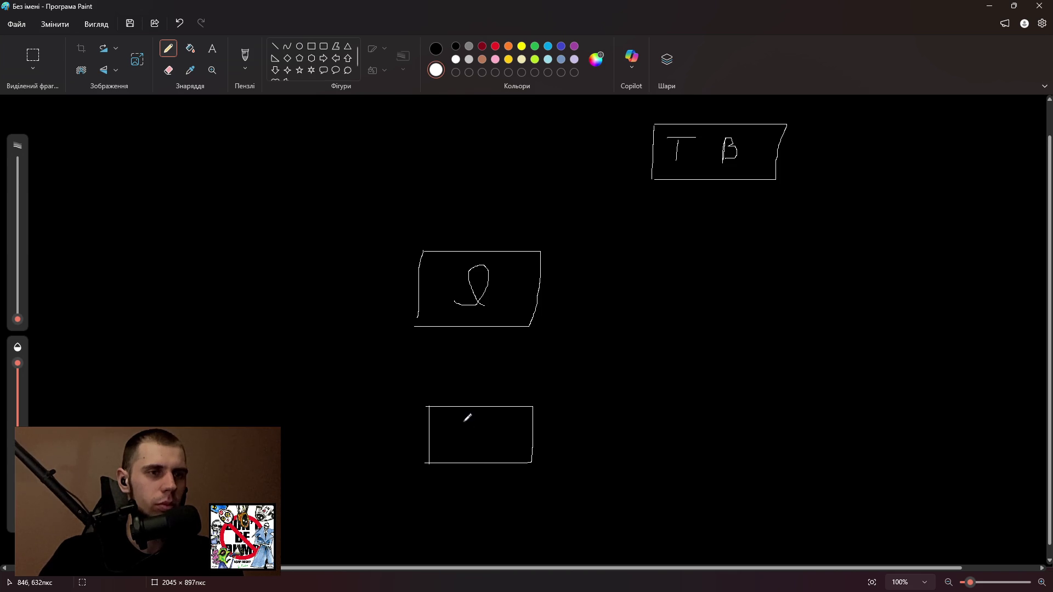
mouse_move(457, 421)
mouse_down()
mouse_move(455, 449)
mouse_move(496, 421)
mouse_move(486, 446)
mouse_up()
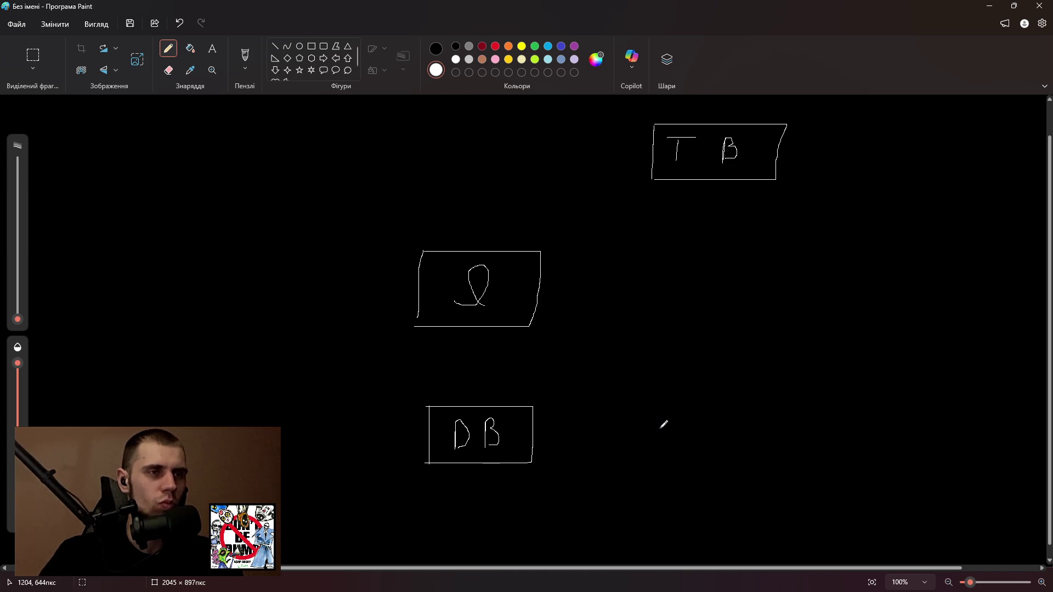
Draw a box left of Q and write 'API' in it, redoing the badly drawn P.
mouse_move(122, 249)
mouse_down()
mouse_move(122, 313)
mouse_move(149, 251)
mouse_move(246, 264)
mouse_move(242, 307)
mouse_move(125, 316)
mouse_up()
mouse_move(159, 265)
mouse_down()
mouse_move(142, 304)
mouse_move(164, 301)
mouse_move(159, 289)
mouse_up()
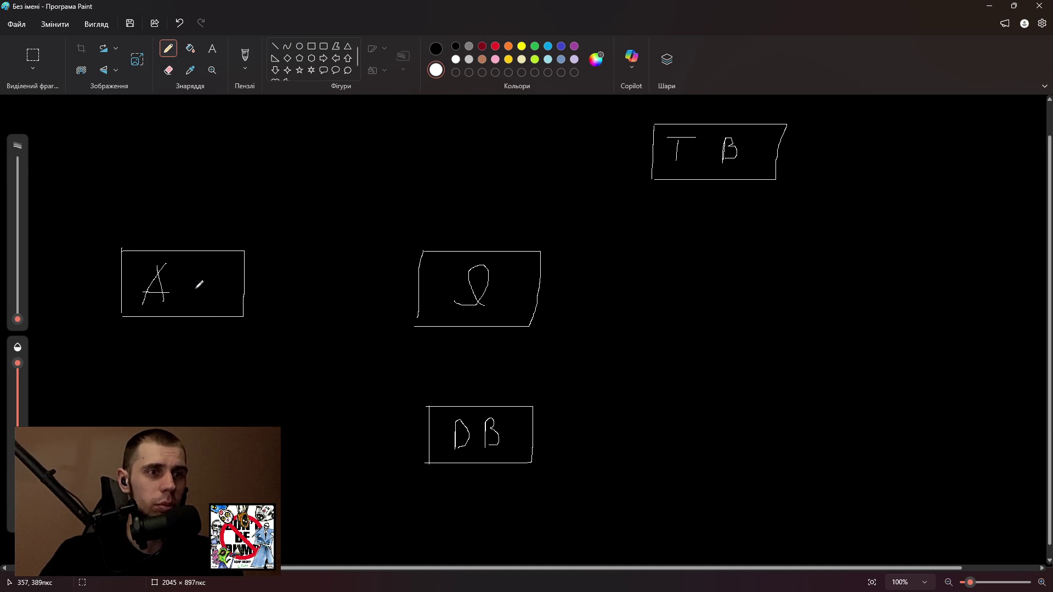
mouse_move(180, 267)
mouse_down()
mouse_move(179, 307)
mouse_move(186, 277)
mouse_move(213, 268)
mouse_move(194, 288)
mouse_up()
key(ctrl+z)
key(ctrl+z)
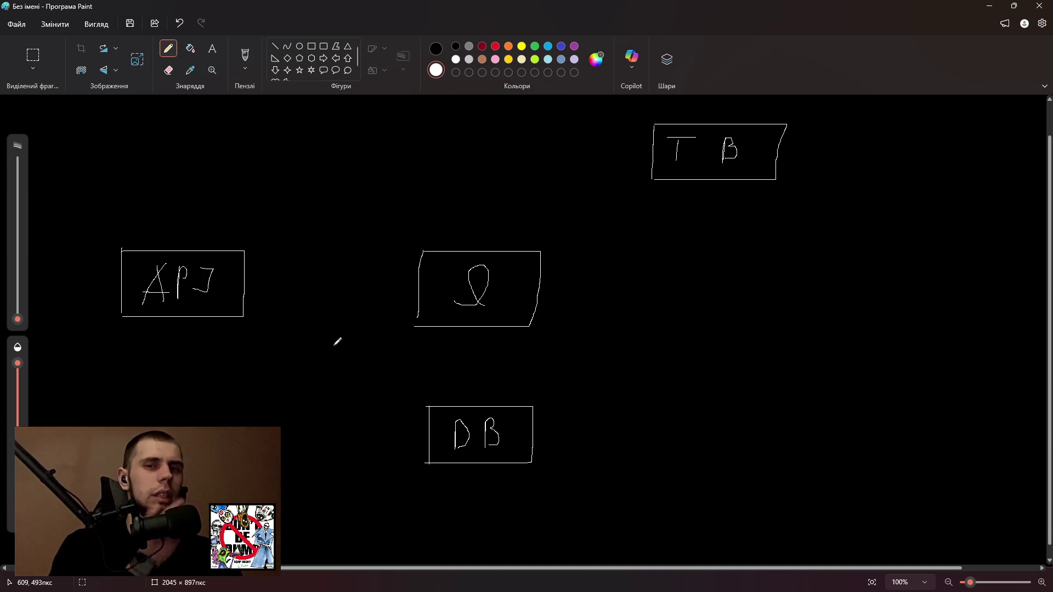
mouse_move(866, 8)
mouse_down()
mouse_move(800, 113)
mouse_move(666, 109)
mouse_move(732, 294)
mouse_move(689, 2)
mouse_up()
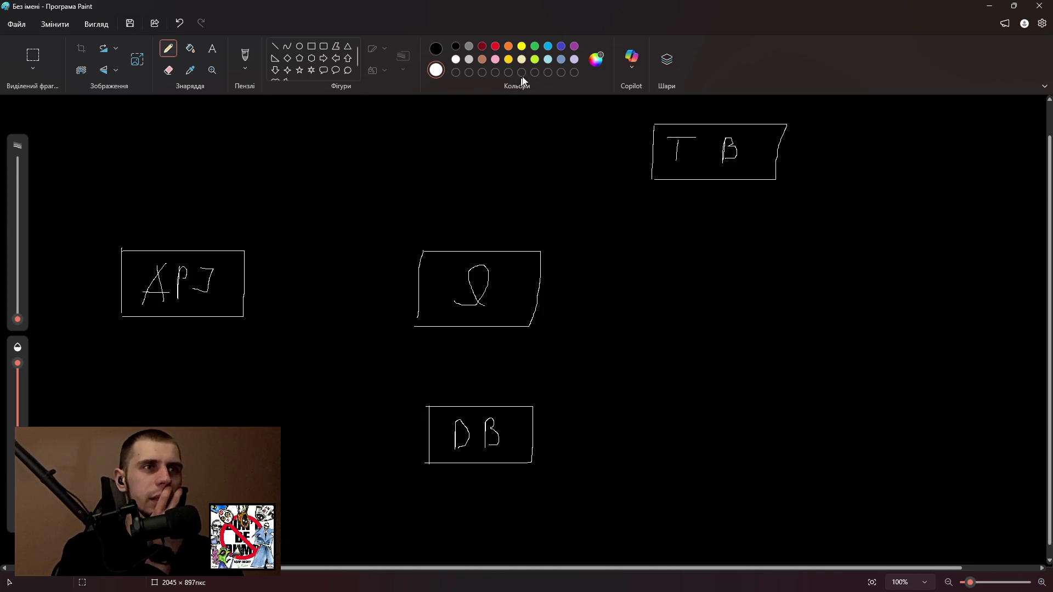
Draw a green arrow from Q to TB, then cross it out with a dark red X.
click(535, 47)
drag(549, 248, 643, 201)
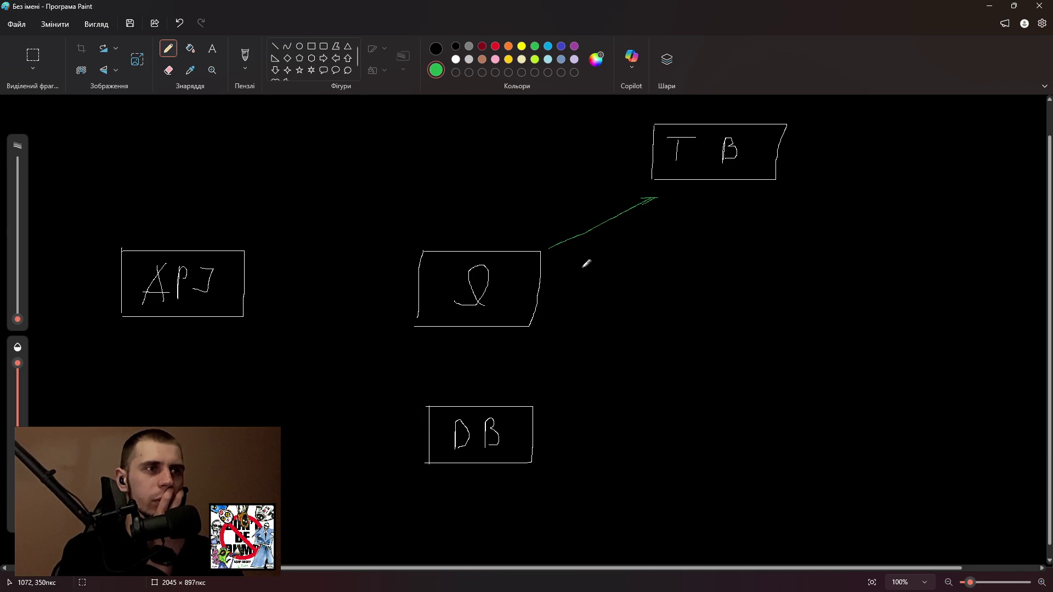
drag(552, 249, 562, 249)
click(482, 46)
mouse_move(589, 206)
mouse_down()
mouse_move(649, 261)
mouse_move(593, 257)
mouse_up()
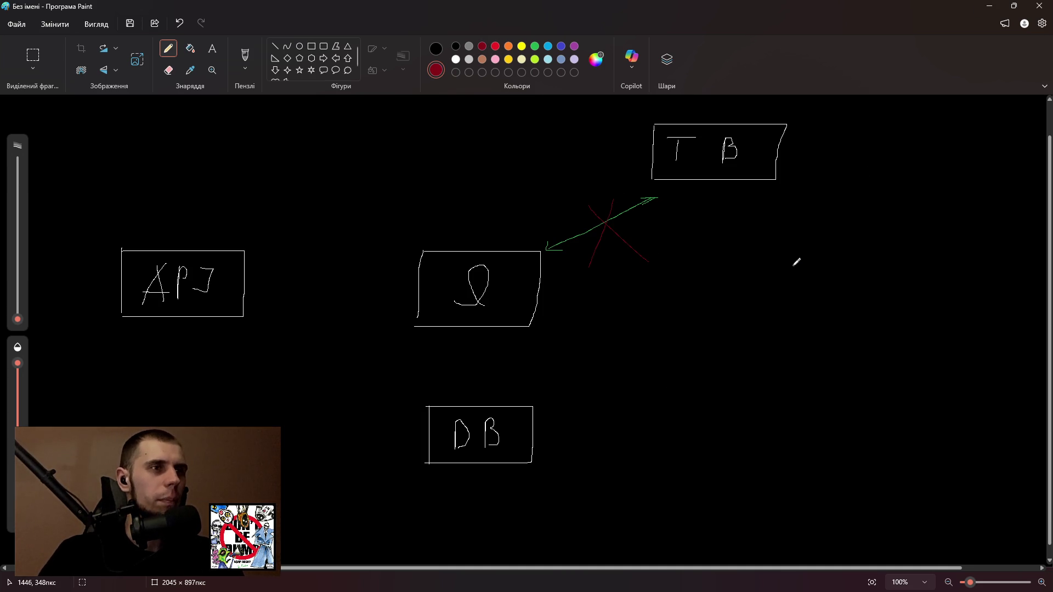
In white, draw a Br box below TB with arrows TB→Br and Br→Q.
click(456, 59)
drag(685, 271, 685, 318)
mouse_move(685, 272)
mouse_down()
mouse_move(734, 272)
mouse_move(753, 318)
mouse_move(685, 321)
mouse_up()
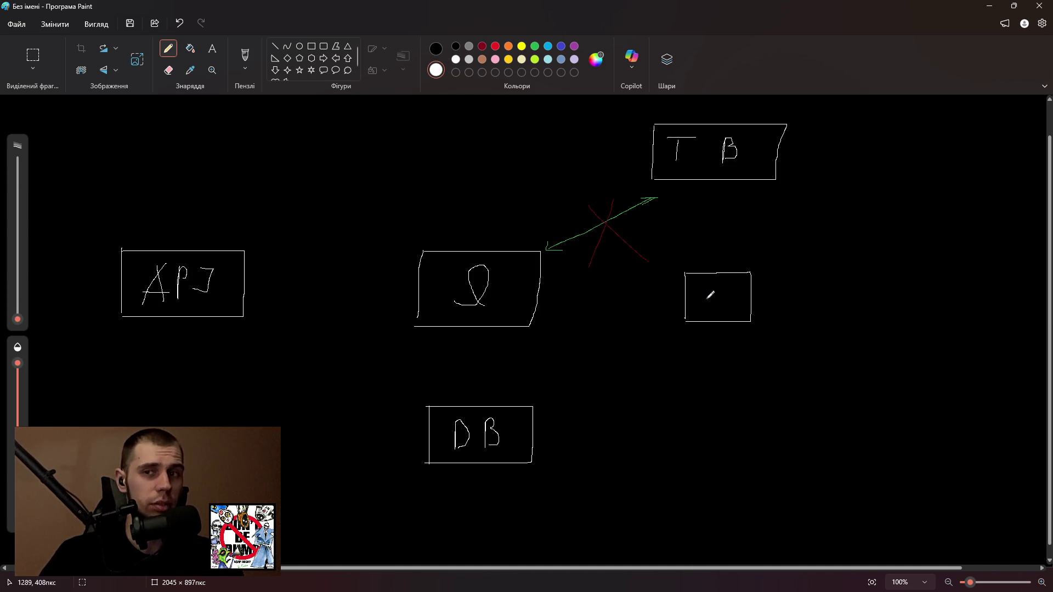
drag(708, 286, 710, 309)
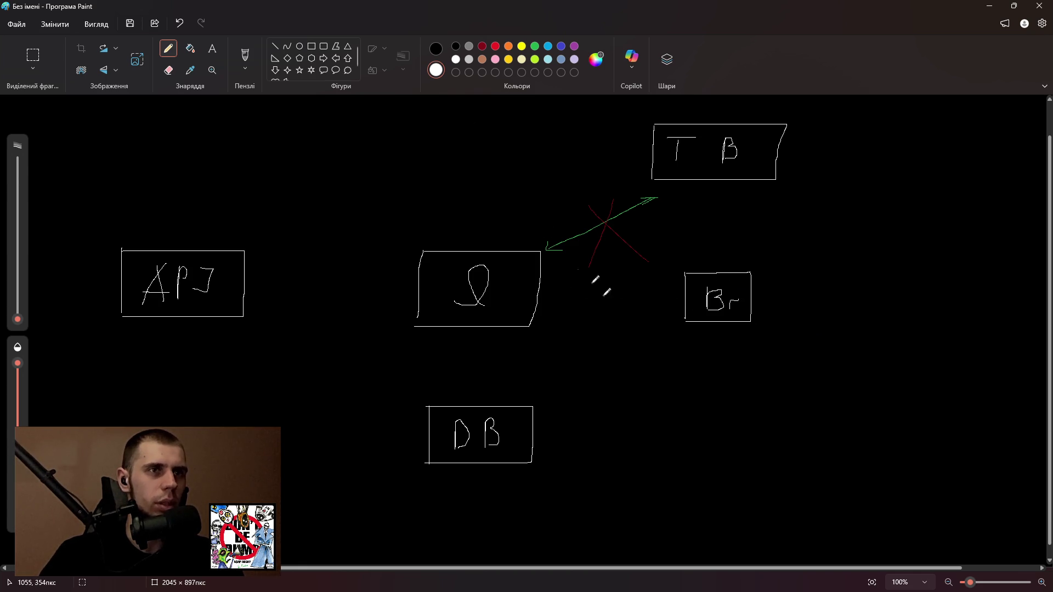
drag(713, 187, 711, 254)
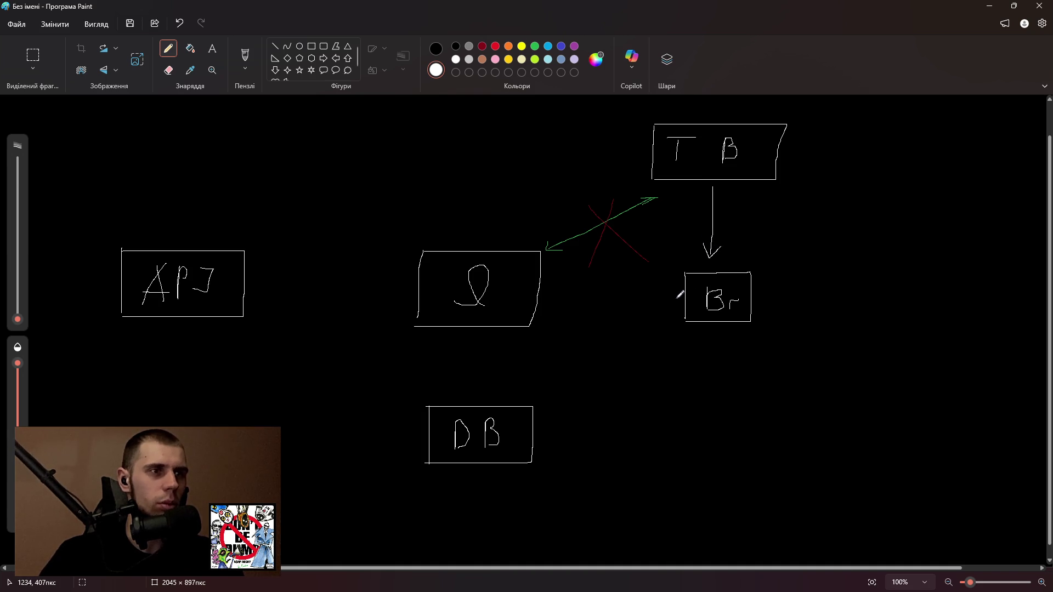
mouse_move(676, 298)
mouse_down()
mouse_move(555, 302)
mouse_move(574, 300)
mouse_up()
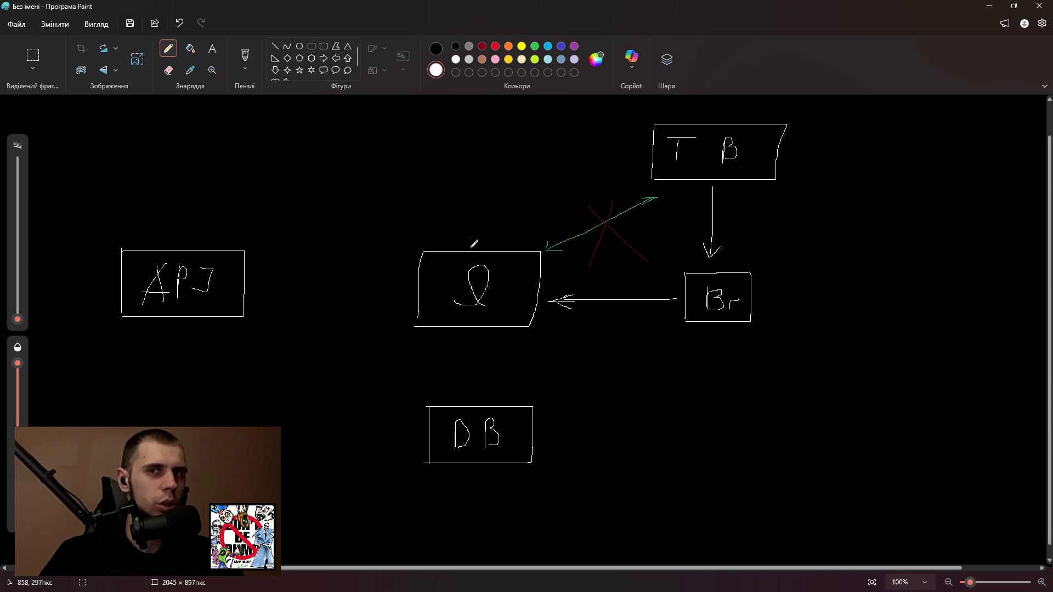
Draw a small blue E box above Q with an arrow from Q up to E.
mouse_move(434, 110)
mouse_down()
mouse_move(424, 149)
mouse_move(454, 155)
mouse_move(467, 144)
mouse_move(467, 163)
mouse_up()
key(ctrl+z)
click(561, 46)
key(ctrl+z)
mouse_move(467, 126)
mouse_down()
mouse_move(515, 128)
mouse_move(517, 160)
mouse_move(468, 162)
mouse_up()
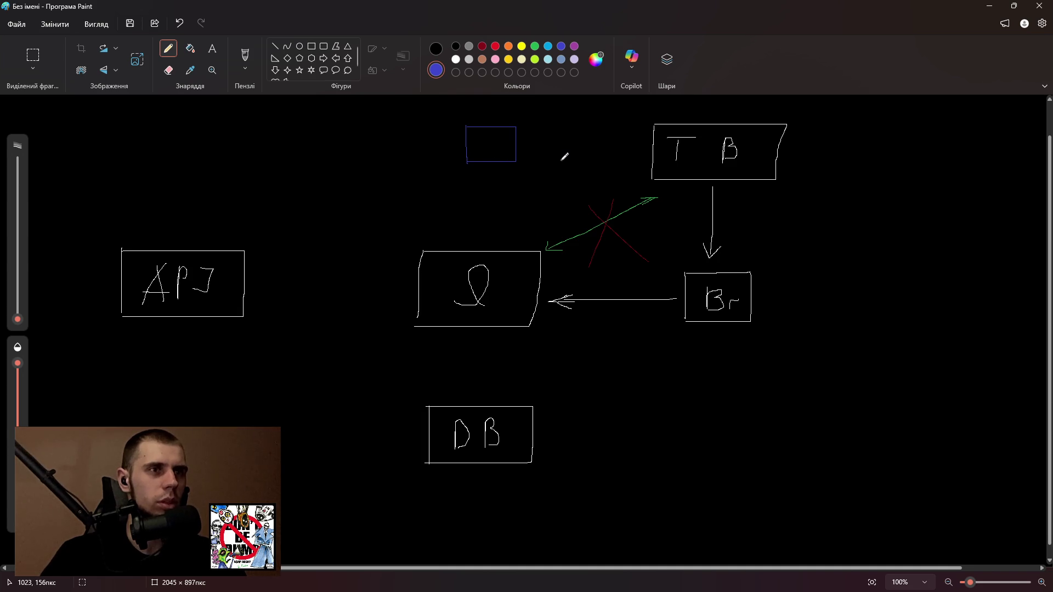
ctrl+scroll(493, 141, up, 5)
scroll(548, 144, up, 1)
ctrl+scroll(512, 162, up, 3)
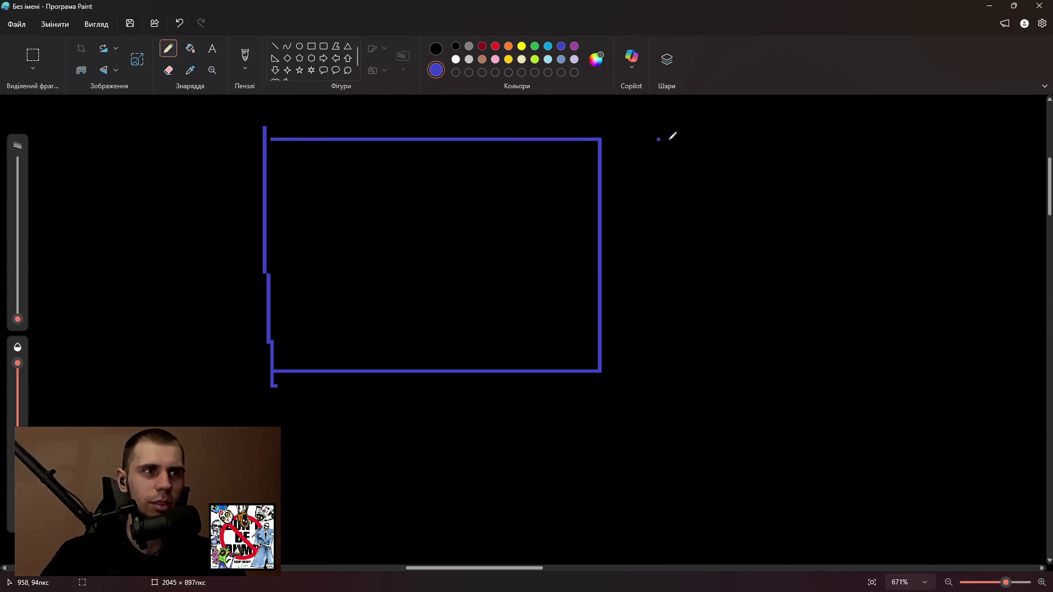
ctrl+scroll(629, 312, down, 6)
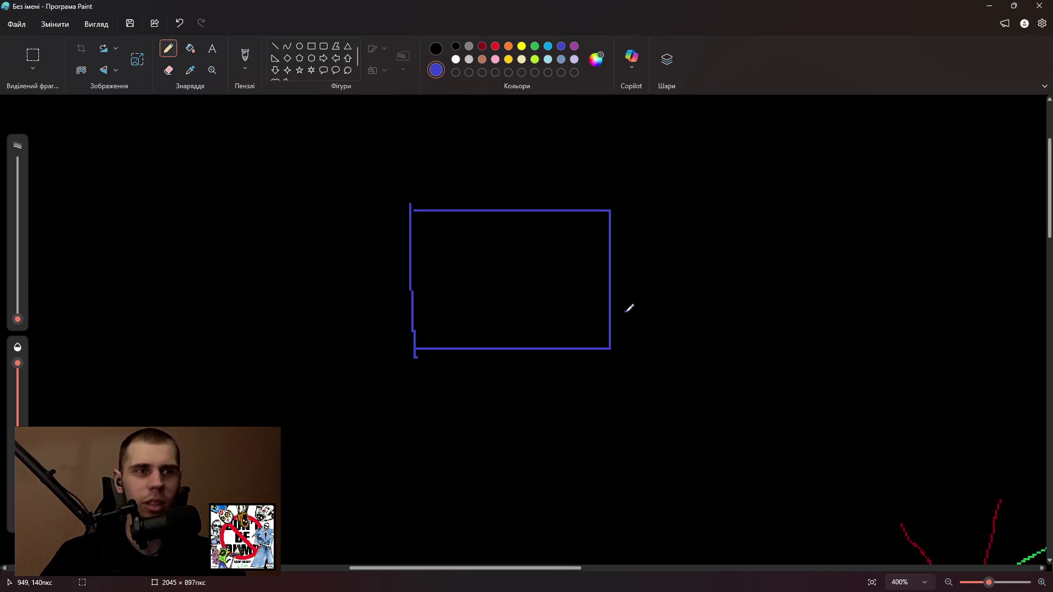
ctrl+scroll(630, 305, down, 3)
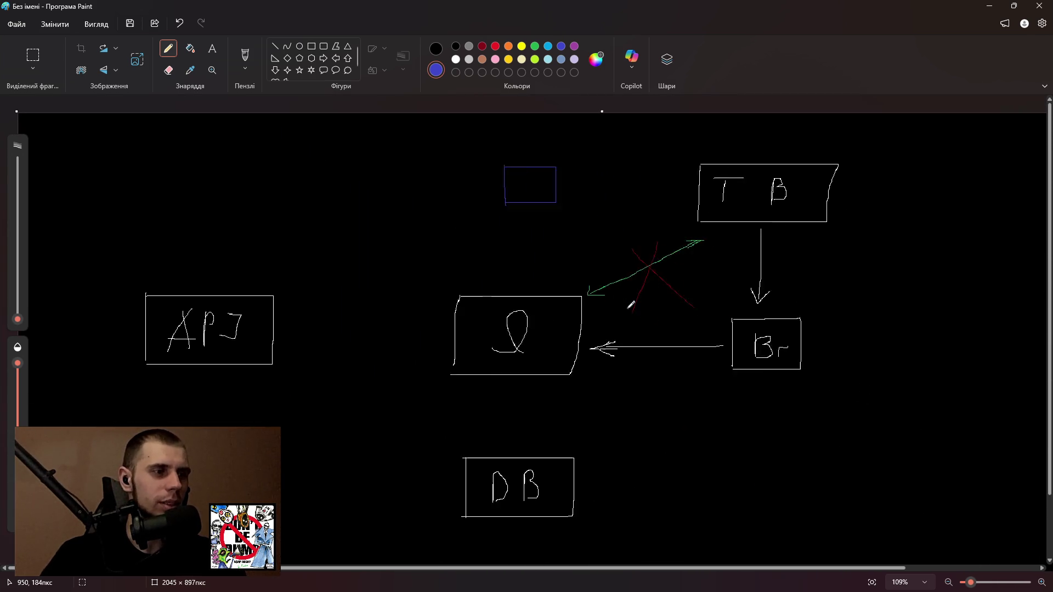
click(1041, 582)
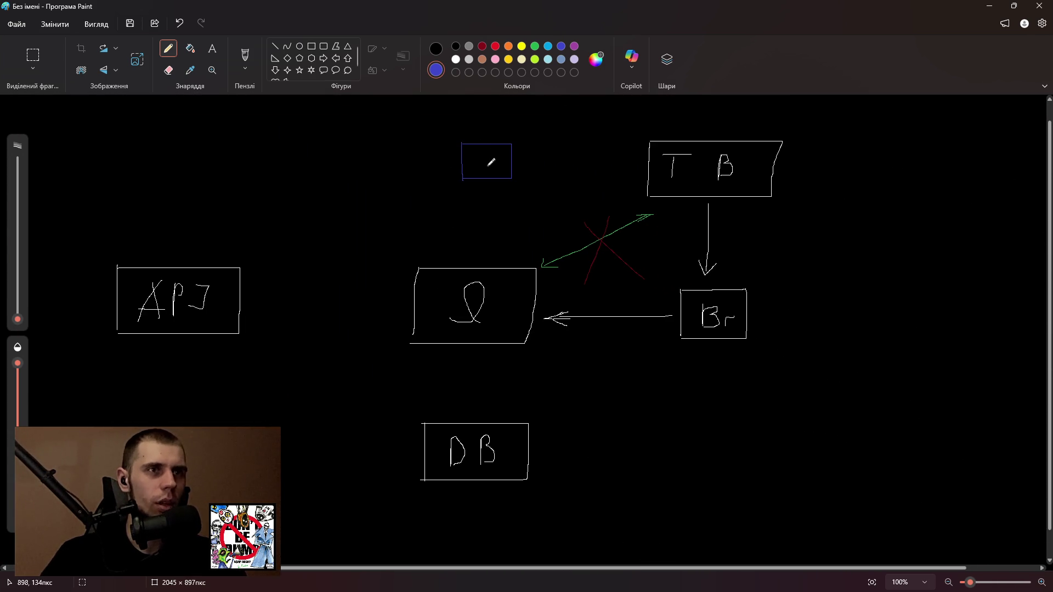
mouse_move(485, 149)
mouse_down()
mouse_move(471, 164)
mouse_move(482, 170)
mouse_up()
mouse_move(480, 264)
mouse_down()
mouse_move(479, 184)
mouse_move(486, 199)
mouse_up()
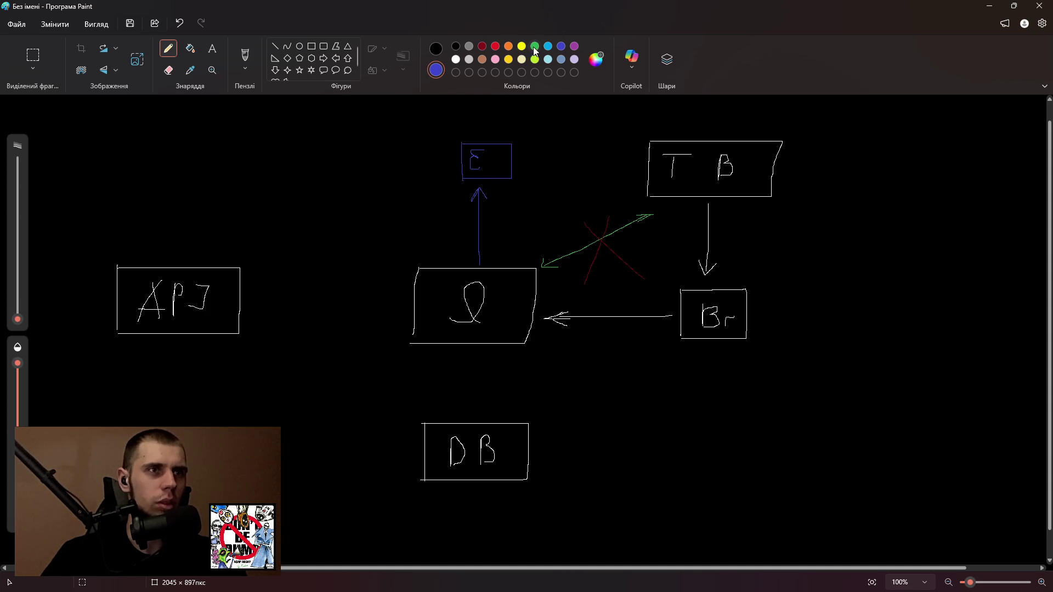
Add an orange C box left of E and a blue return line from E down to Q.
drag(316, 161, 314, 207)
mouse_move(318, 161)
mouse_down()
mouse_move(361, 163)
mouse_move(361, 198)
mouse_move(314, 204)
mouse_move(324, 186)
mouse_move(339, 192)
mouse_move(422, 258)
mouse_up()
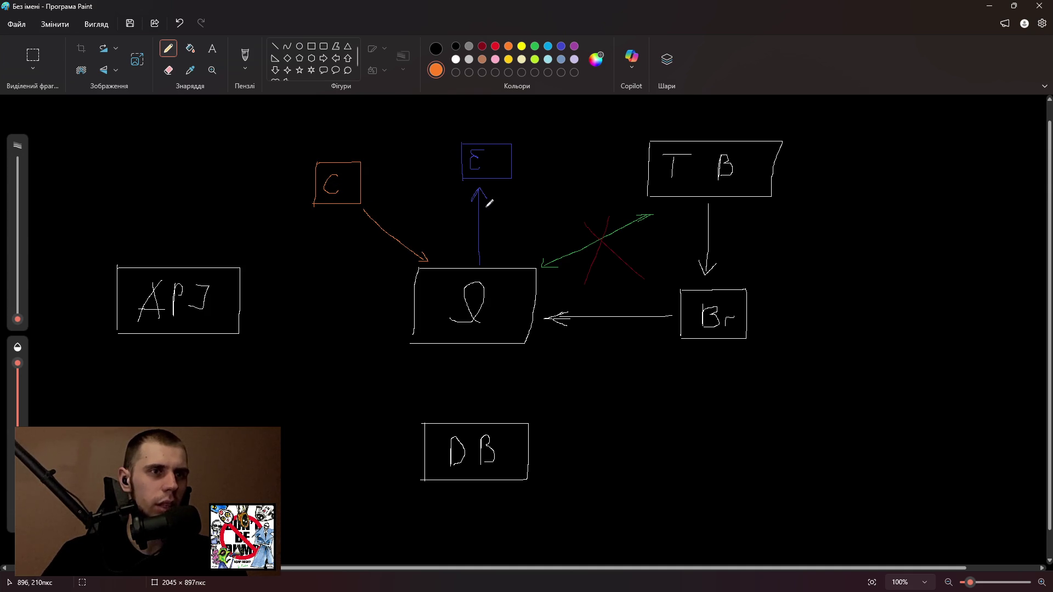
drag(481, 192, 485, 213)
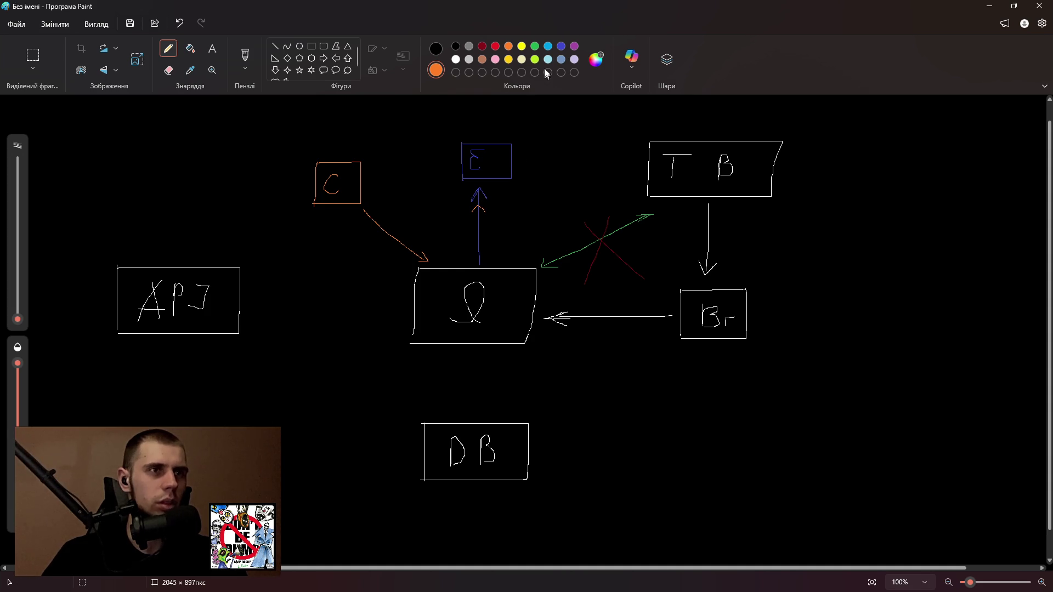
click(560, 47)
drag(500, 189, 505, 253)
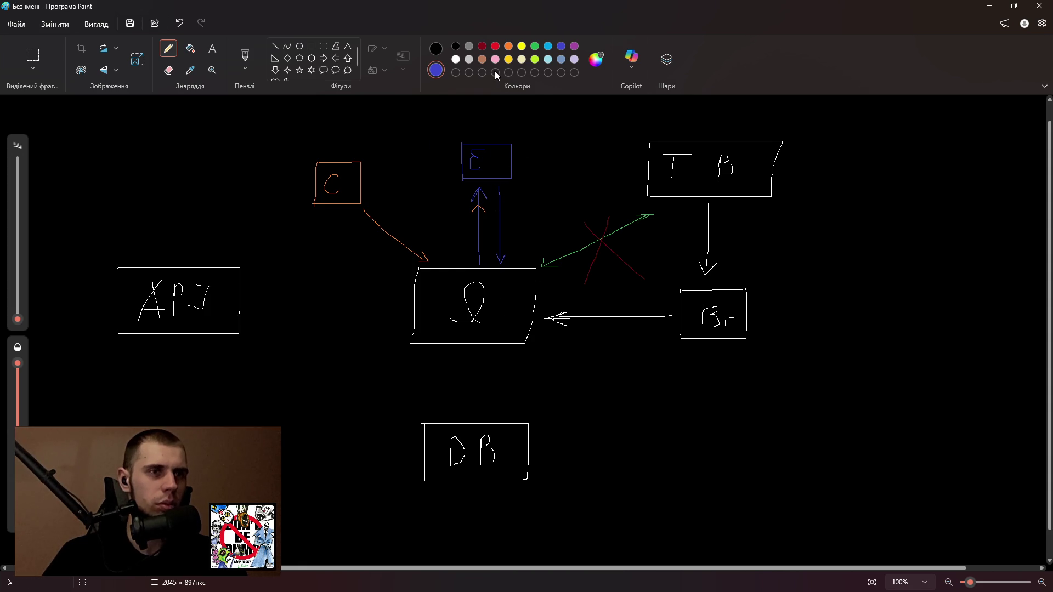
Draw a green Q→Br arrow and a yellow Br→TB arrow.
click(534, 47)
drag(542, 338, 665, 336)
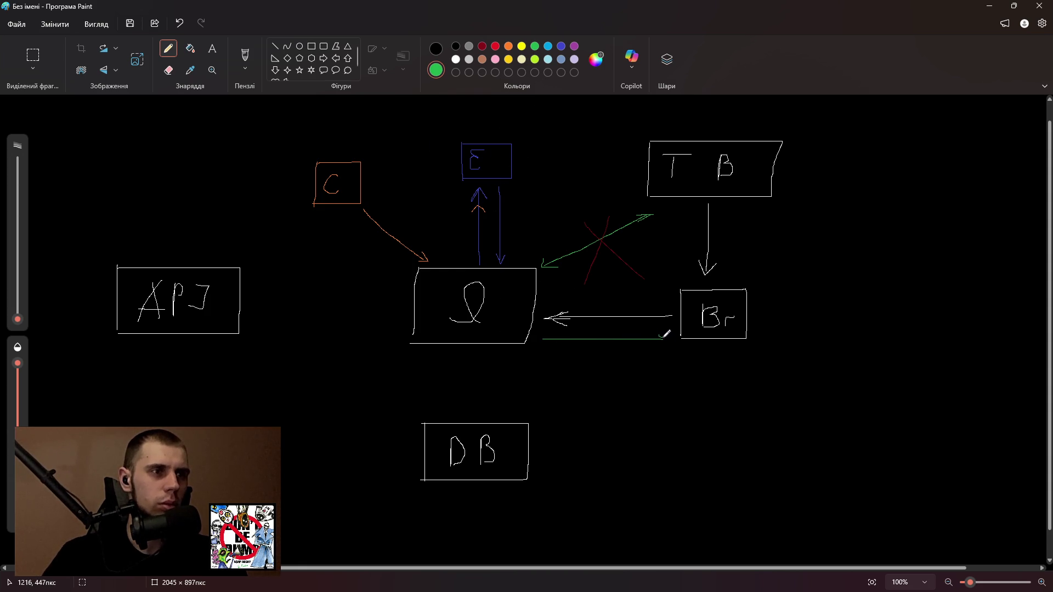
click(521, 47)
mouse_move(739, 281)
mouse_down()
mouse_move(738, 204)
mouse_move(744, 220)
mouse_up()
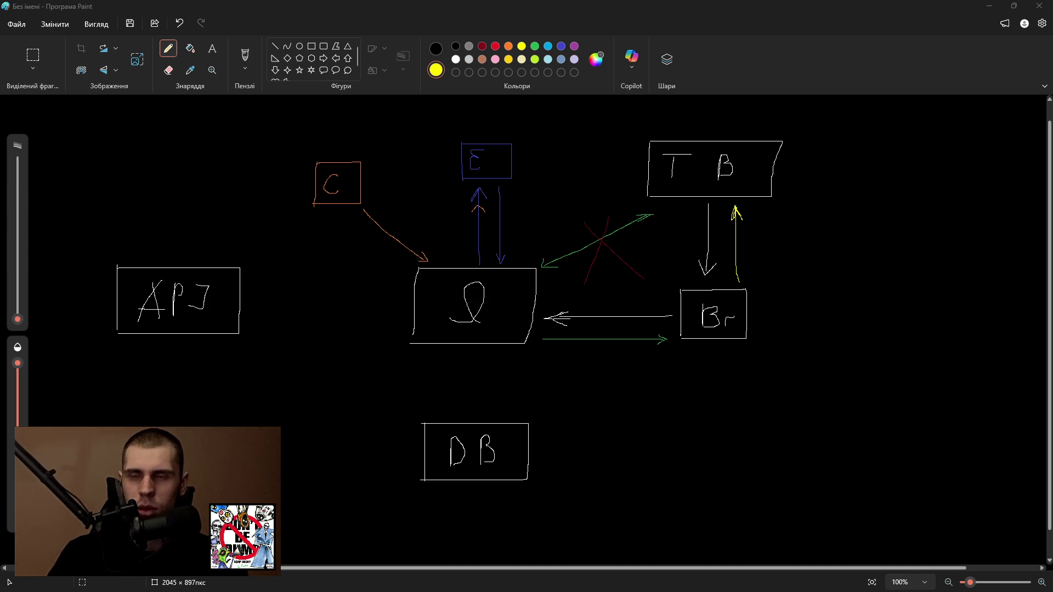
key(alt+Tab)
key(alt+Tab)
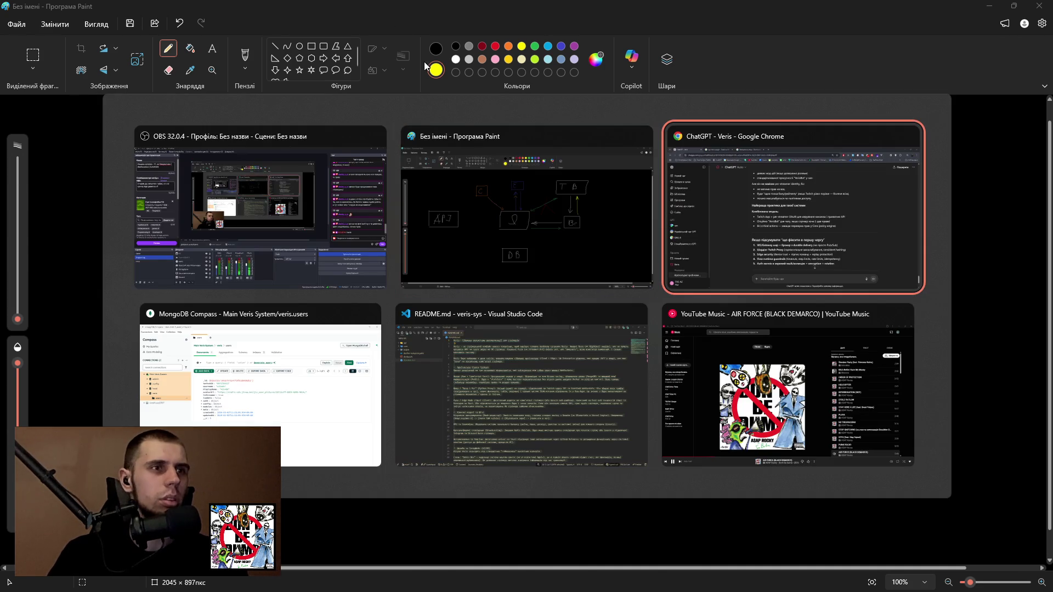
Load the 159.195.70.224 auth/login URL in a new tab, get 'Passport Updated & Core Notified!', then close it.
click(426, 15)
text(1)
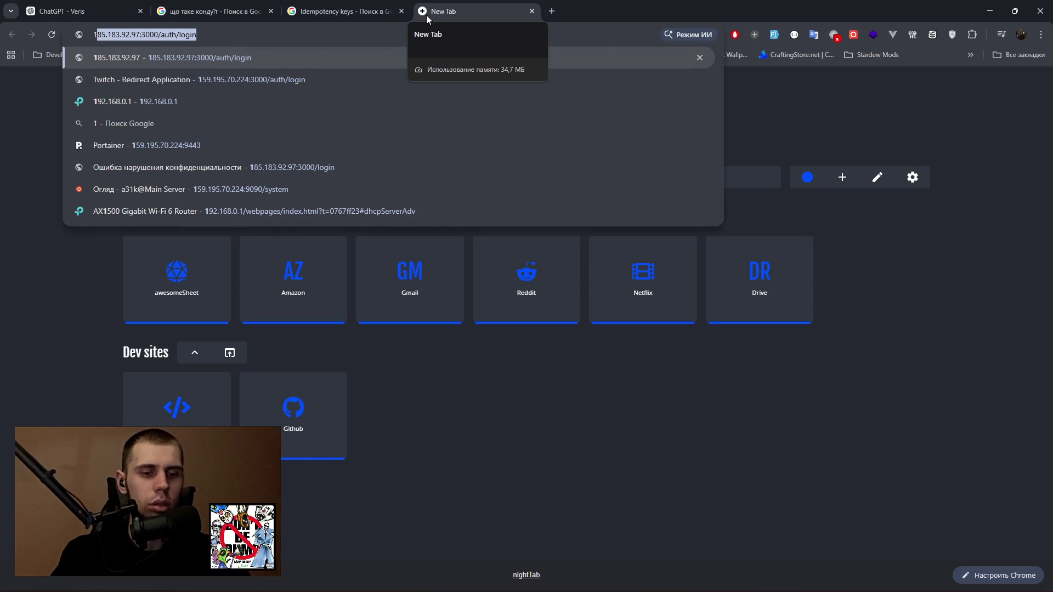
text(5)
key(Return)
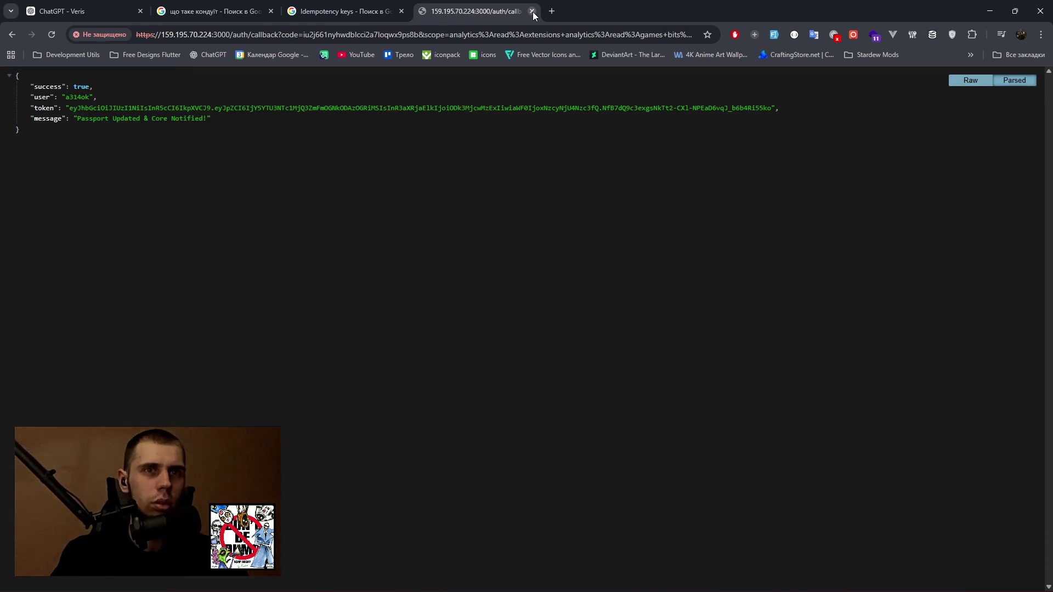
click(531, 11)
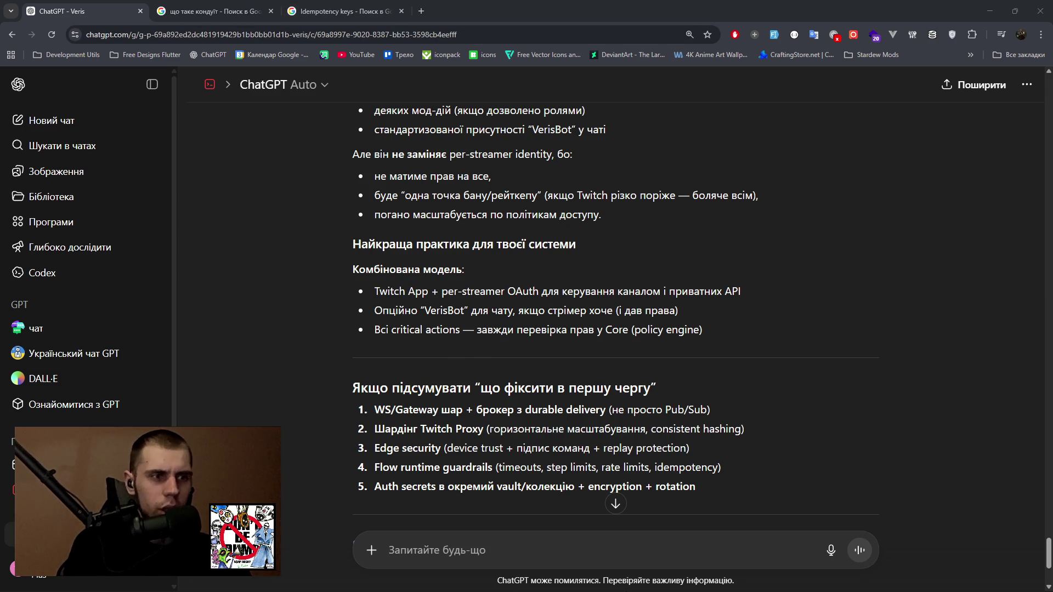
Review the five-item priority fix list, then bring the Paint diagram back from the taskbar.
key(super)
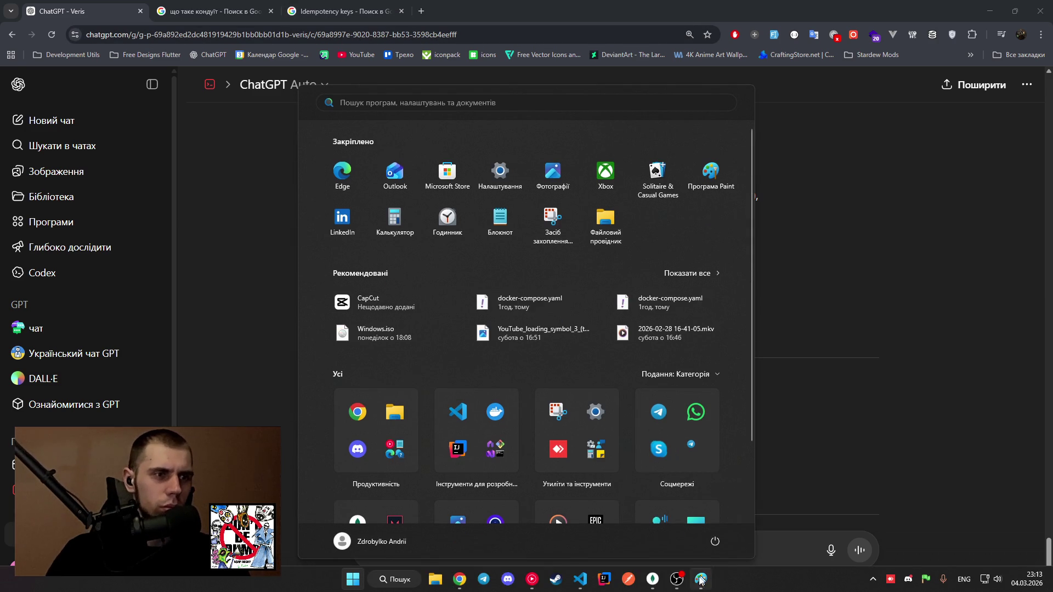
key(Escape)
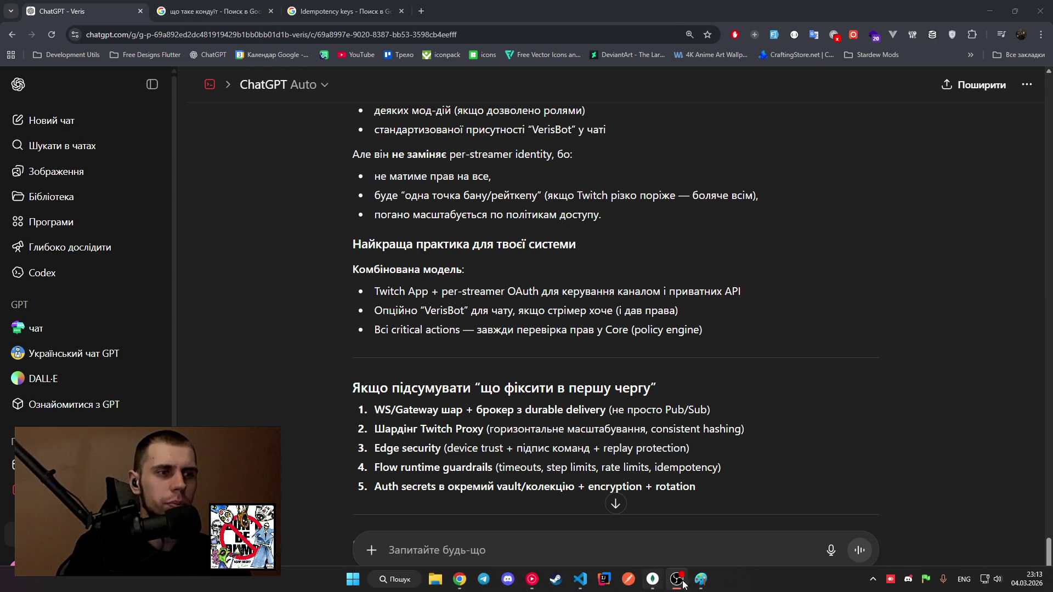
click(703, 580)
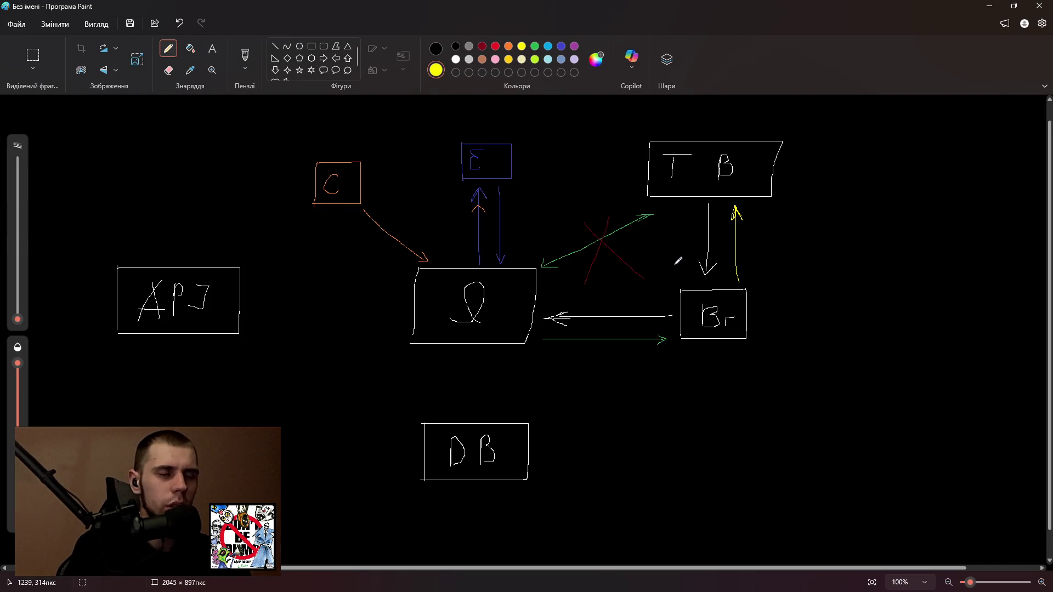
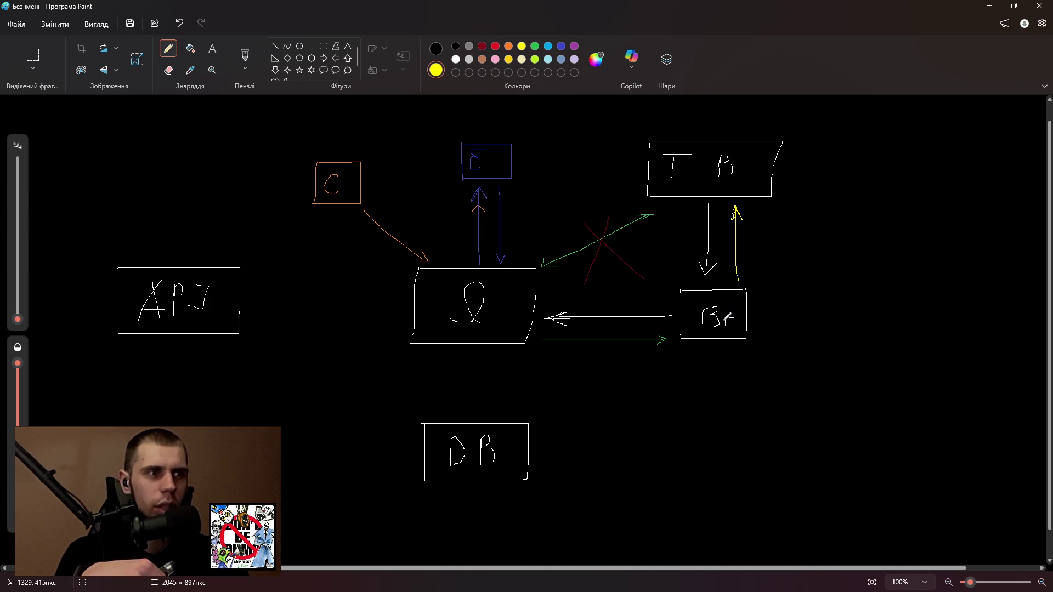
Touch up the Br label and the T B box with the pencil.
drag(726, 326, 734, 316)
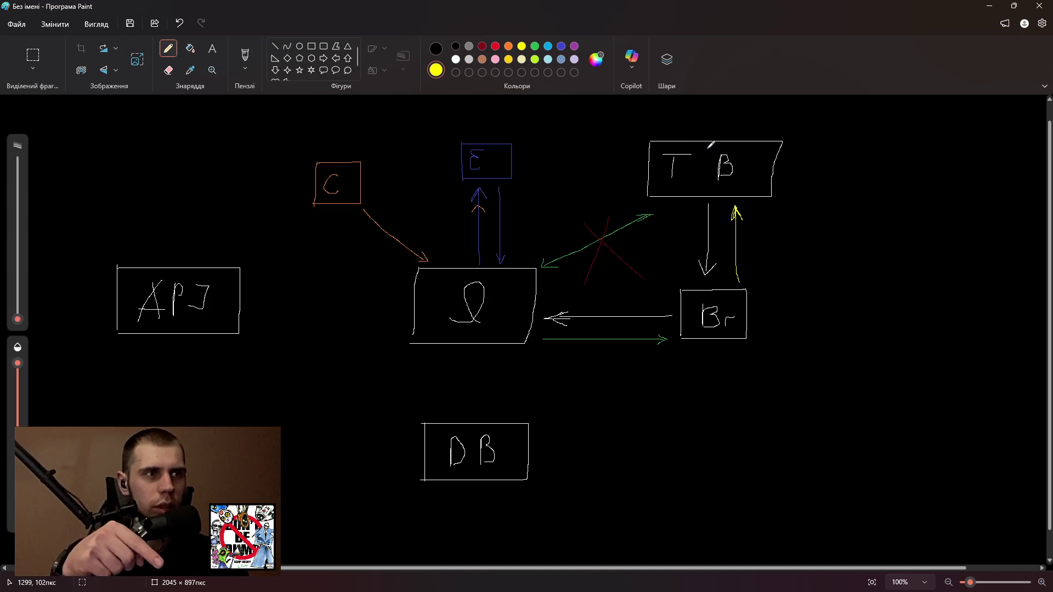
drag(712, 144, 712, 146)
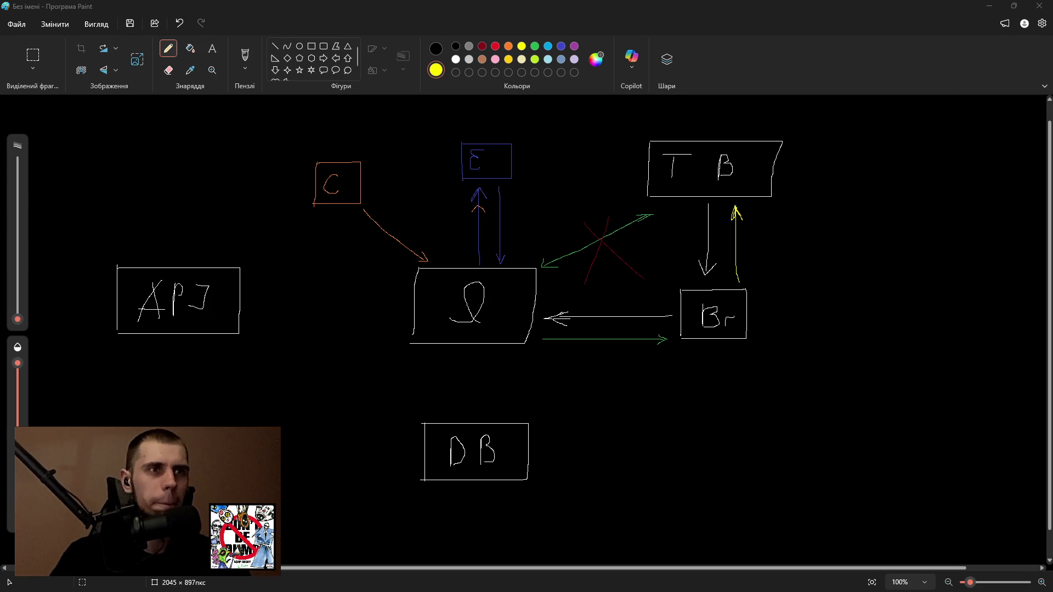
key(alt+Tab)
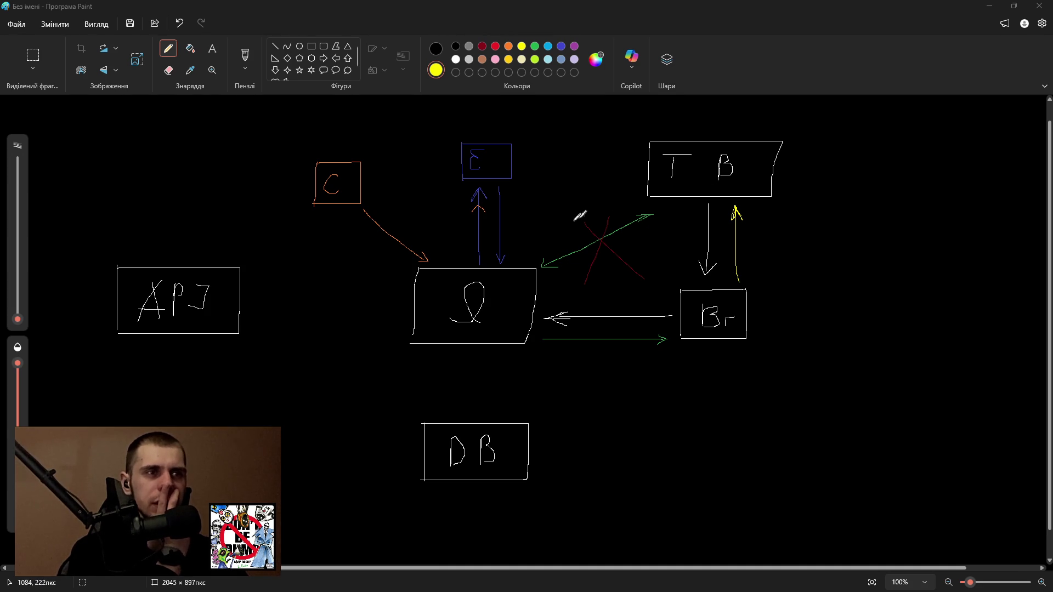
Draw a dark red circle around the red crossed-out arrow.
click(482, 46)
mouse_move(598, 214)
mouse_down()
mouse_move(586, 269)
mouse_move(565, 222)
mouse_up()
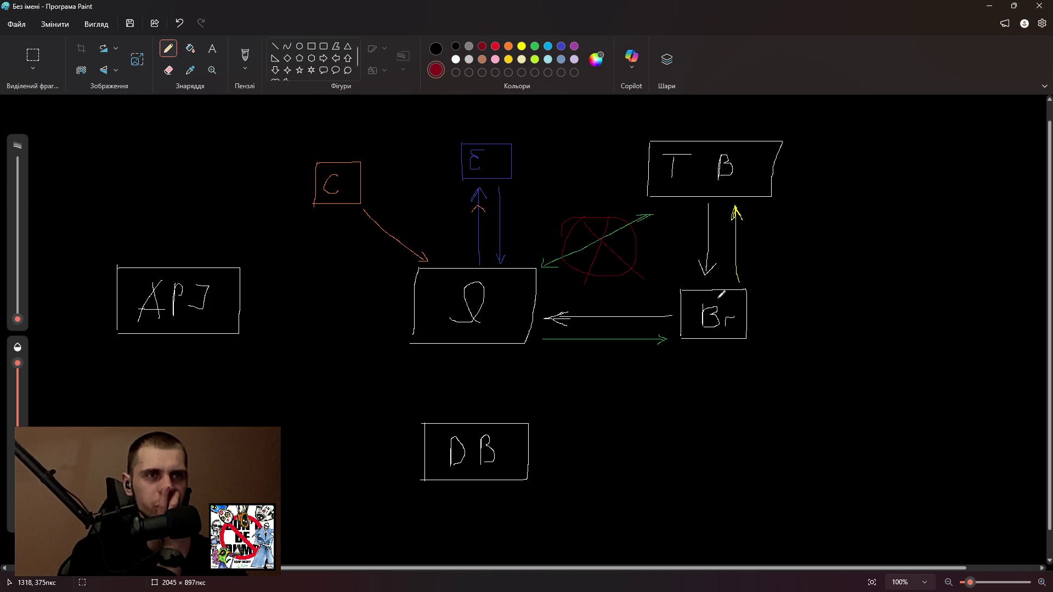
key(alt+Tab)
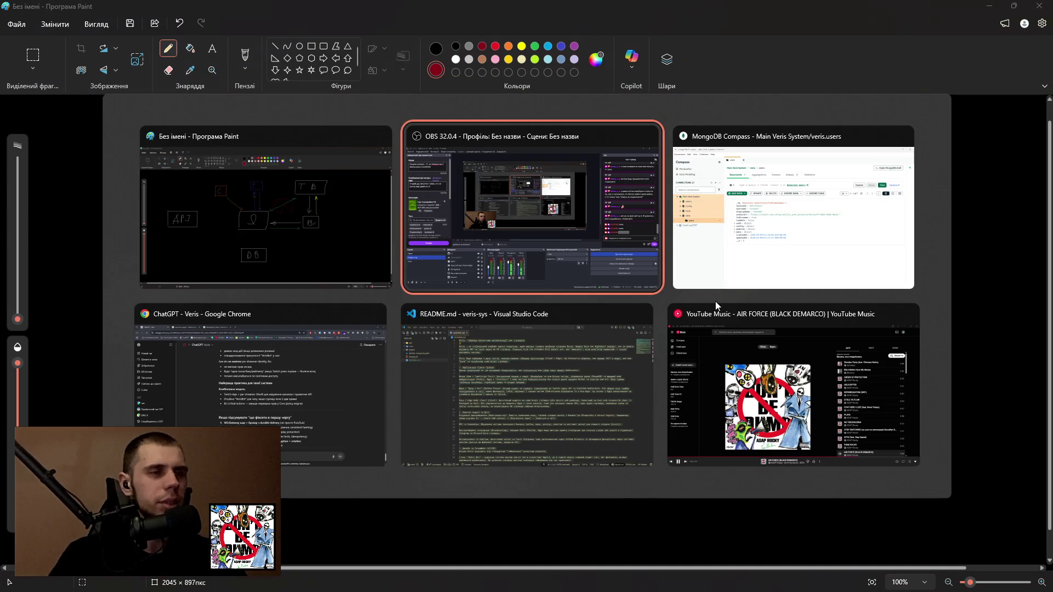
click(268, 381)
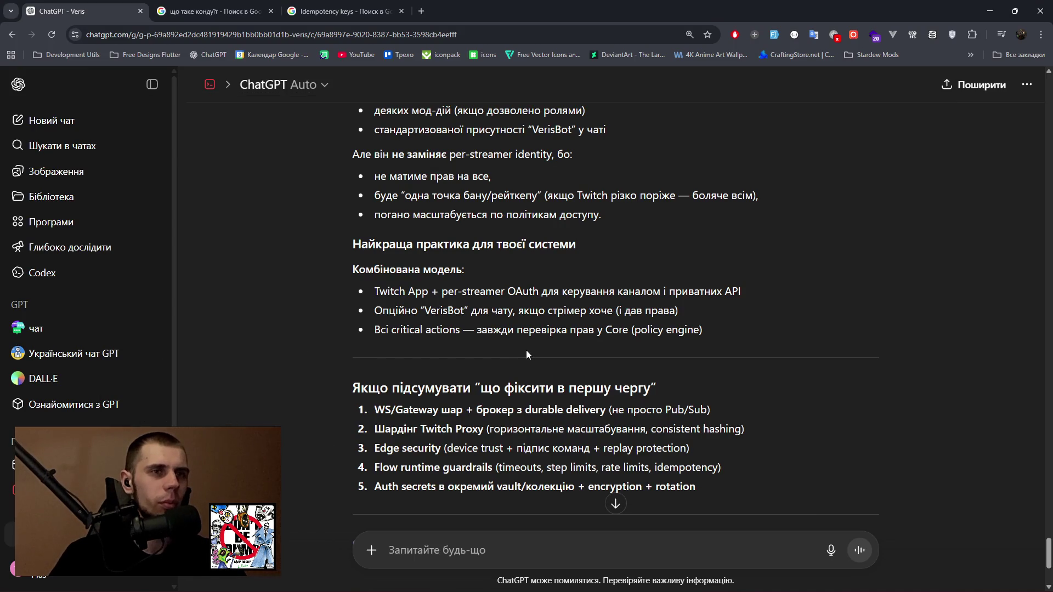
scroll(526, 351, down, 1)
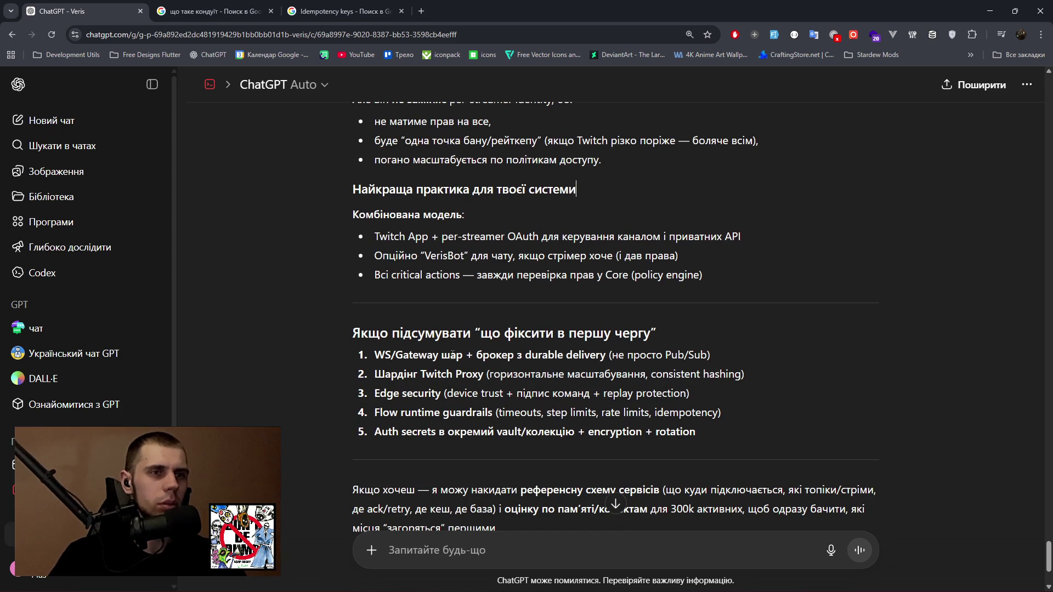
key(alt+Tab)
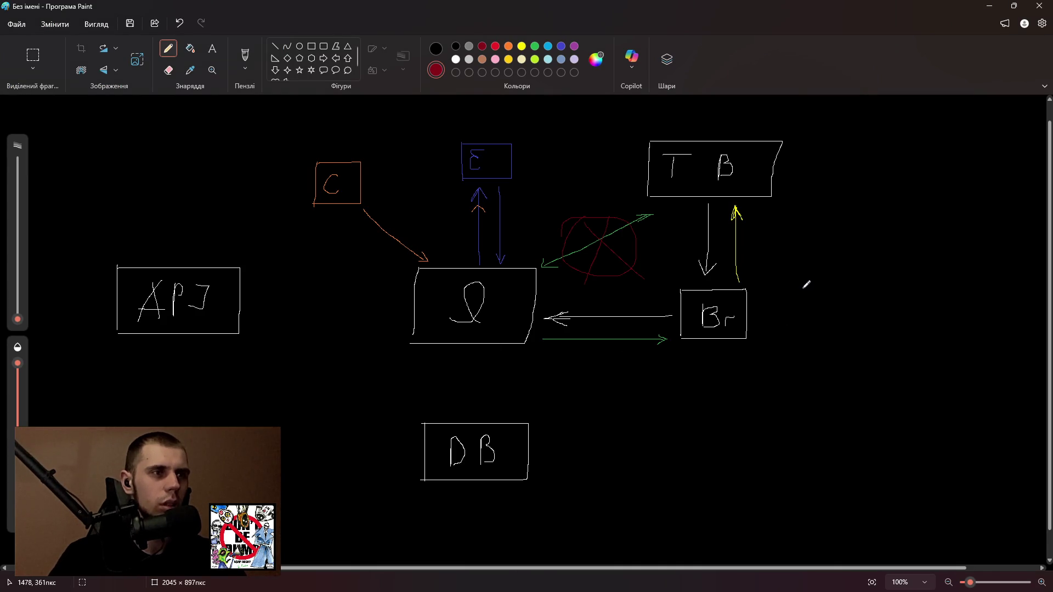
In grey, write Kafka beside Br and Ус. at the right, then scribble loops over the red circle.
click(470, 46)
mouse_move(774, 293)
mouse_down()
mouse_move(773, 322)
mouse_move(789, 297)
mouse_move(789, 326)
mouse_move(801, 313)
mouse_move(806, 328)
mouse_move(824, 310)
mouse_move(830, 326)
mouse_move(854, 327)
mouse_up()
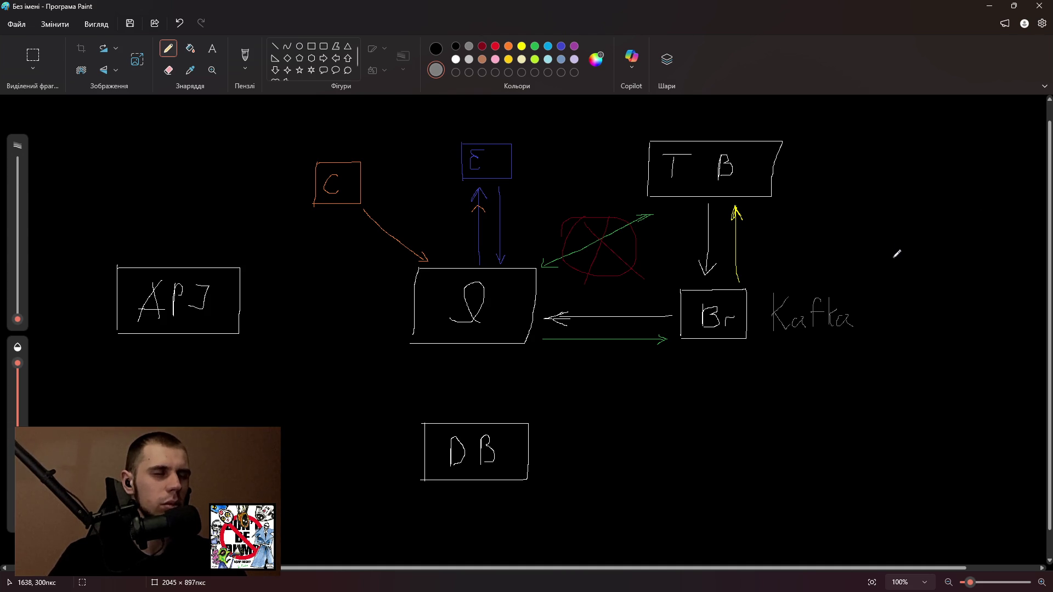
mouse_move(889, 243)
mouse_down()
mouse_move(898, 264)
mouse_move(914, 265)
mouse_up()
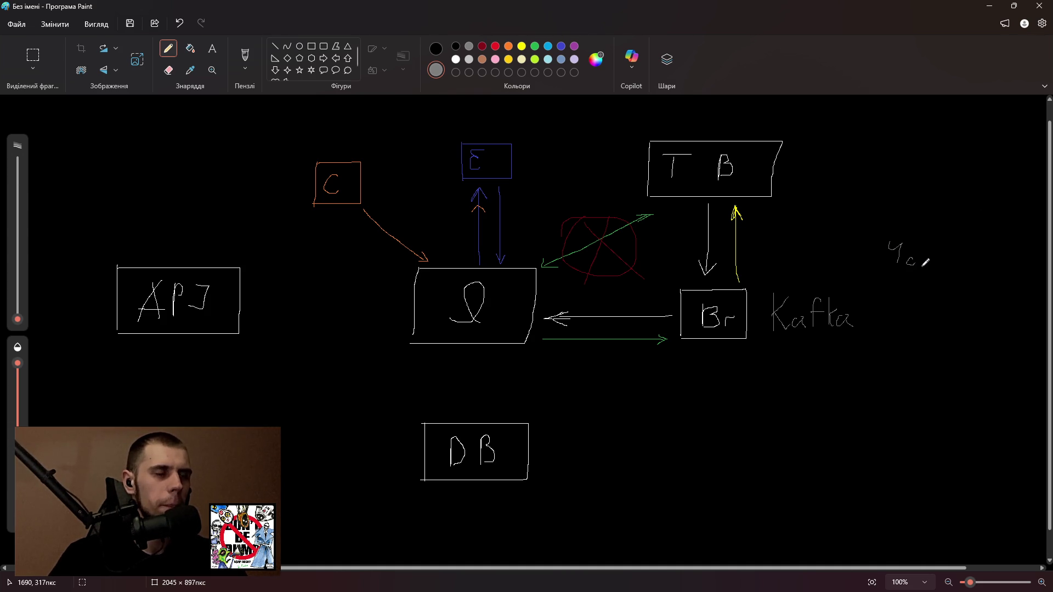
click(927, 268)
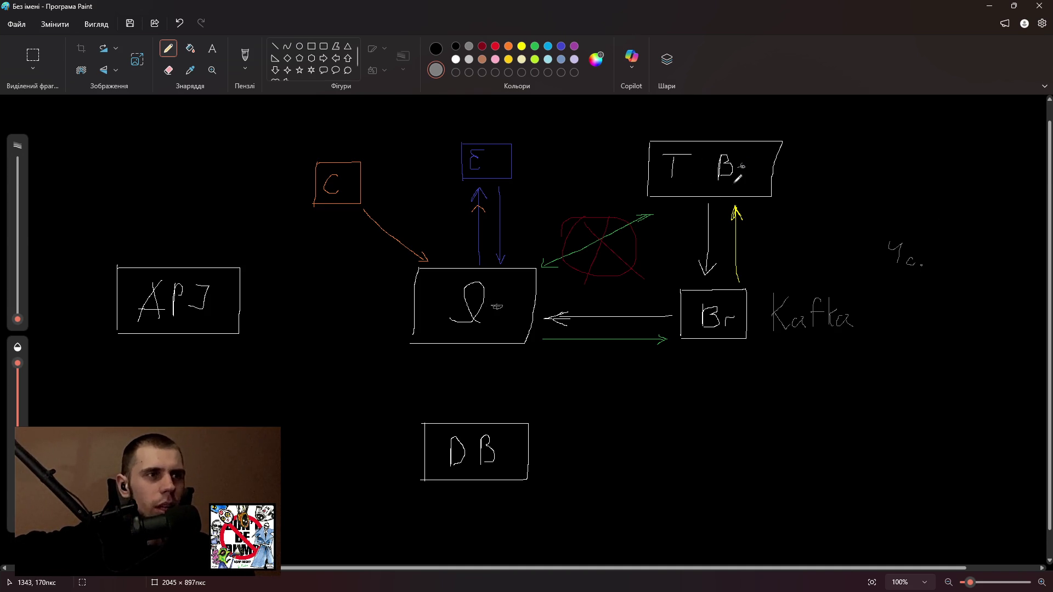
mouse_move(570, 211)
mouse_down()
mouse_move(562, 268)
mouse_move(557, 219)
mouse_move(630, 214)
mouse_move(570, 244)
mouse_move(601, 248)
mouse_up()
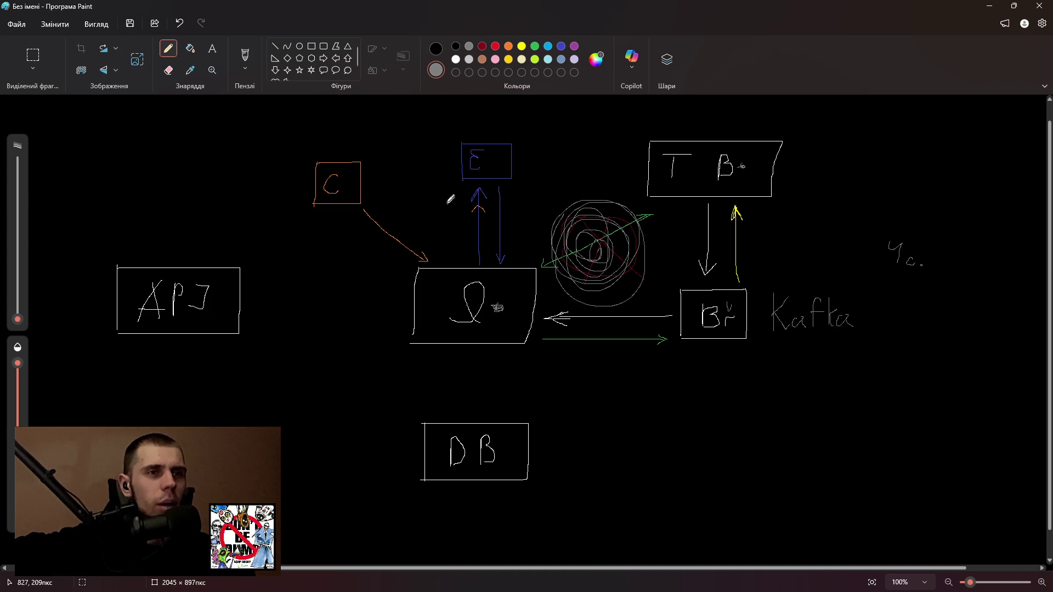
Circle E in blue, undo the recent strokes including Kafka, and return to the ChatGPT chat.
drag(481, 147, 473, 173)
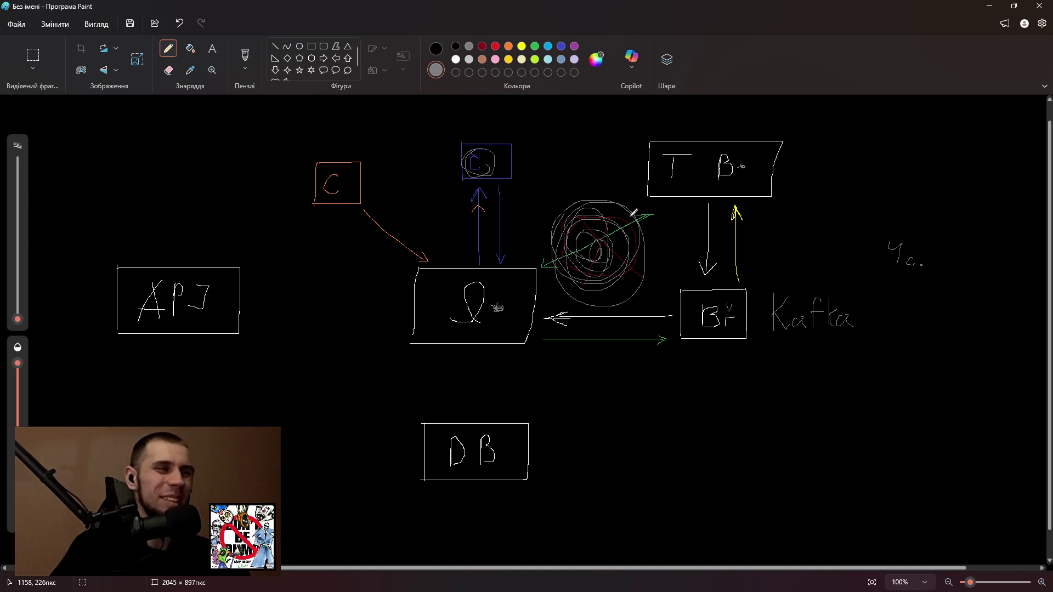
key(ctrl+z)
key(ctrl+z)
key(ctrl+z)
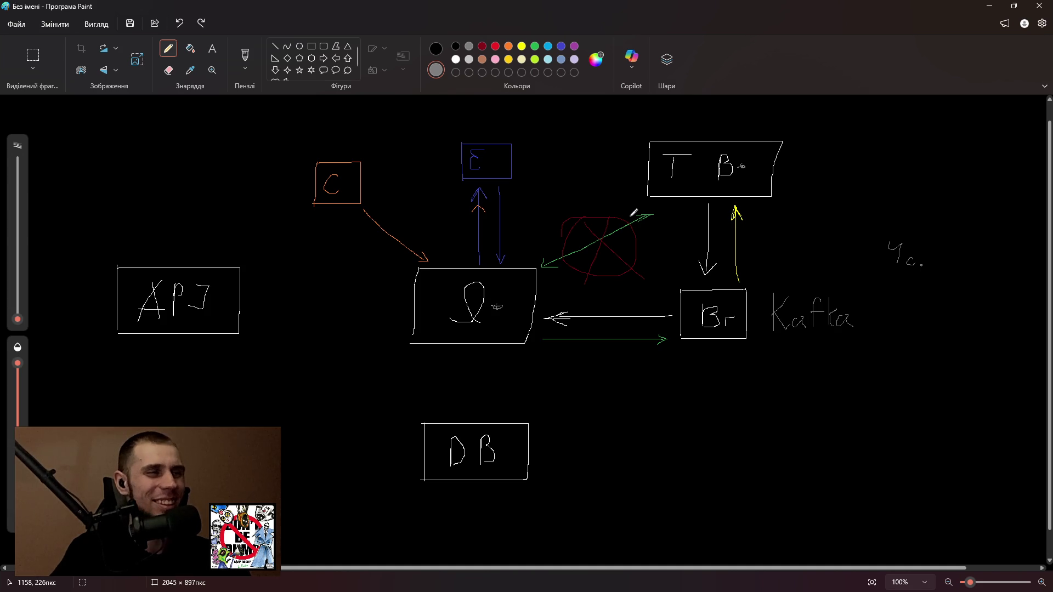
key(ctrl+z)
key(ctrl+z)
key(ctrl+z)
key(alt+Tab)
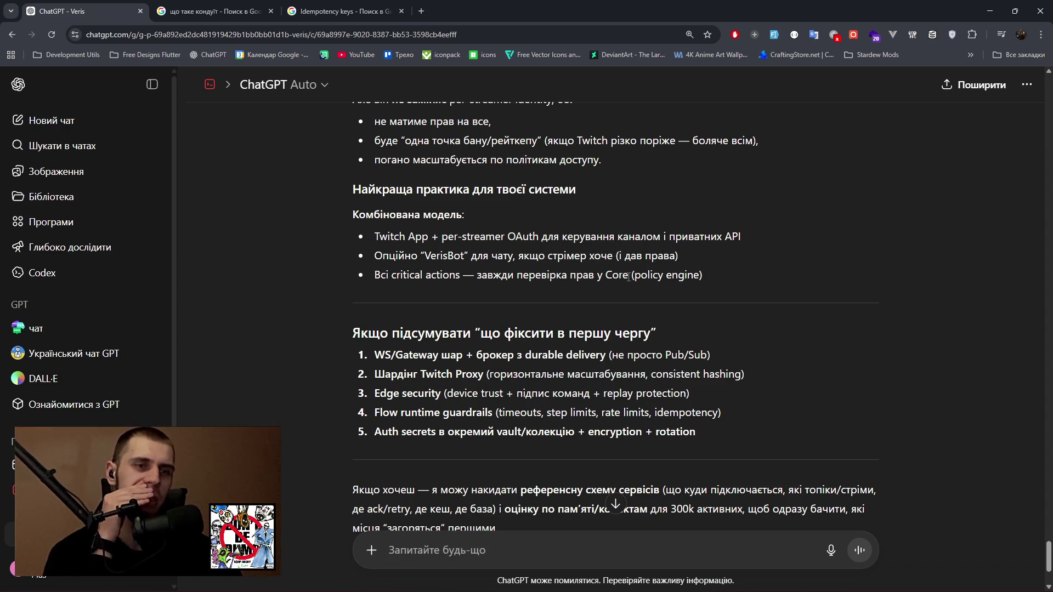
Dismiss the voice-chat notice and send 'Aну спробе візулізат' asking ChatGPT to visualise the architecture.
scroll(628, 277, down, 2)
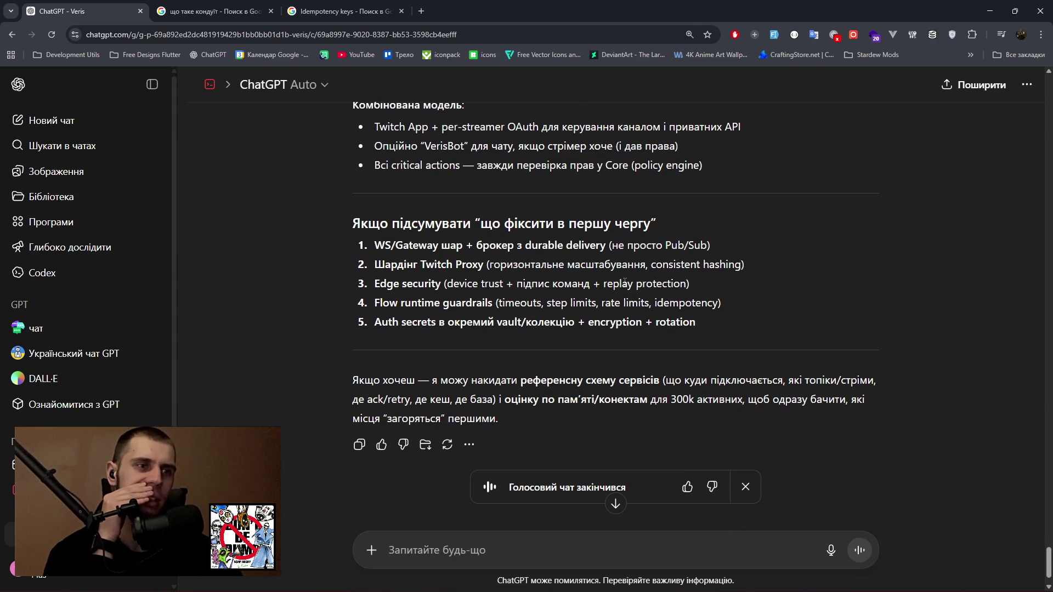
scroll(624, 282, down, 1)
click(736, 442)
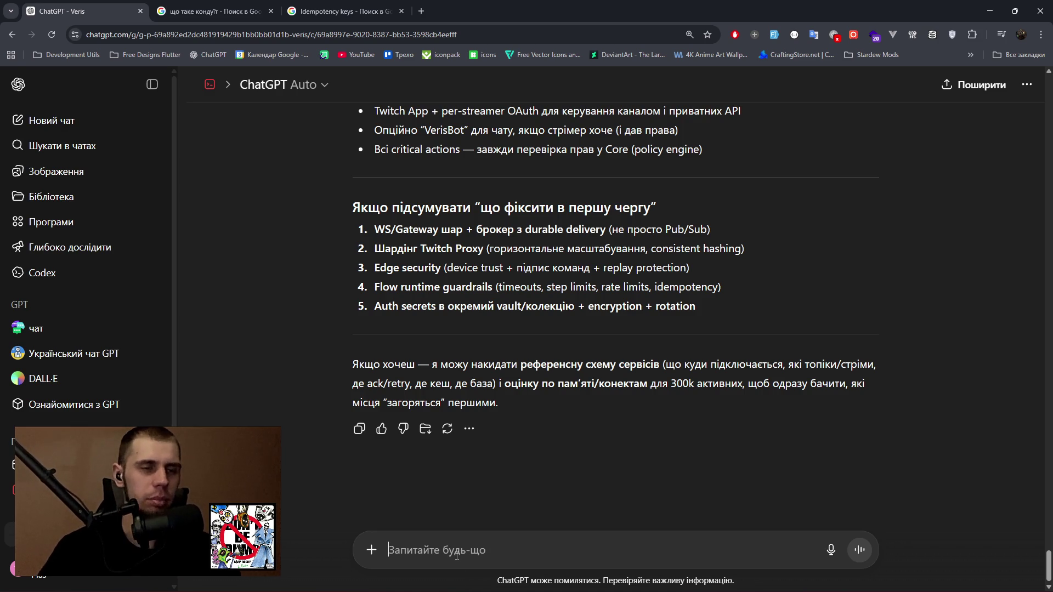
text(і)
key(BackSpace)
text(Aну спроб)
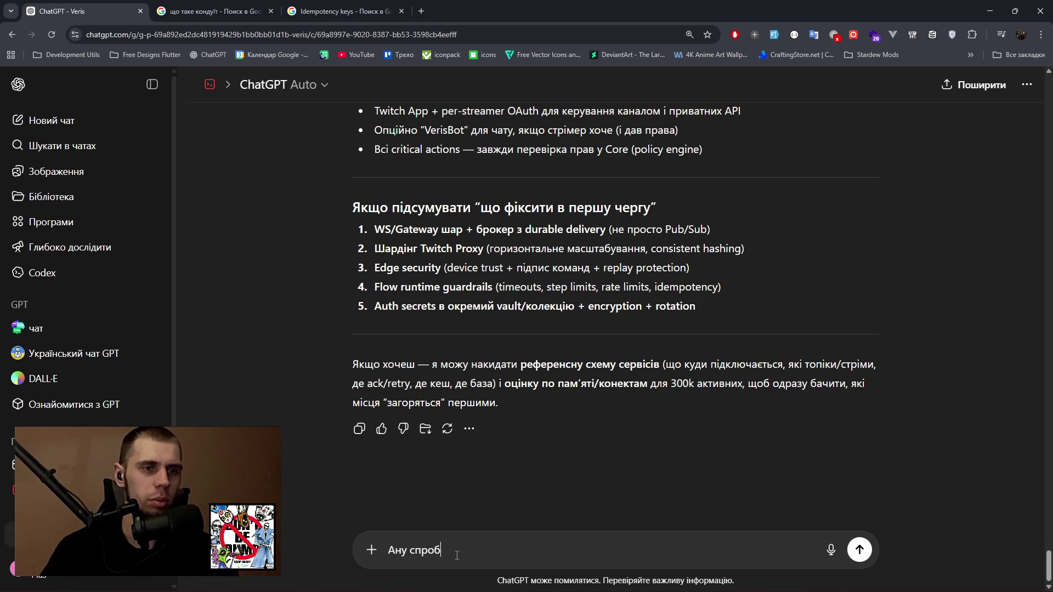
text(уй це ві)
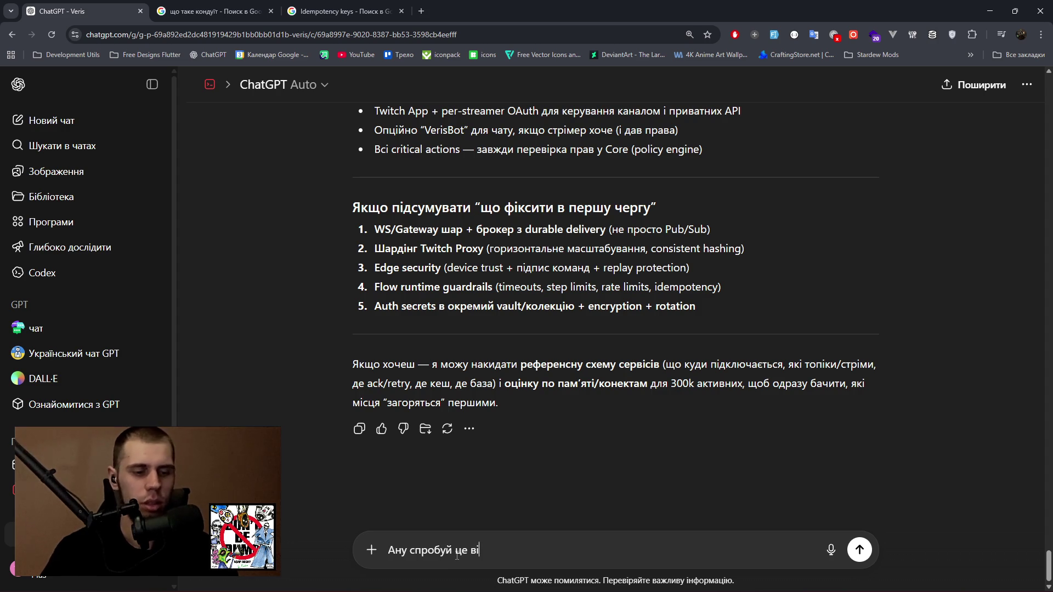
text(зулізат)
key(Return)
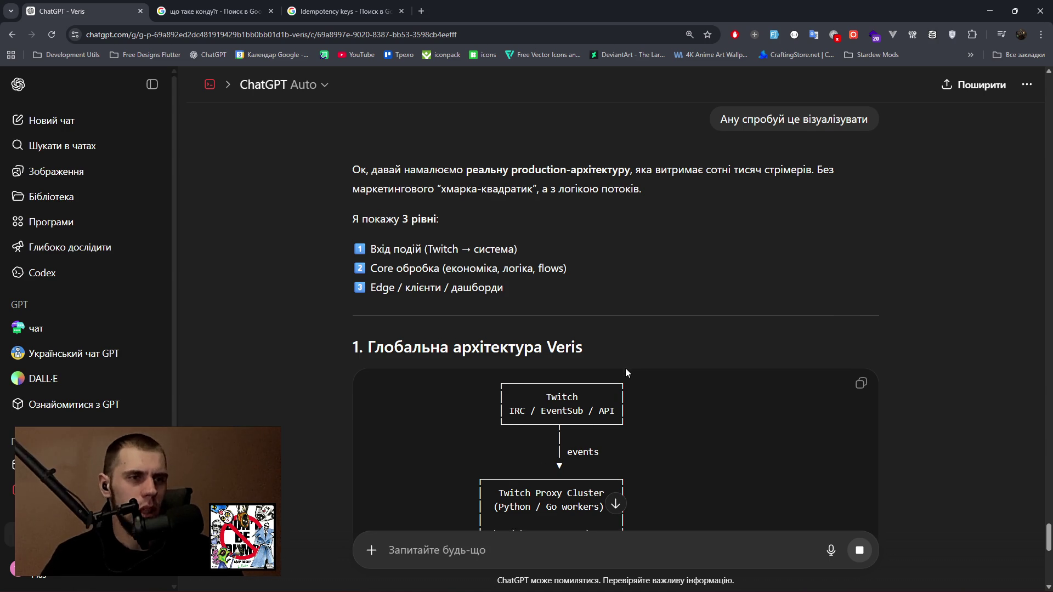
Study the Twitch and Twitch Proxy Cluster boxes in the diagram.
scroll(625, 369, down, 3)
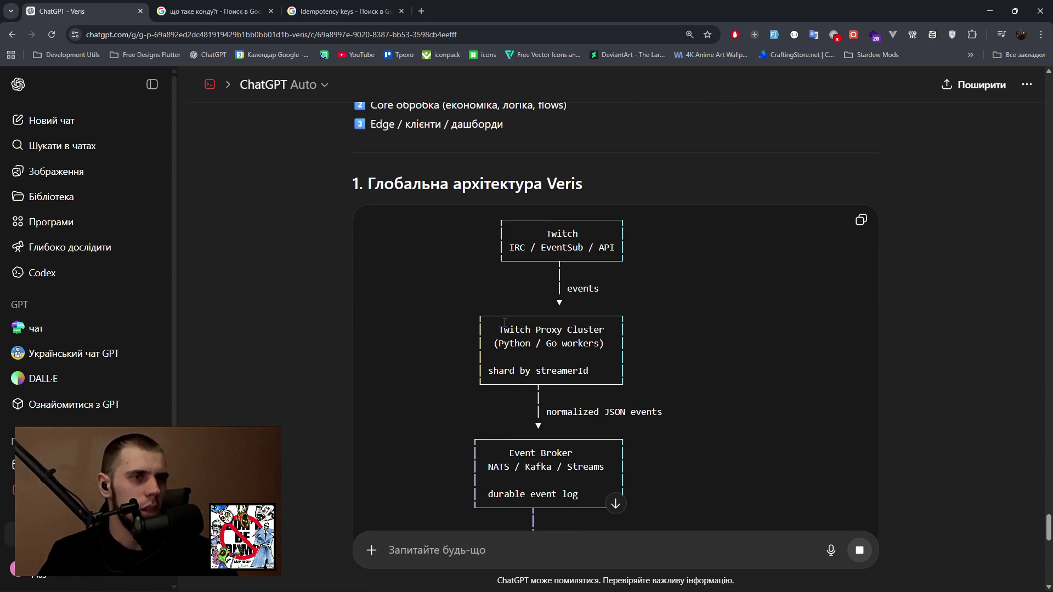
drag(522, 231, 620, 247)
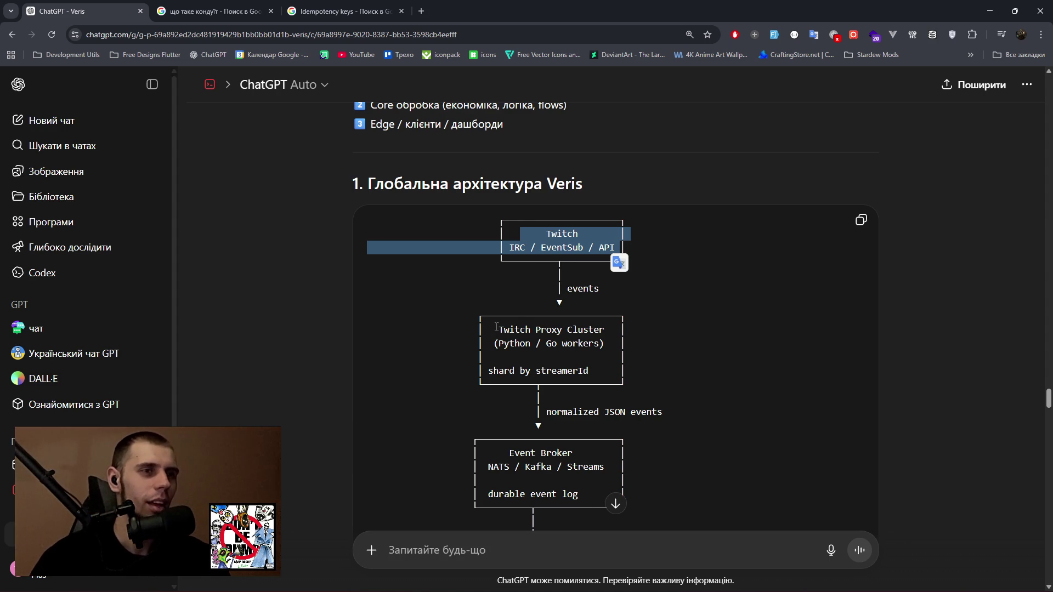
drag(505, 234, 604, 249)
mouse_move(505, 331)
mouse_down()
mouse_move(604, 351)
mouse_move(594, 373)
mouse_up()
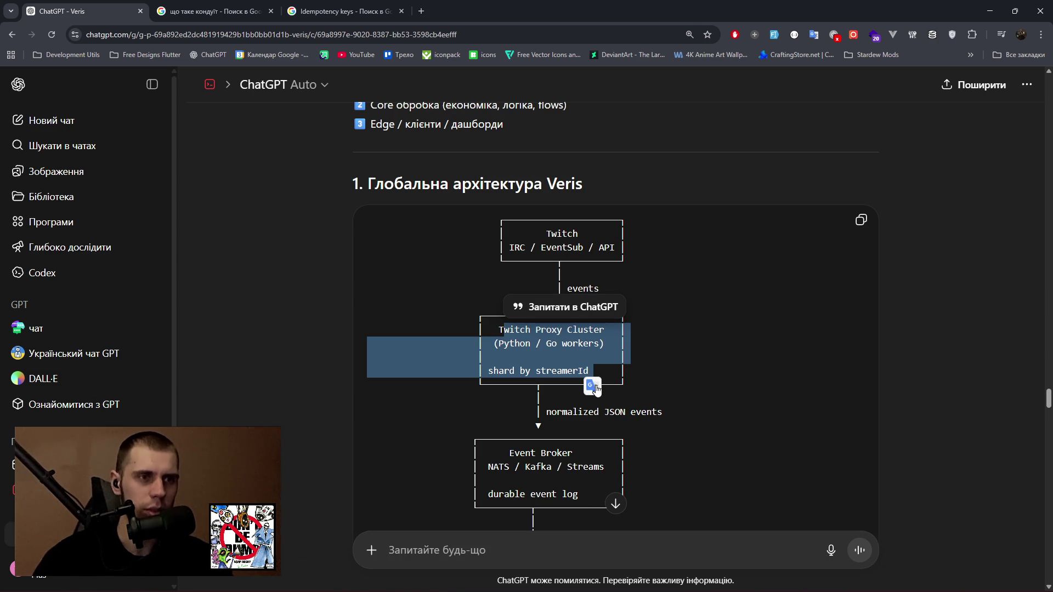
click(546, 412)
Study the Event Broker box, then return to the Paint sketch.
scroll(492, 399, down, 2)
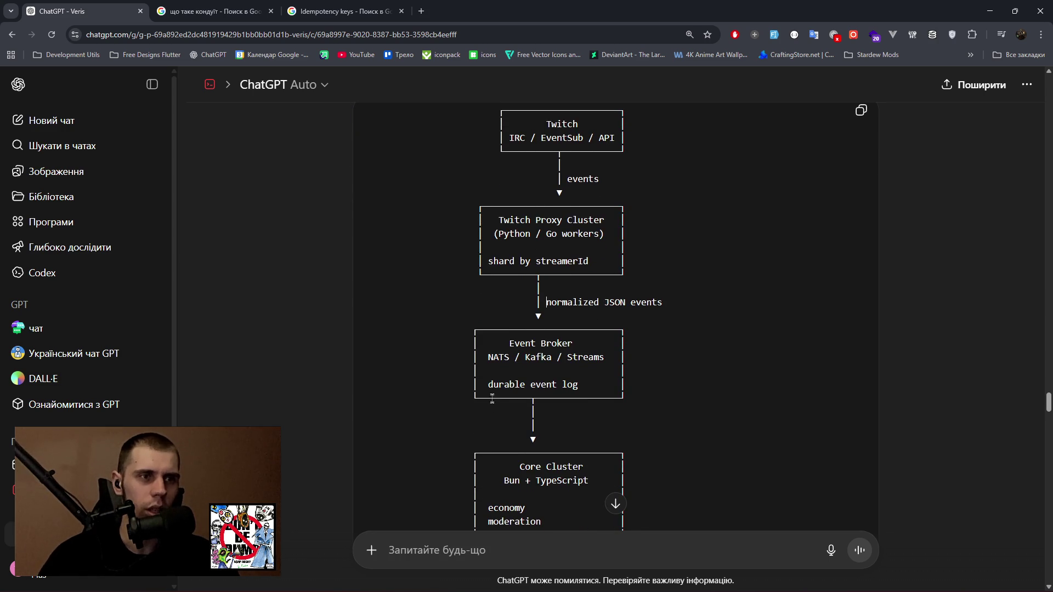
drag(501, 346, 586, 384)
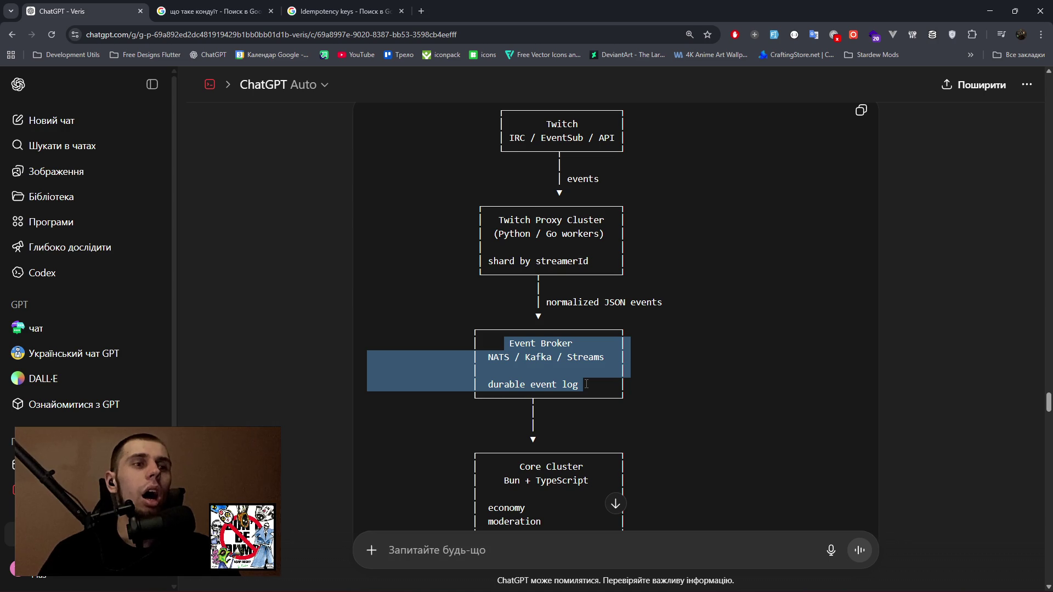
scroll(695, 377, down, 4)
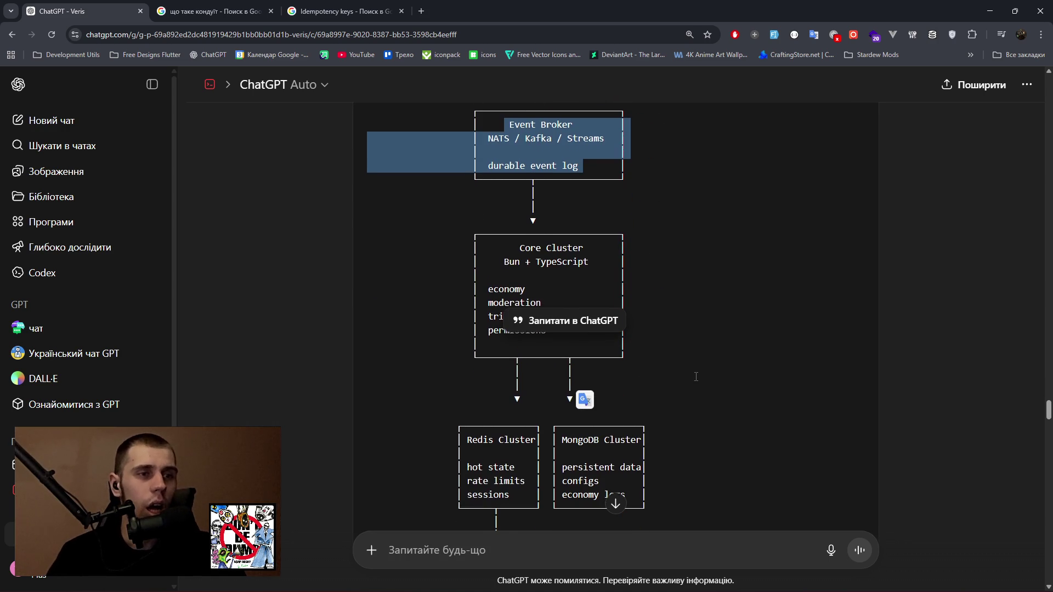
scroll(695, 376, down, 3)
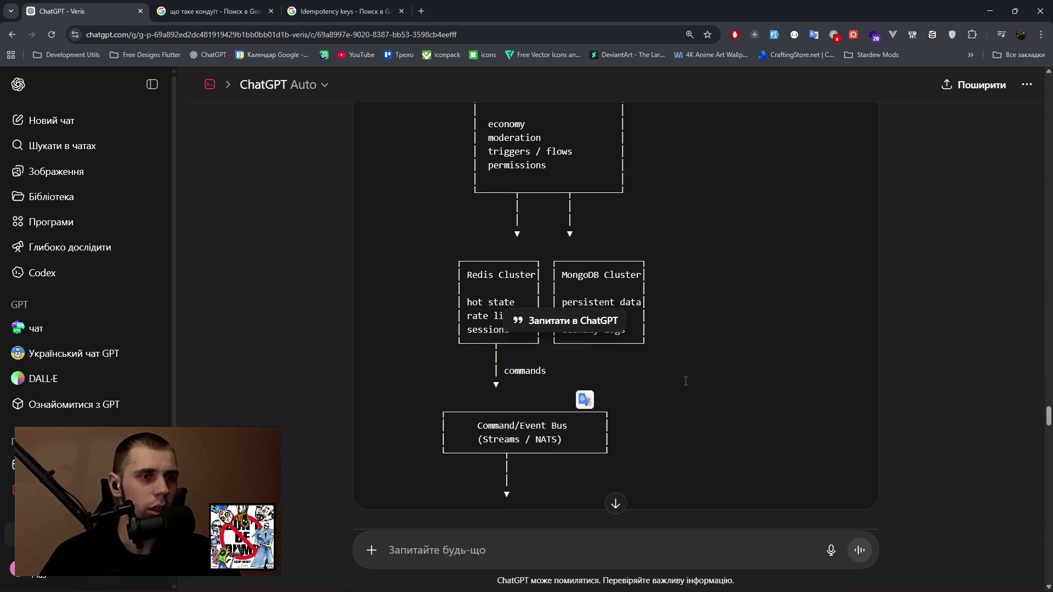
scroll(686, 381, up, 6)
click(684, 381)
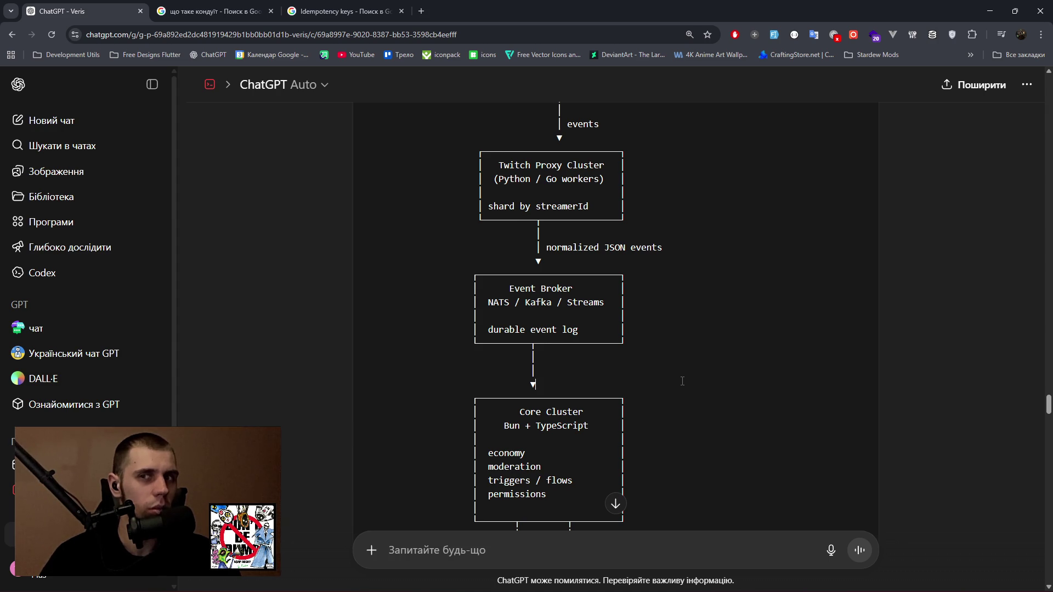
click(701, 579)
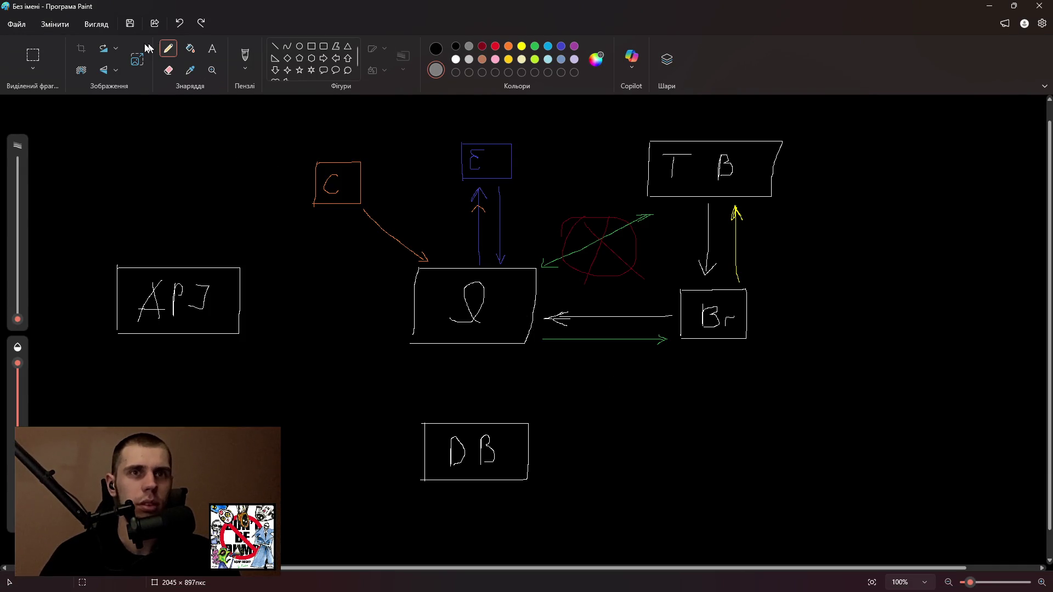
Select and delete almost the entire sketch on the canvas.
click(33, 55)
mouse_move(94, 110)
mouse_down()
mouse_move(837, 507)
mouse_move(866, 548)
mouse_up()
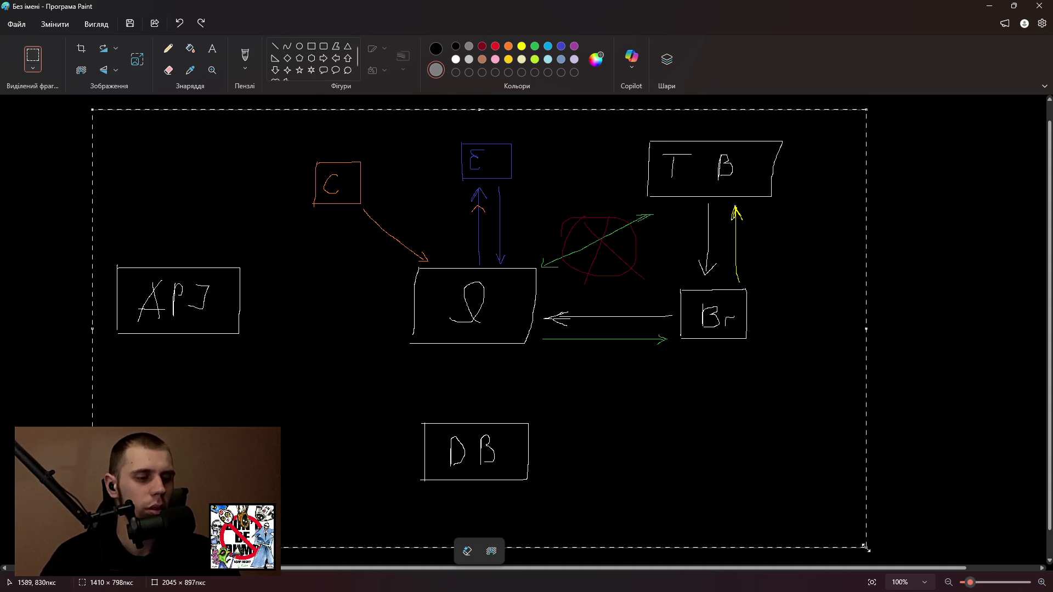
key(Delete)
Fill the canvas with black and set white as the drawing colour.
click(190, 49)
click(436, 49)
click(449, 308)
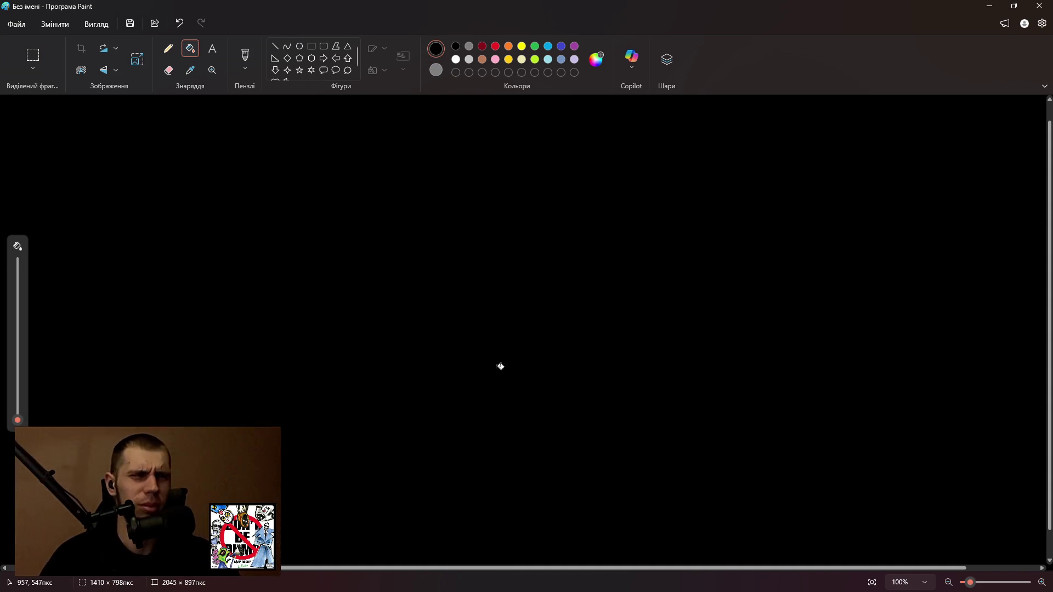
click(455, 59)
Draw three white pencil boxes: top, middle below it, and one to the right.
click(169, 48)
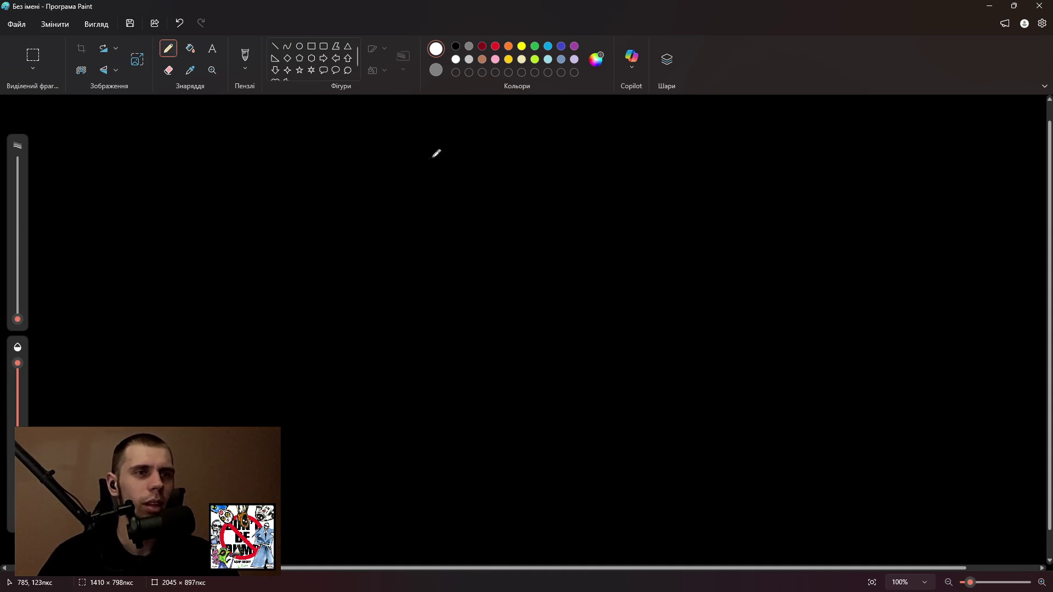
drag(436, 119, 433, 167)
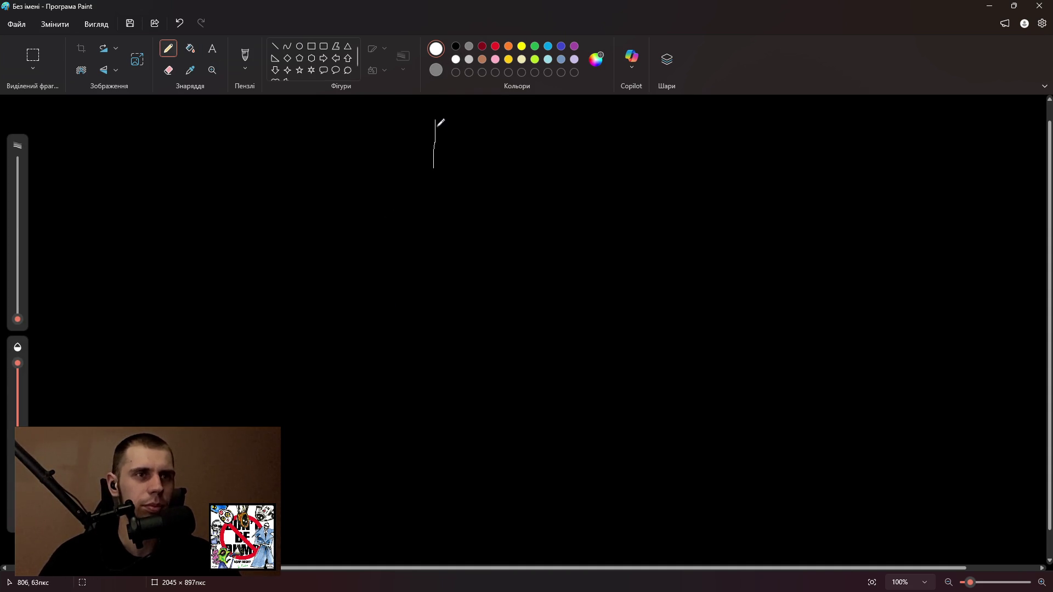
mouse_move(435, 120)
mouse_down()
mouse_move(522, 121)
mouse_move(523, 163)
mouse_move(437, 170)
mouse_up()
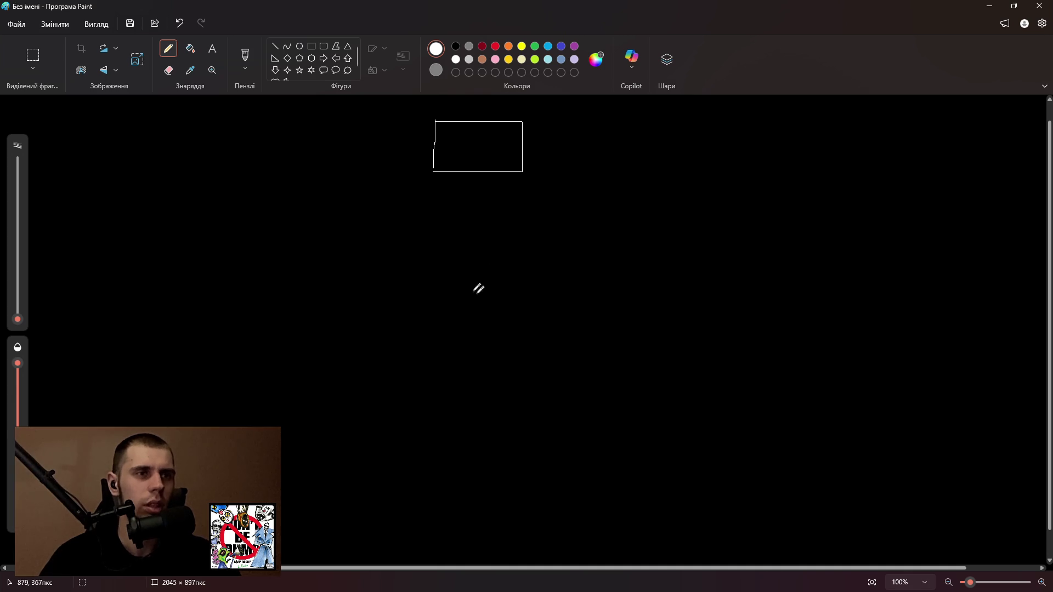
drag(444, 264, 439, 322)
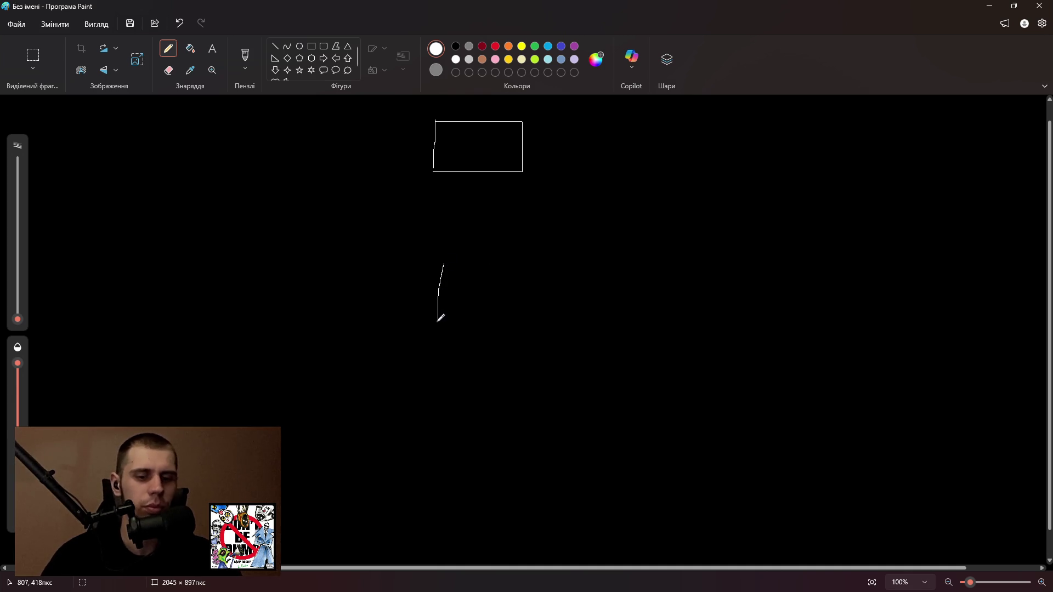
key(ctrl+z)
drag(439, 203, 439, 253)
mouse_move(439, 205)
mouse_down()
mouse_move(496, 205)
mouse_move(496, 249)
mouse_move(439, 251)
mouse_up()
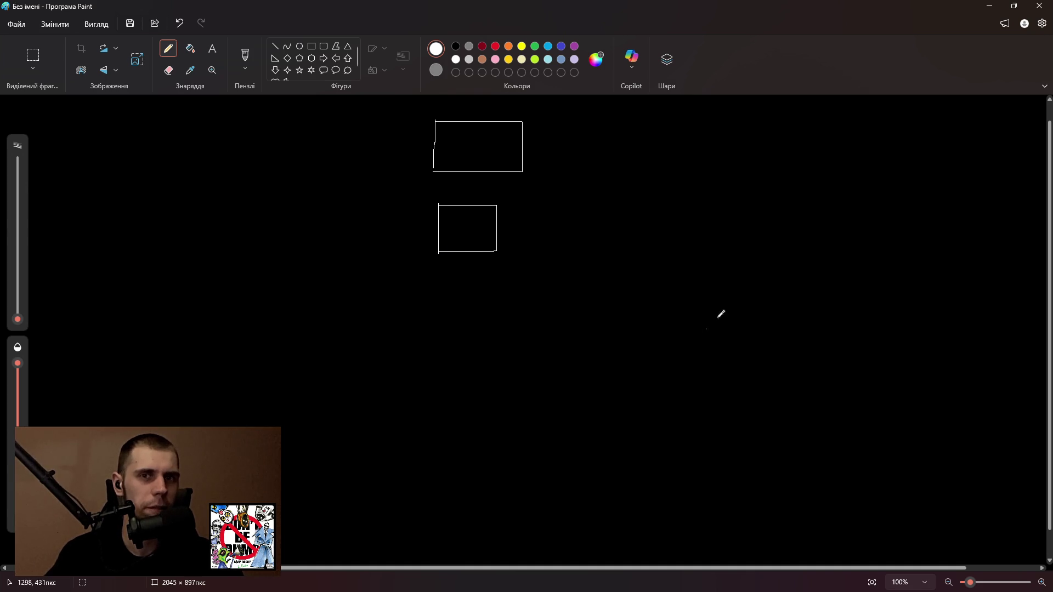
drag(622, 193, 623, 241)
key(ctrl+z)
mouse_move(618, 200)
mouse_down()
mouse_move(618, 239)
mouse_move(668, 239)
mouse_move(675, 194)
mouse_move(618, 193)
mouse_up()
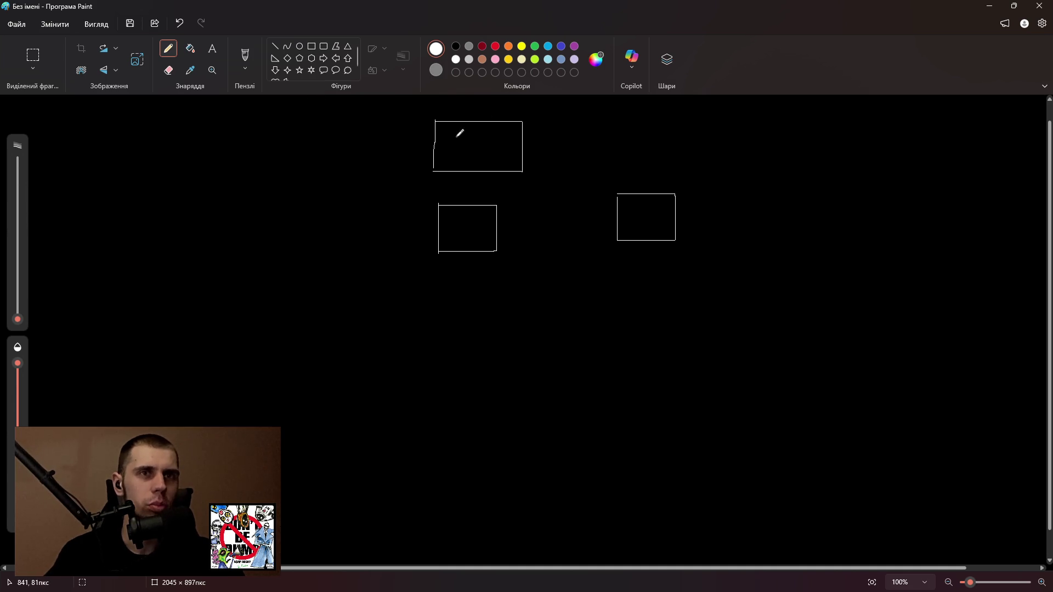
Label the boxes ТВ, еВ and a letter in the right box, checking Event Broker in ChatGPT.
mouse_move(454, 135)
mouse_down()
mouse_move(454, 158)
mouse_move(467, 134)
mouse_move(475, 157)
mouse_move(486, 143)
mouse_move(477, 155)
mouse_up()
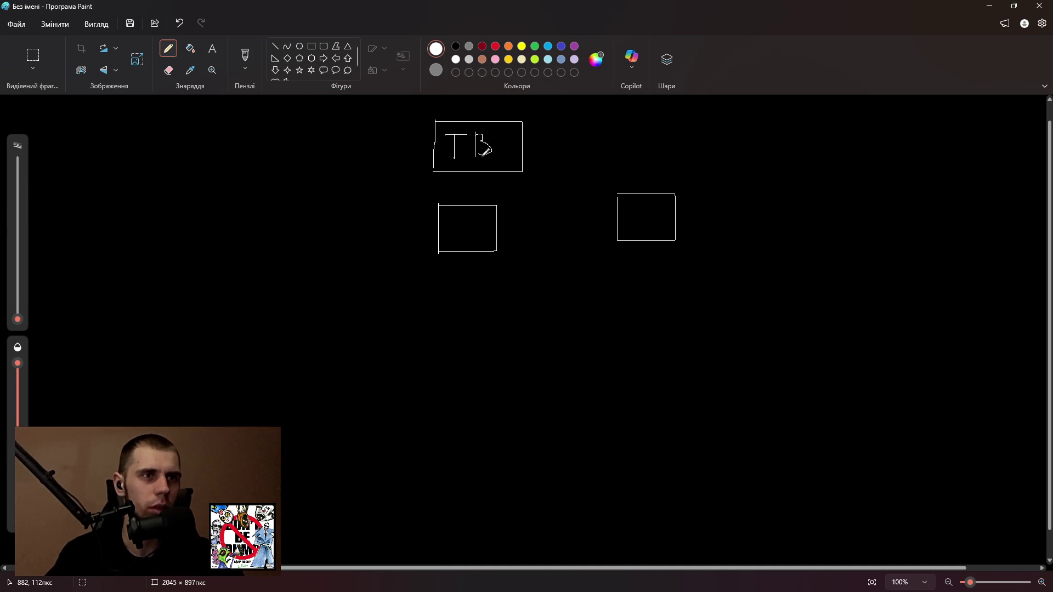
mouse_move(631, 226)
mouse_down()
mouse_move(647, 206)
mouse_move(649, 222)
mouse_up()
mouse_move(459, 217)
mouse_down()
mouse_move(459, 239)
mouse_move(472, 219)
mouse_move(462, 238)
mouse_up()
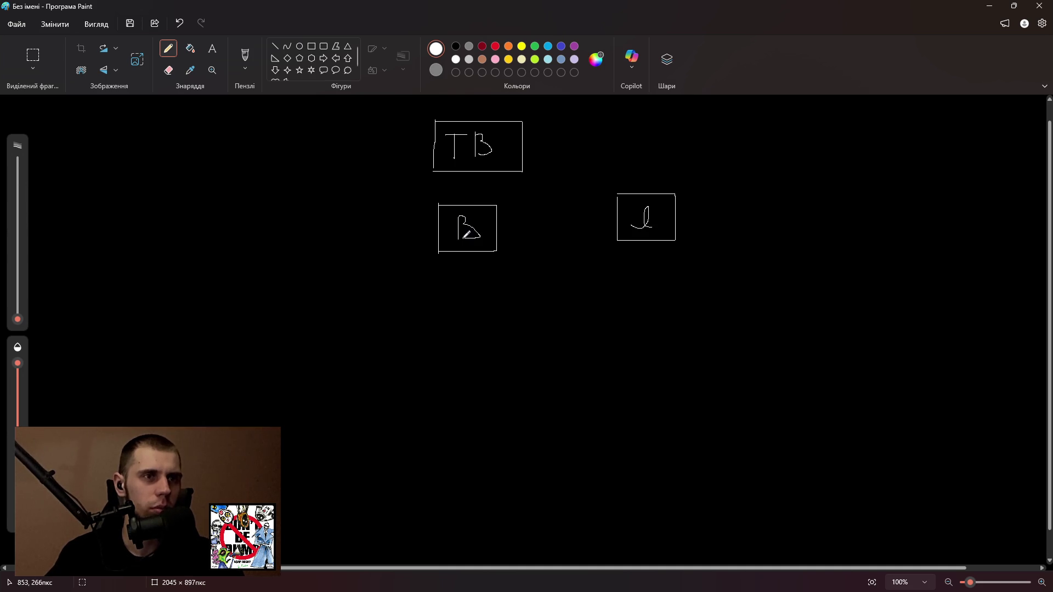
key(alt+Tab)
drag(510, 288, 572, 289)
key(alt+Tab)
drag(448, 234, 444, 227)
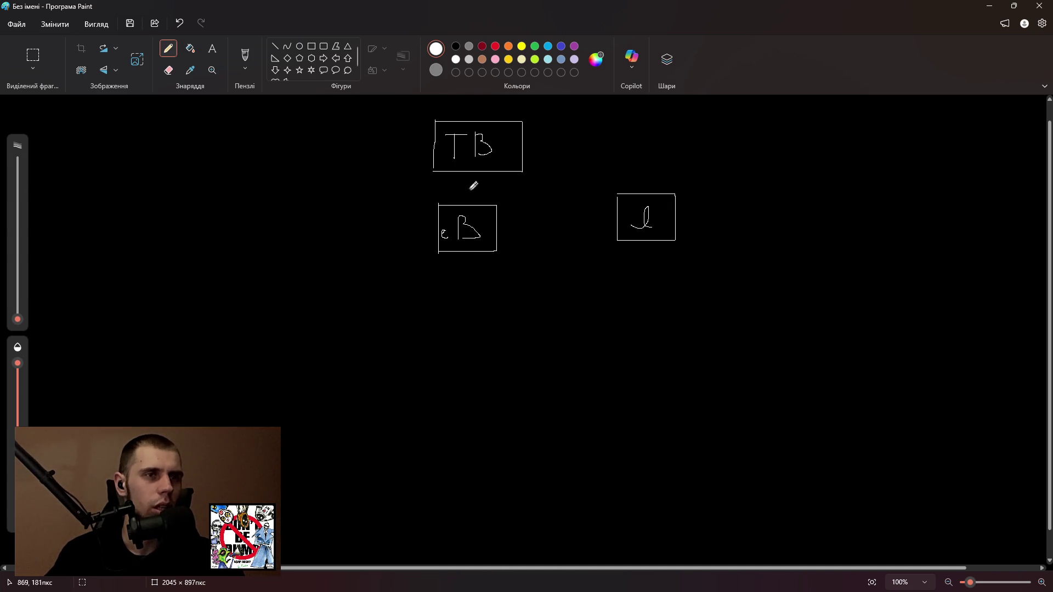
Add double-headed arrows between the top and middle boxes and the middle and right boxes.
mouse_move(465, 184)
mouse_down()
mouse_move(465, 196)
mouse_move(460, 182)
mouse_move(473, 174)
mouse_move(461, 182)
mouse_move(471, 194)
mouse_up()
mouse_move(606, 216)
mouse_down()
mouse_move(521, 210)
mouse_move(510, 217)
mouse_move(519, 221)
mouse_up()
drag(601, 211, 602, 219)
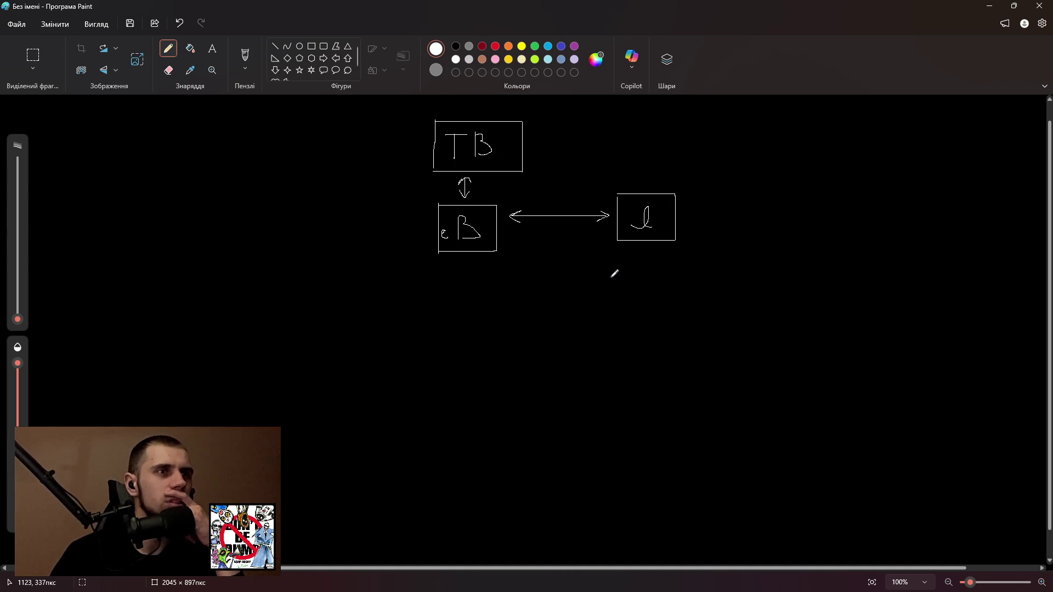
key(alt+Tab)
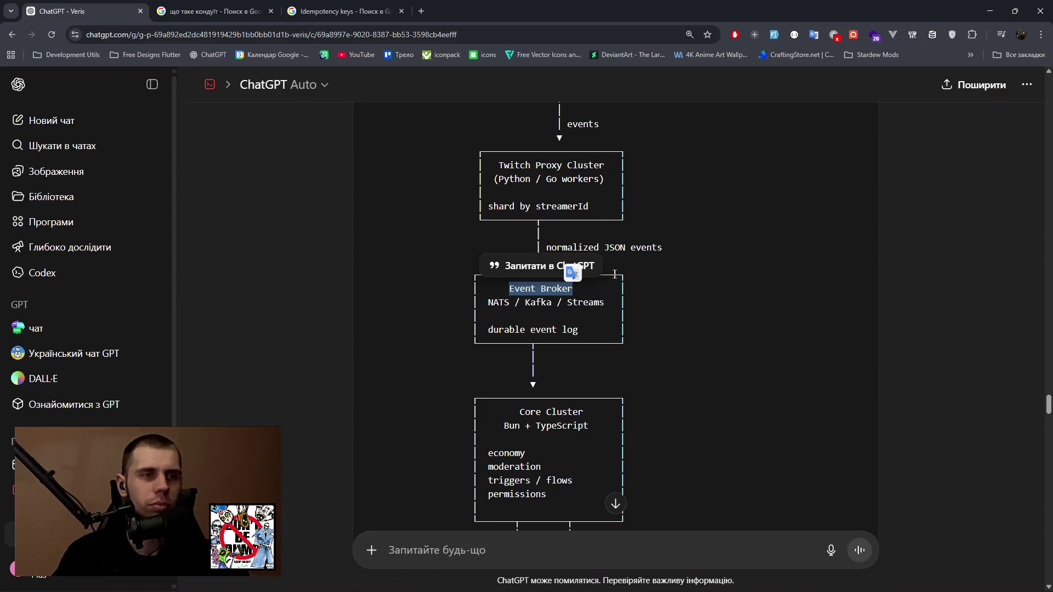
Highlight the Command/Event Bus box and scroll down to the event flow example.
scroll(677, 275, down, 3)
scroll(691, 282, down, 2)
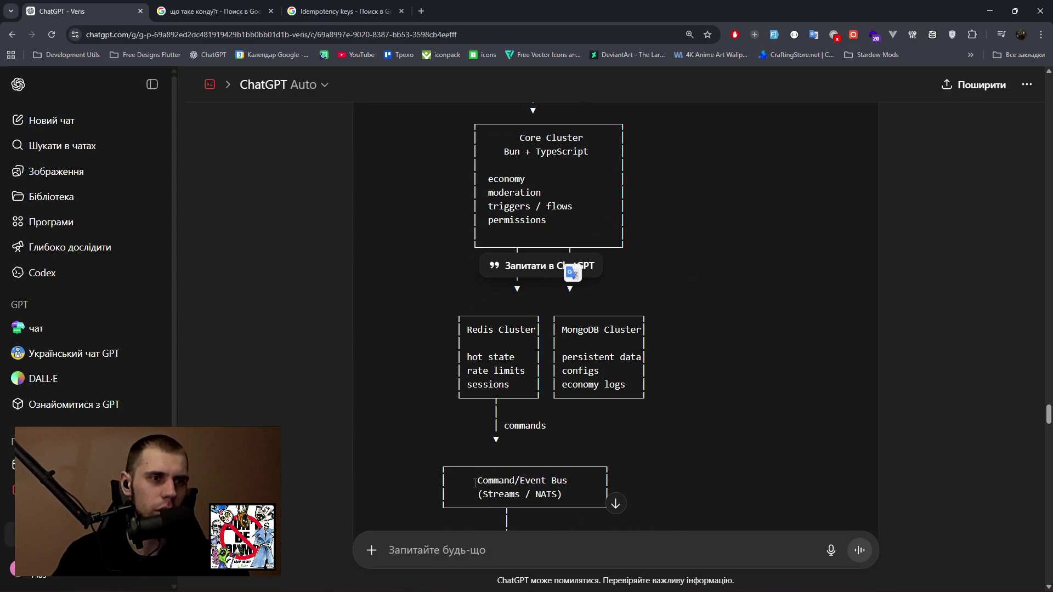
drag(473, 481, 577, 497)
scroll(577, 497, down, 4)
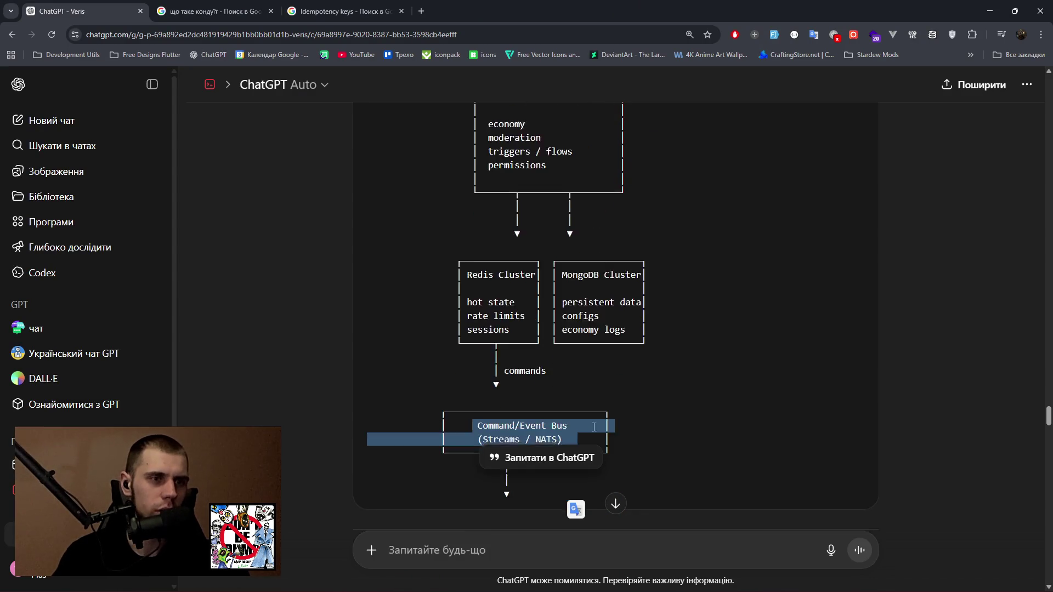
scroll(593, 378, down, 2)
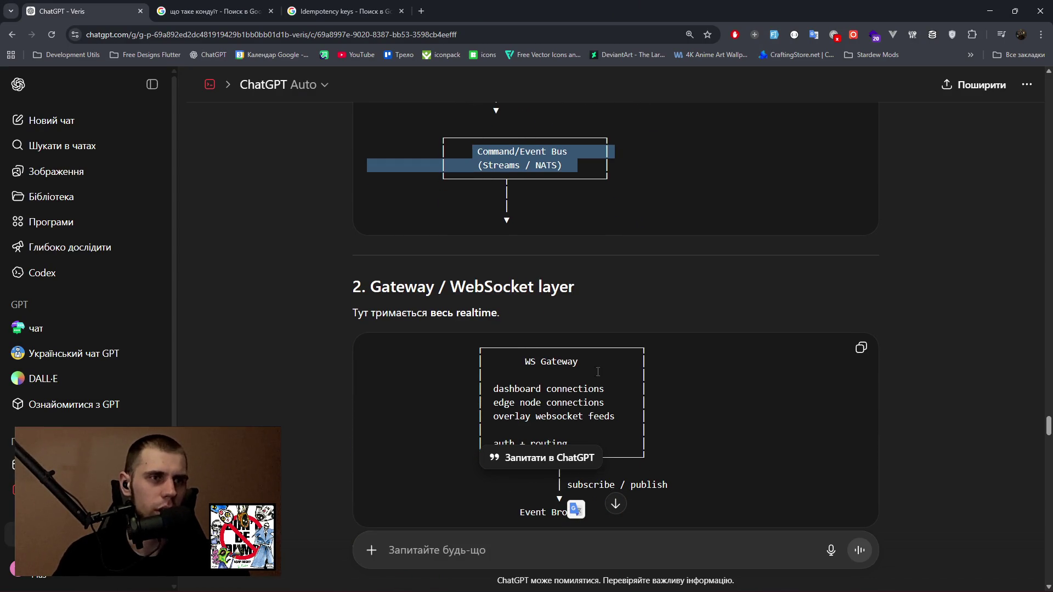
scroll(605, 354, down, 1)
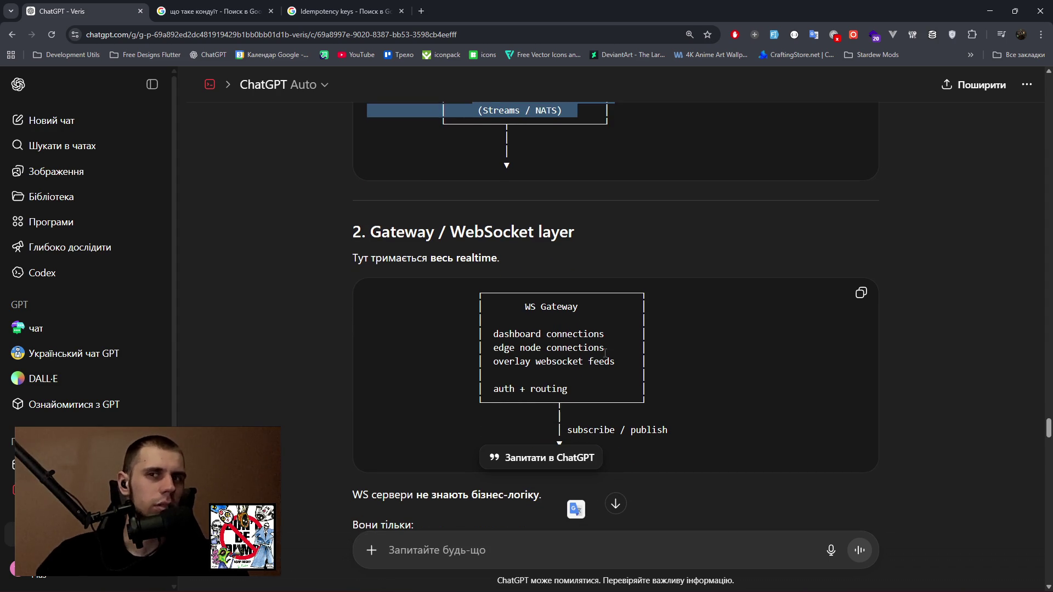
scroll(604, 355, down, 5)
scroll(606, 355, down, 7)
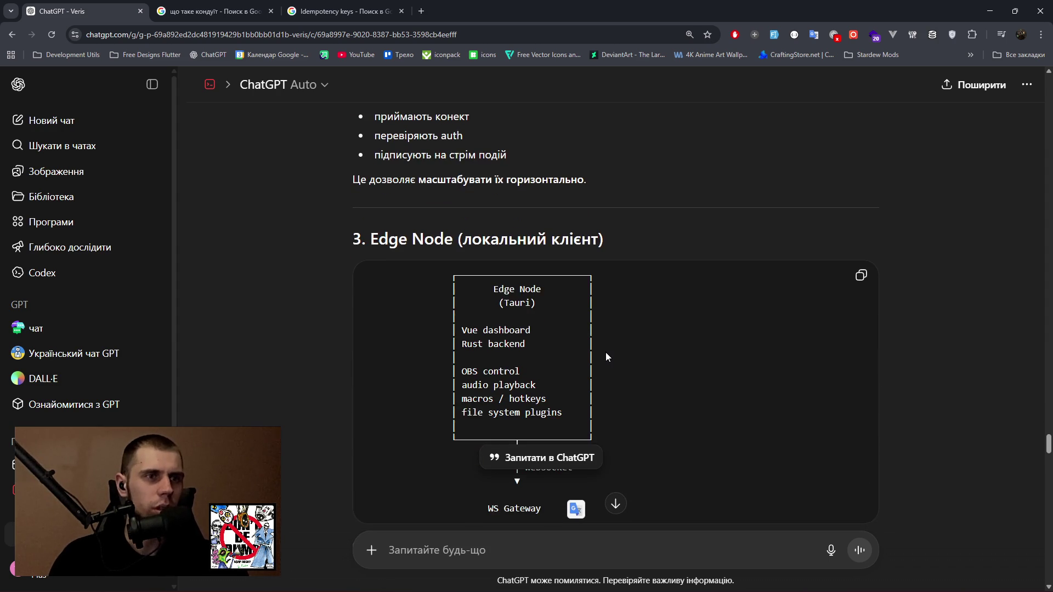
scroll(606, 353, down, 2)
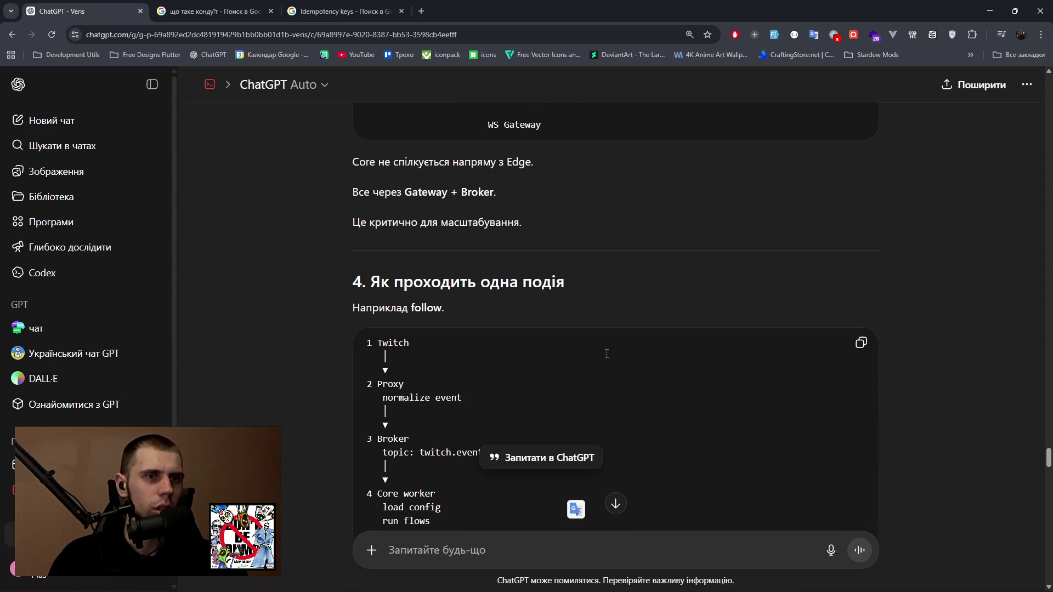
scroll(606, 353, down, 2)
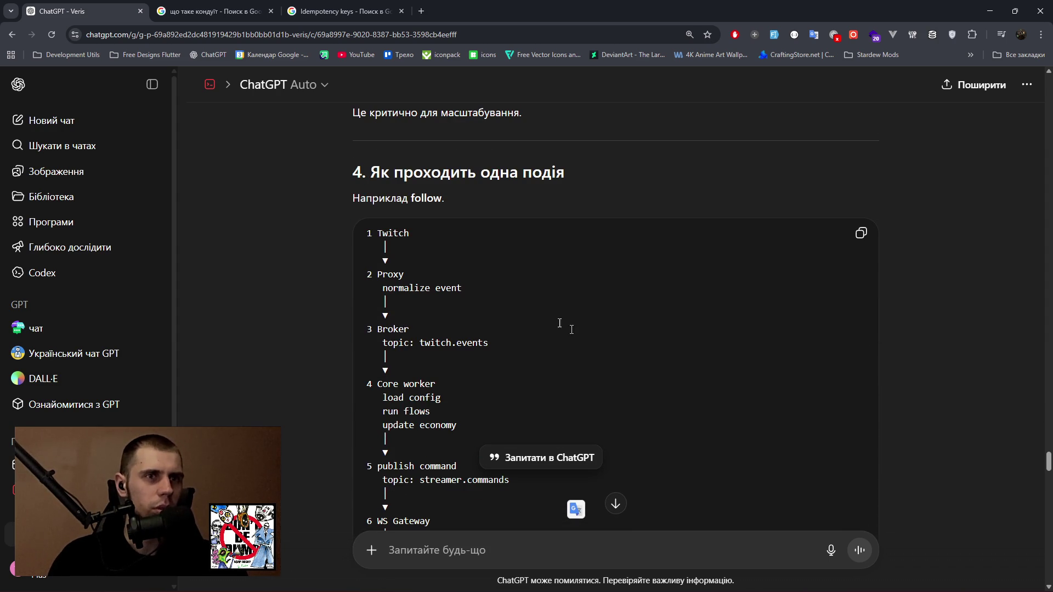
Highlight each flow step: Proxy, Broker, Core worker, publish command, WS Gateway, then scroll onward.
drag(378, 269, 462, 290)
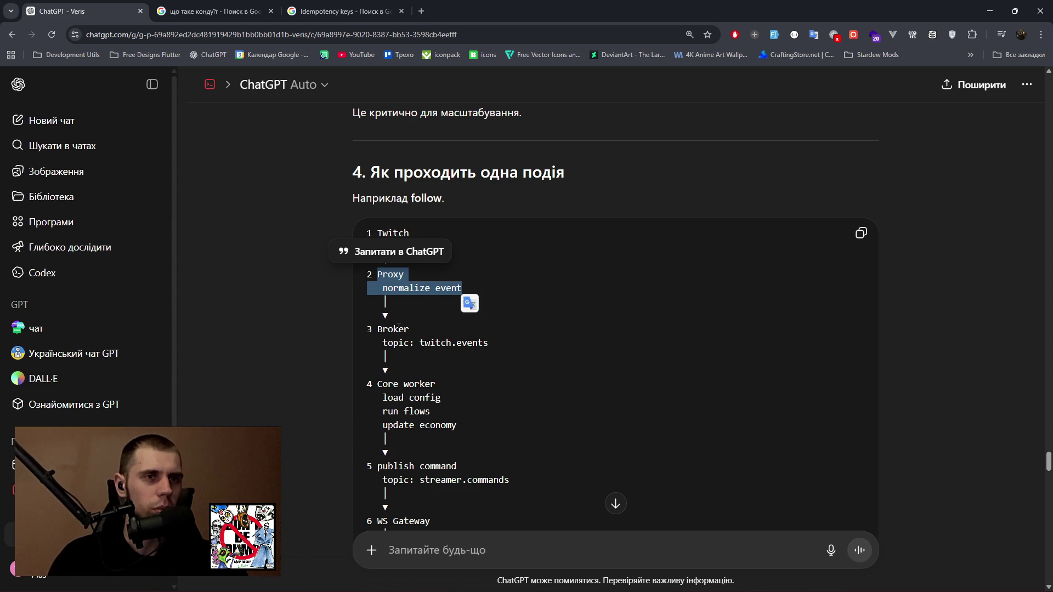
drag(379, 329, 504, 347)
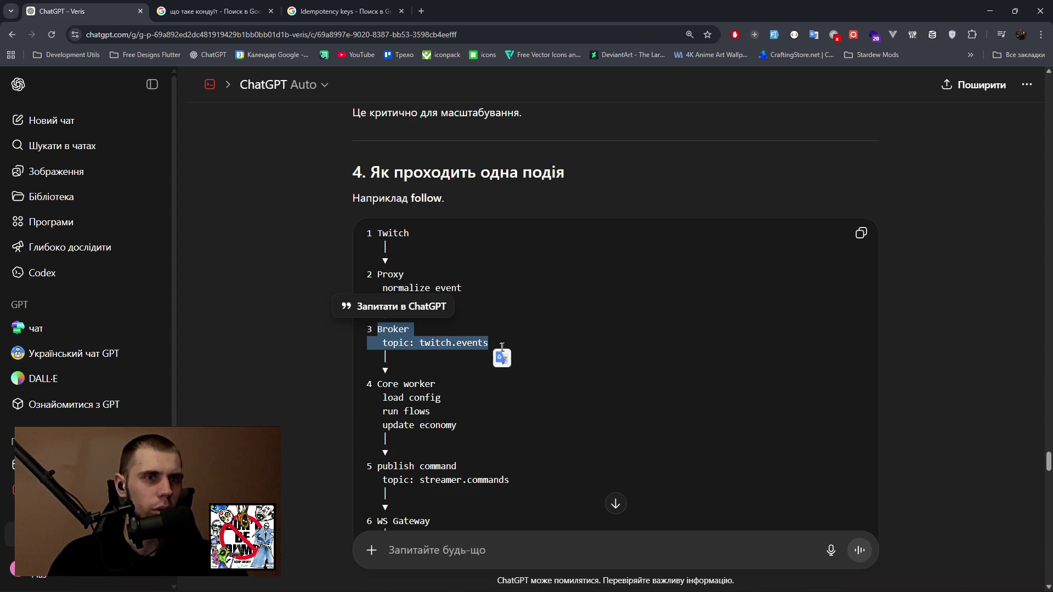
drag(378, 383, 466, 432)
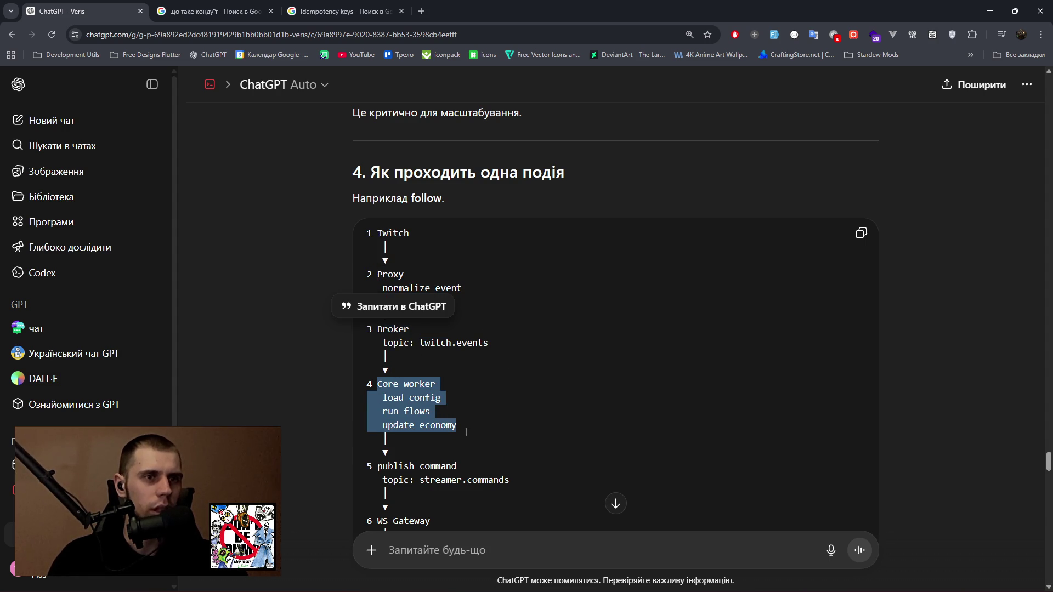
scroll(468, 431, down, 2)
click(393, 388)
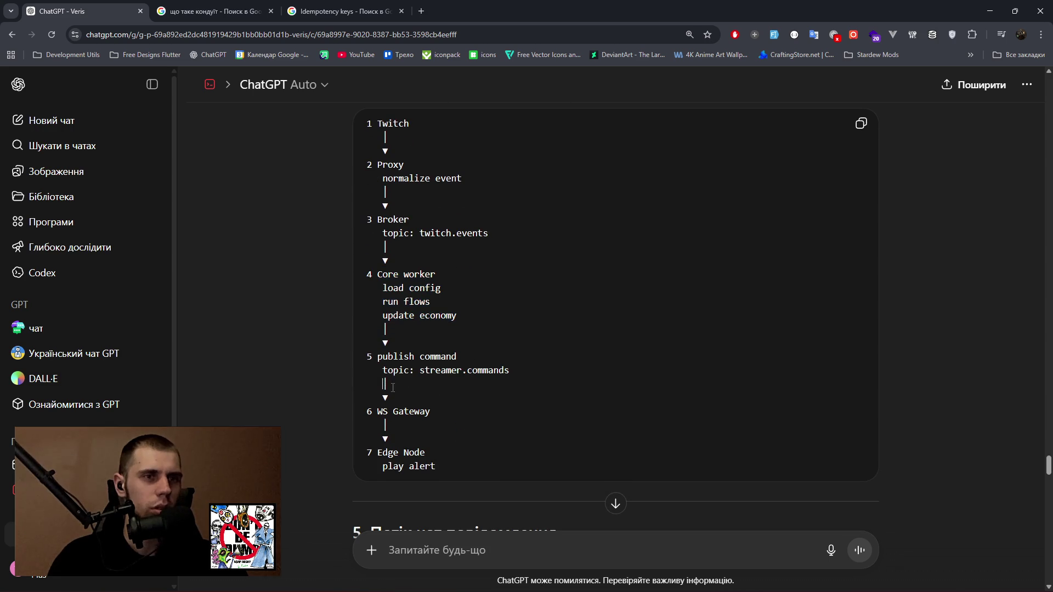
drag(400, 399, 377, 362)
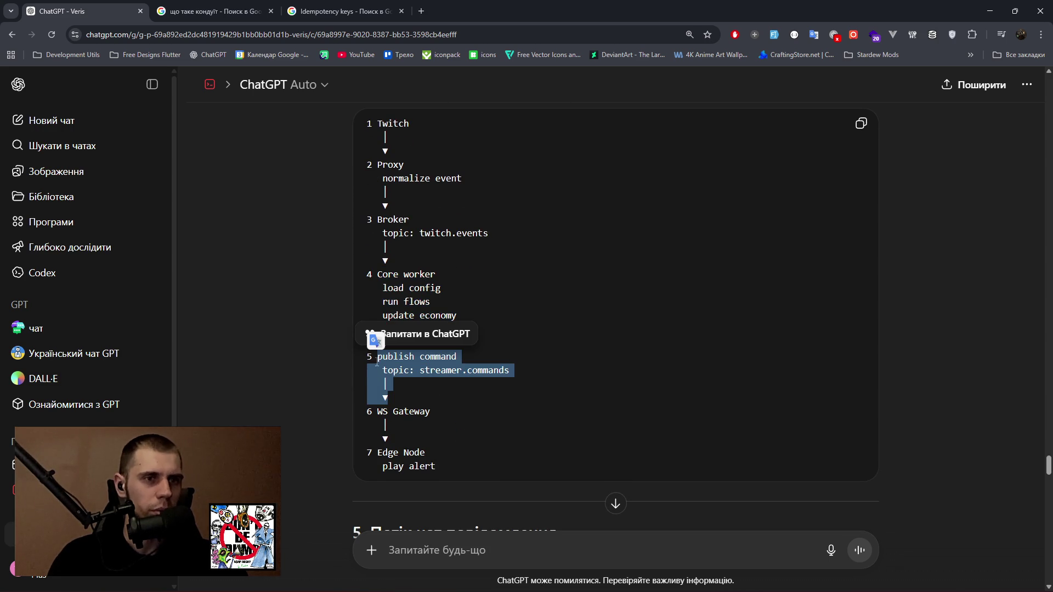
drag(379, 410, 431, 412)
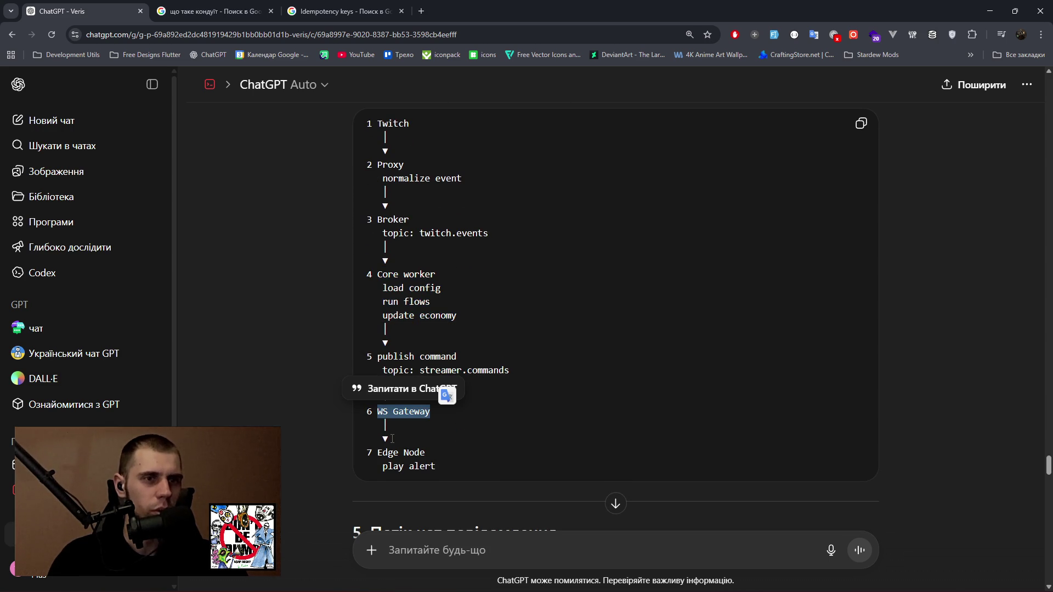
drag(380, 442, 436, 470)
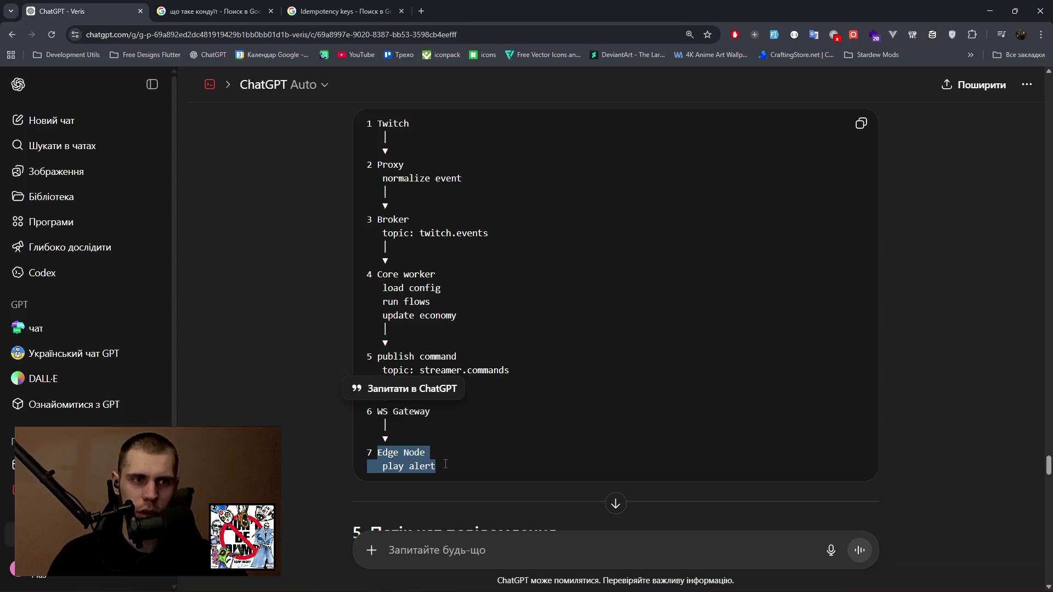
scroll(543, 397, down, 4)
scroll(534, 394, down, 1)
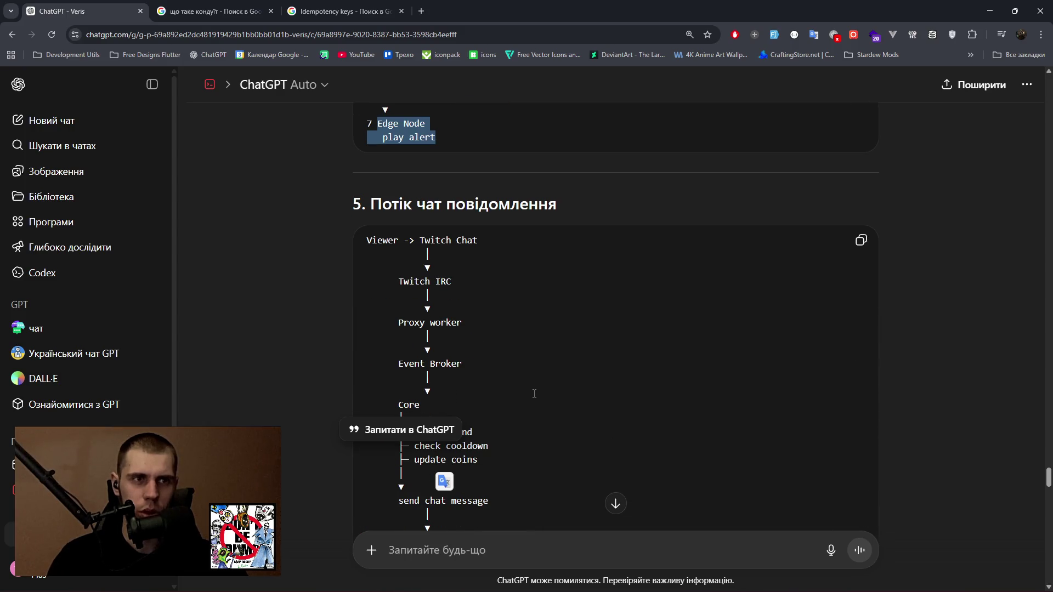
drag(420, 240, 478, 242)
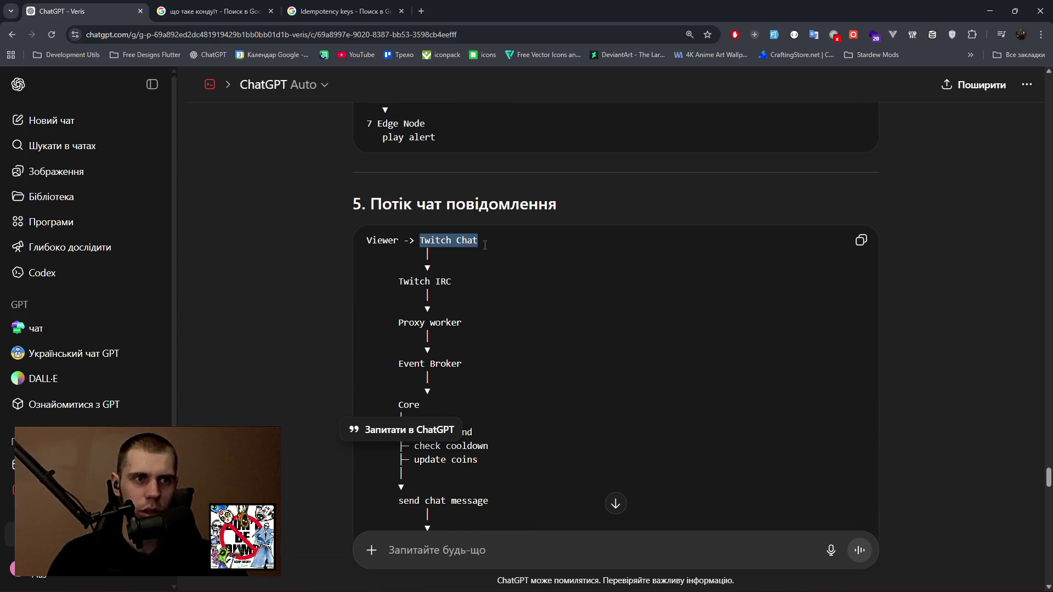
drag(398, 281, 450, 281)
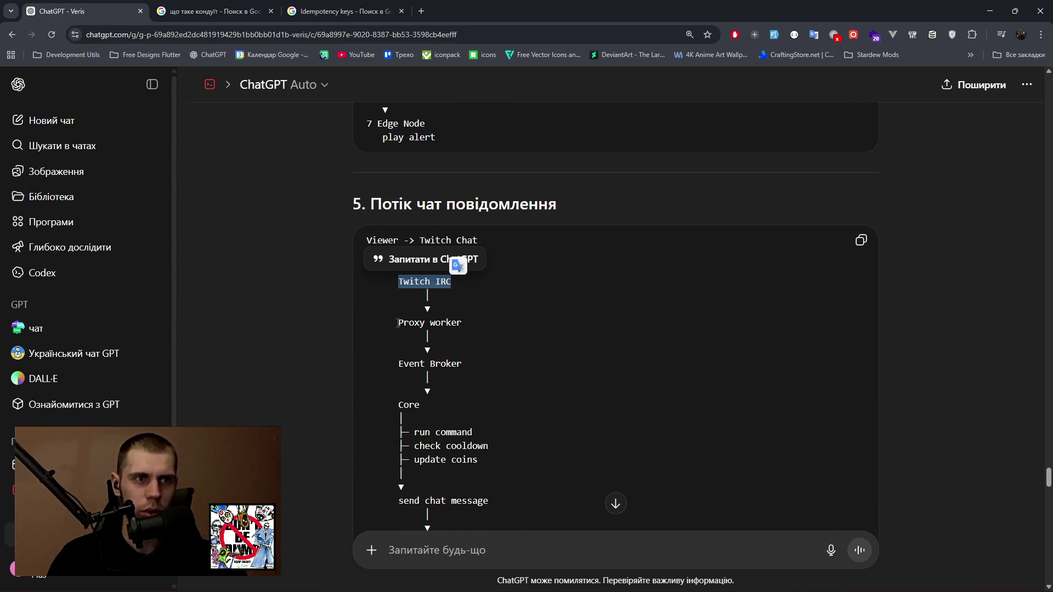
drag(397, 323, 467, 323)
drag(404, 364, 485, 366)
scroll(485, 366, down, 2)
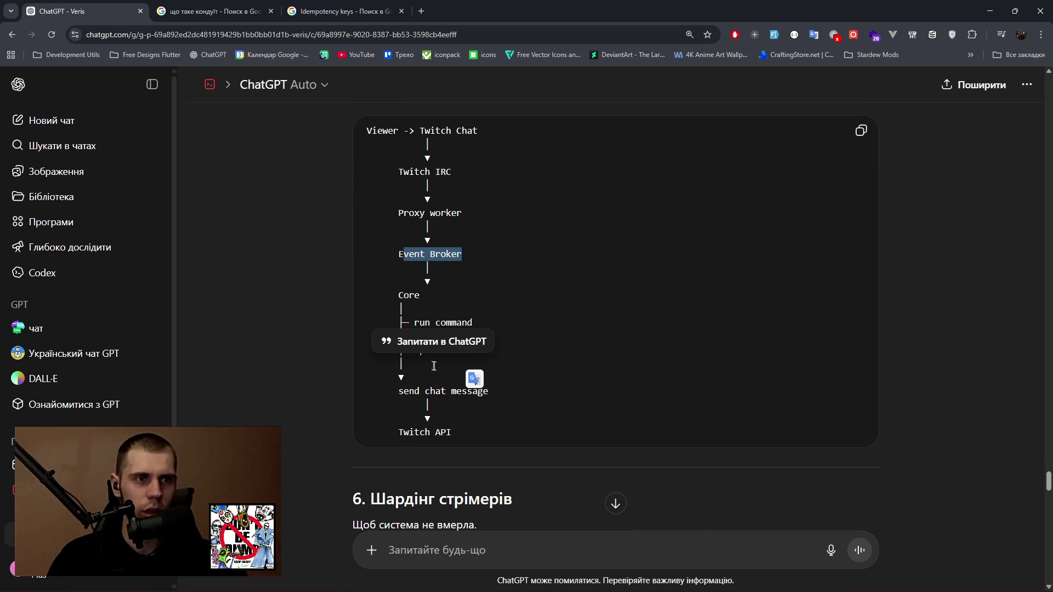
mouse_move(398, 293)
mouse_down()
mouse_move(416, 326)
mouse_move(409, 378)
mouse_move(427, 391)
mouse_move(488, 387)
mouse_up()
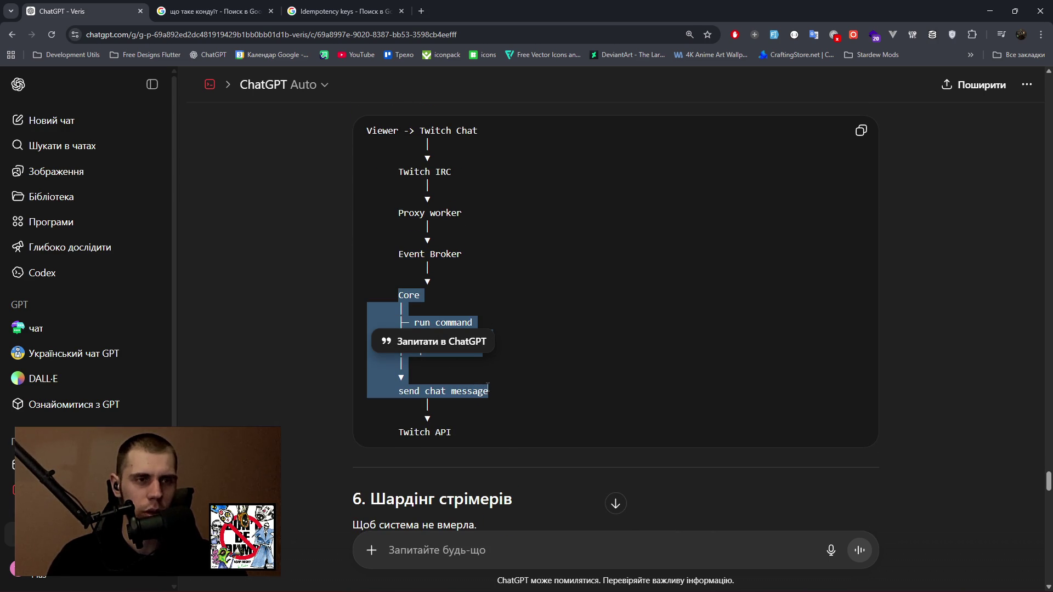
click(450, 387)
drag(399, 388, 491, 387)
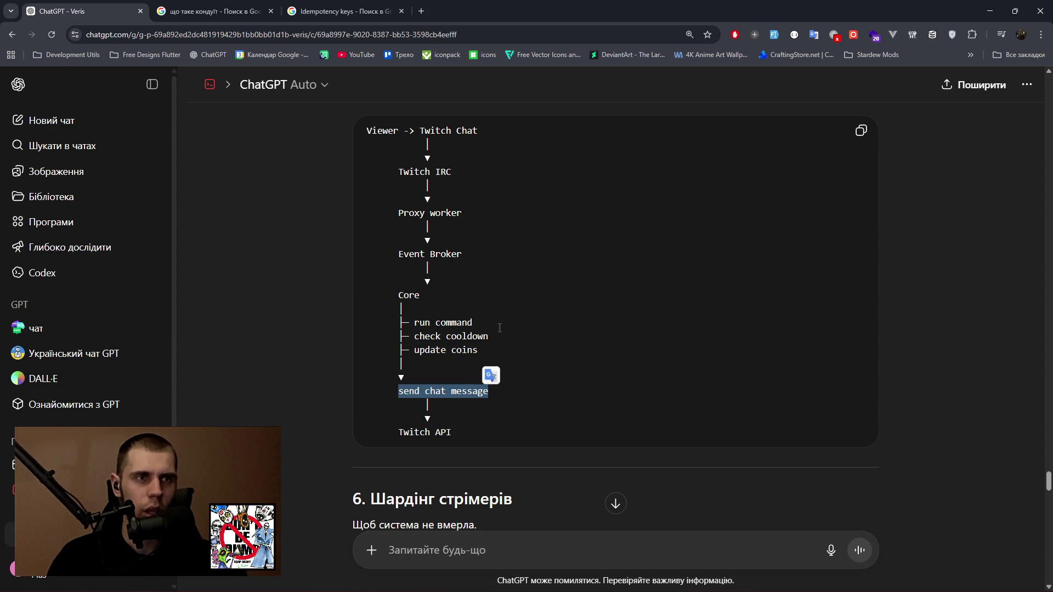
scroll(477, 240, up, 1)
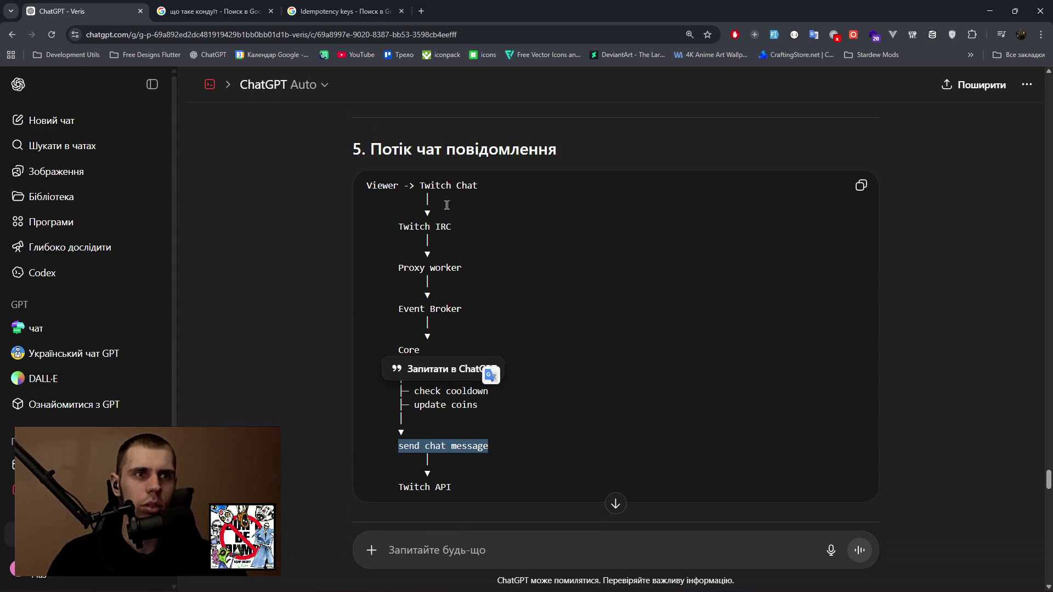
drag(399, 265, 483, 265)
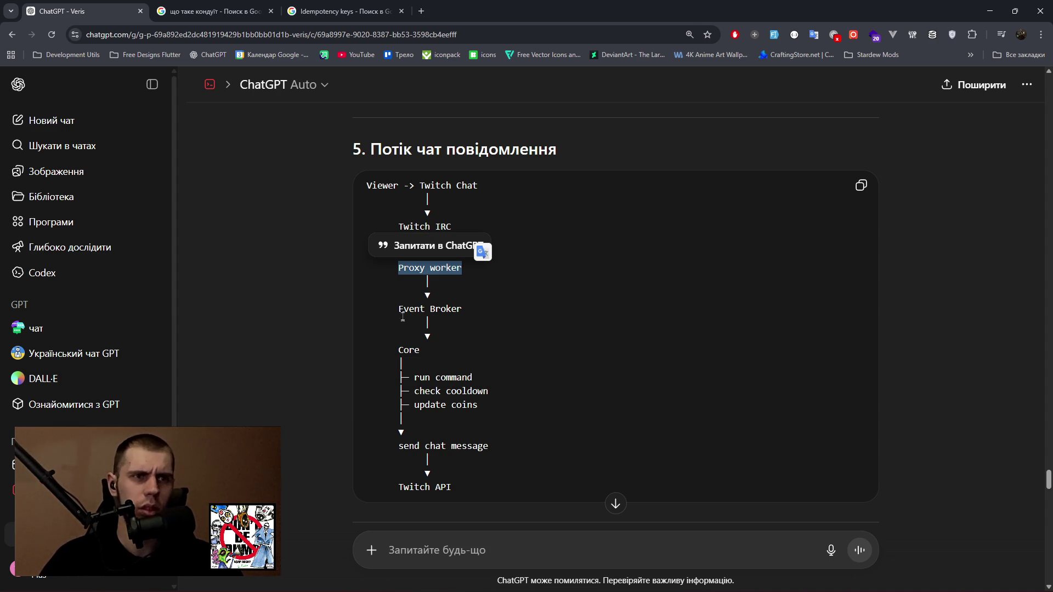
drag(398, 308, 541, 306)
drag(432, 296, 399, 309)
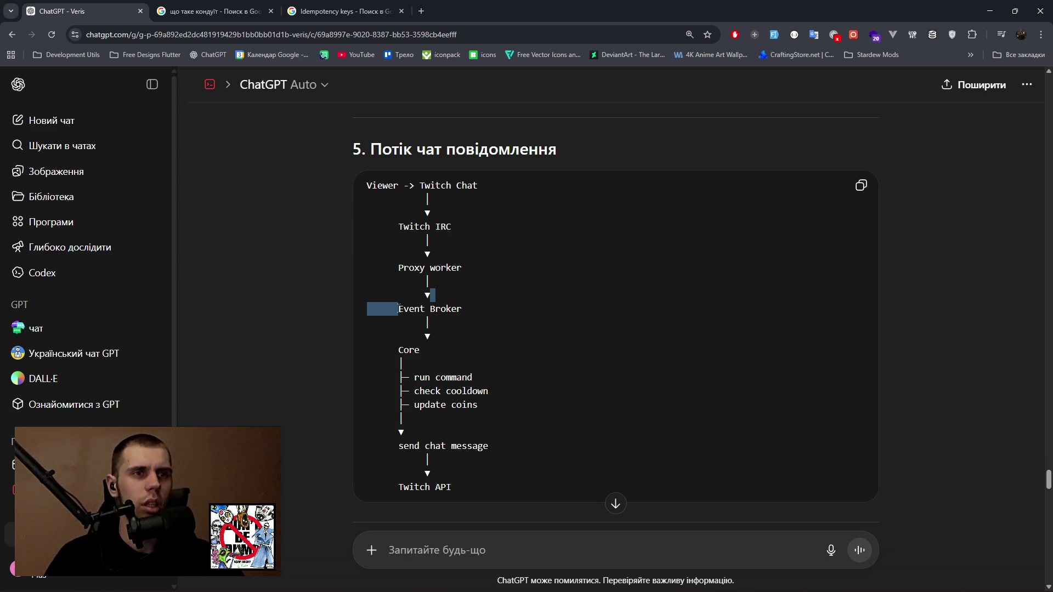
drag(467, 309, 400, 309)
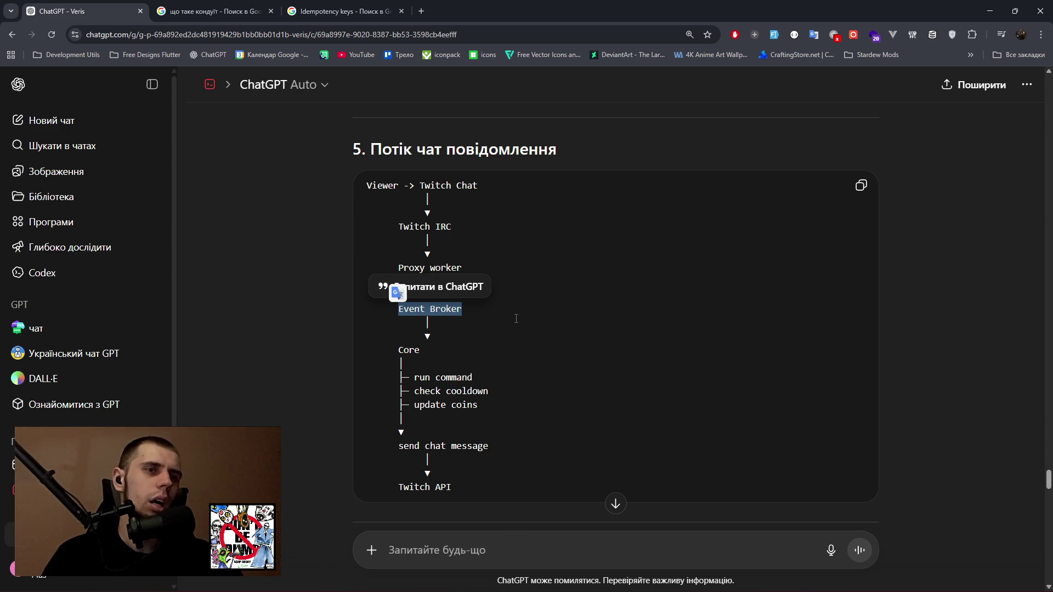
scroll(542, 277, down, 6)
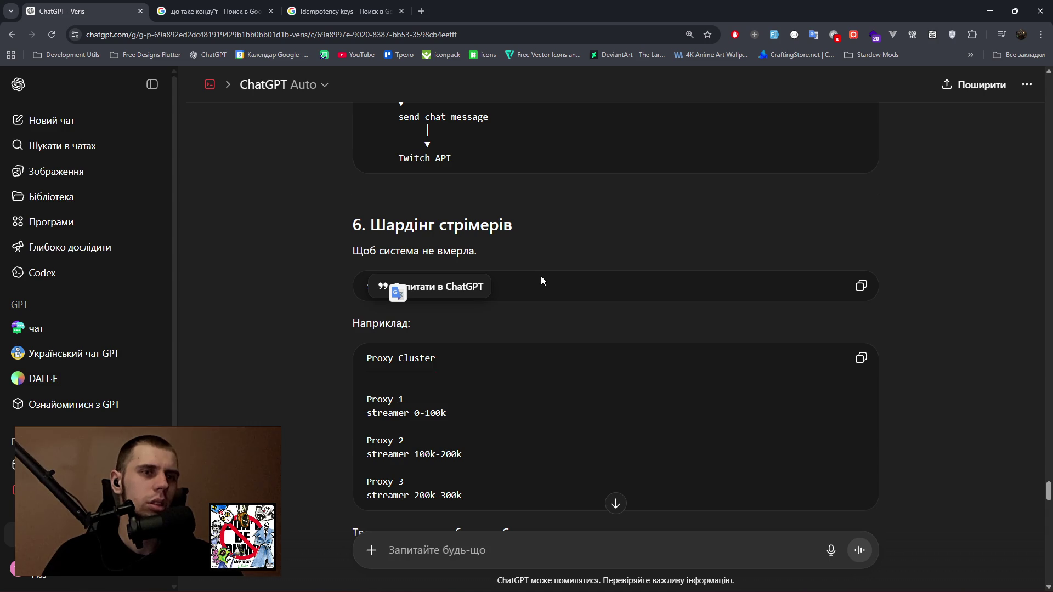
Scroll past the sharding, flow engine and scale sections to section 9's full diagram.
click(470, 325)
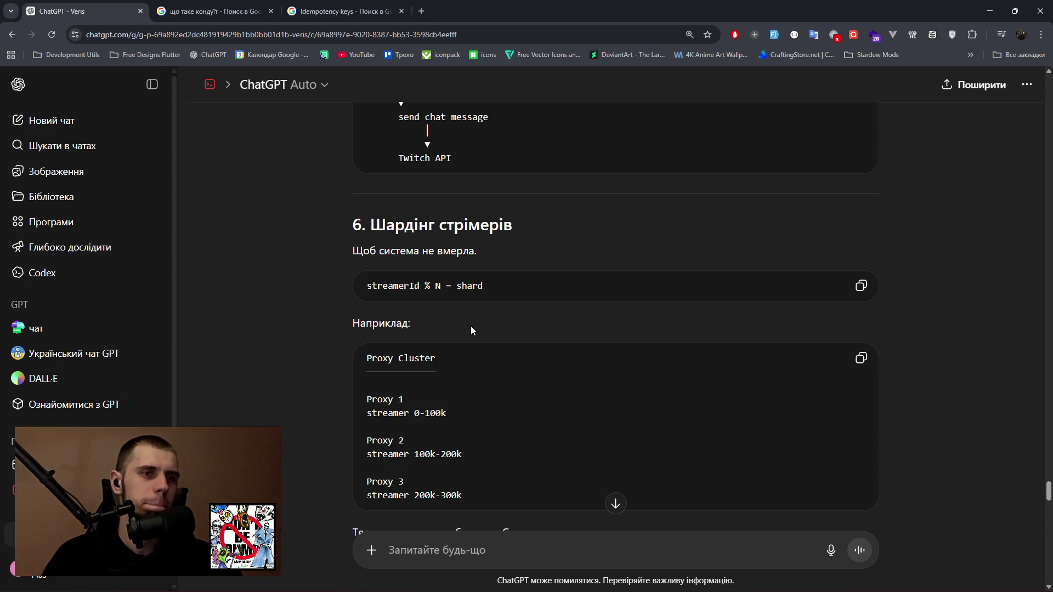
scroll(471, 329, down, 4)
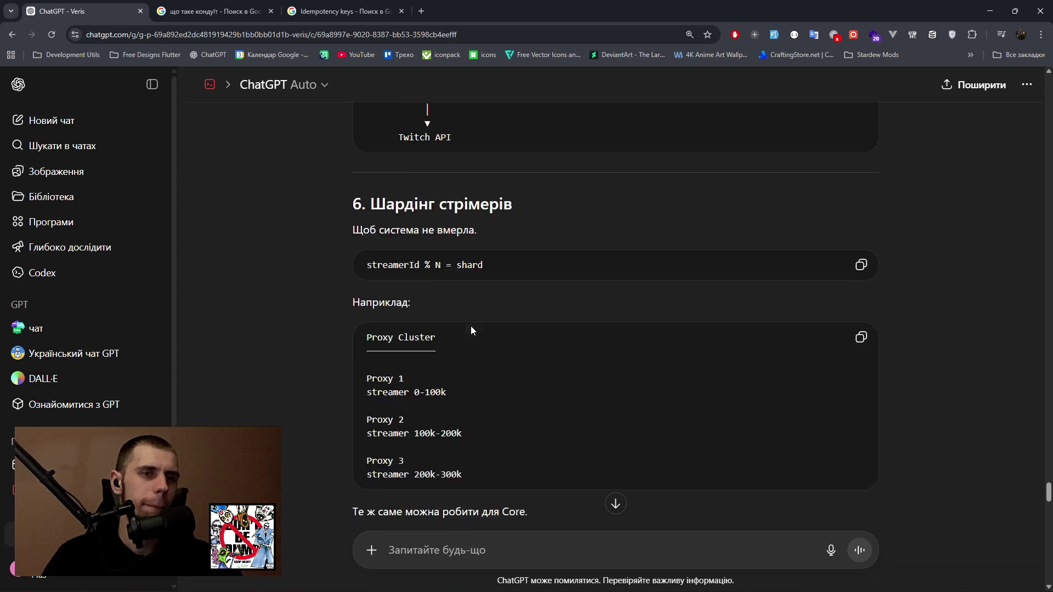
scroll(503, 326, down, 1)
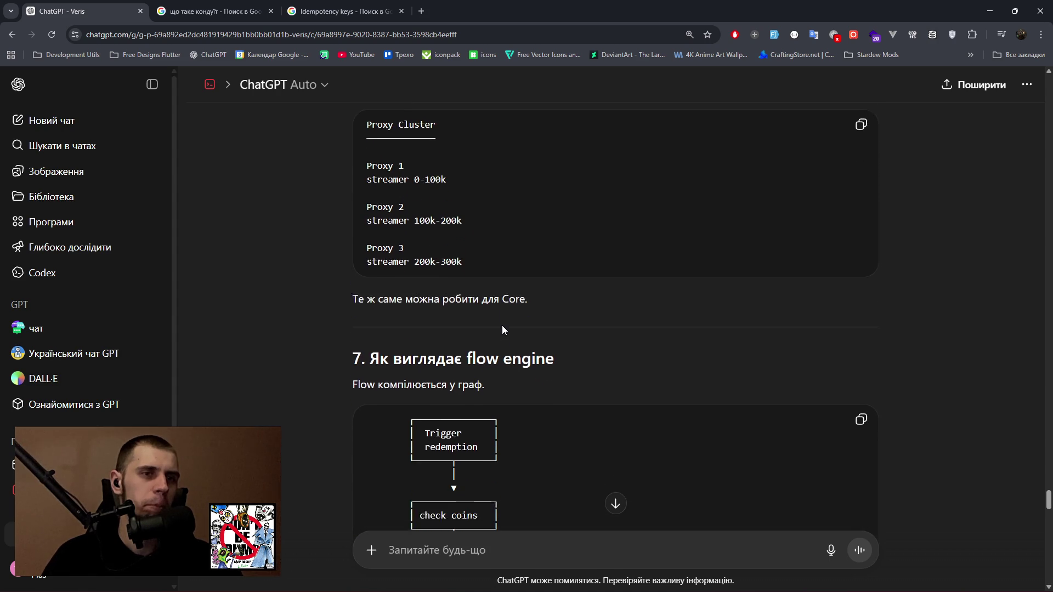
scroll(503, 326, down, 3)
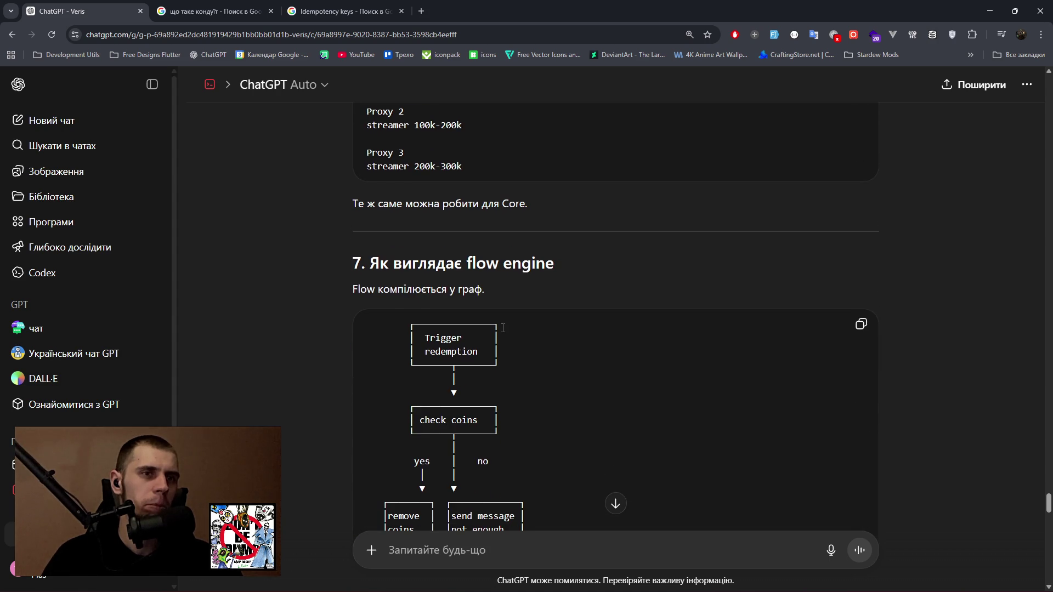
scroll(503, 328, down, 8)
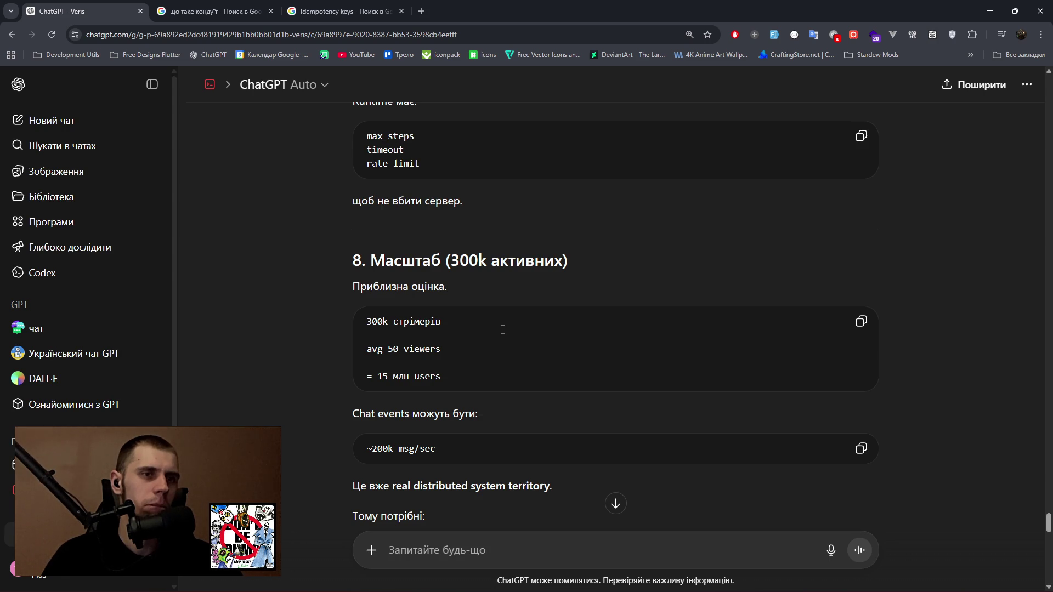
scroll(503, 329, down, 1)
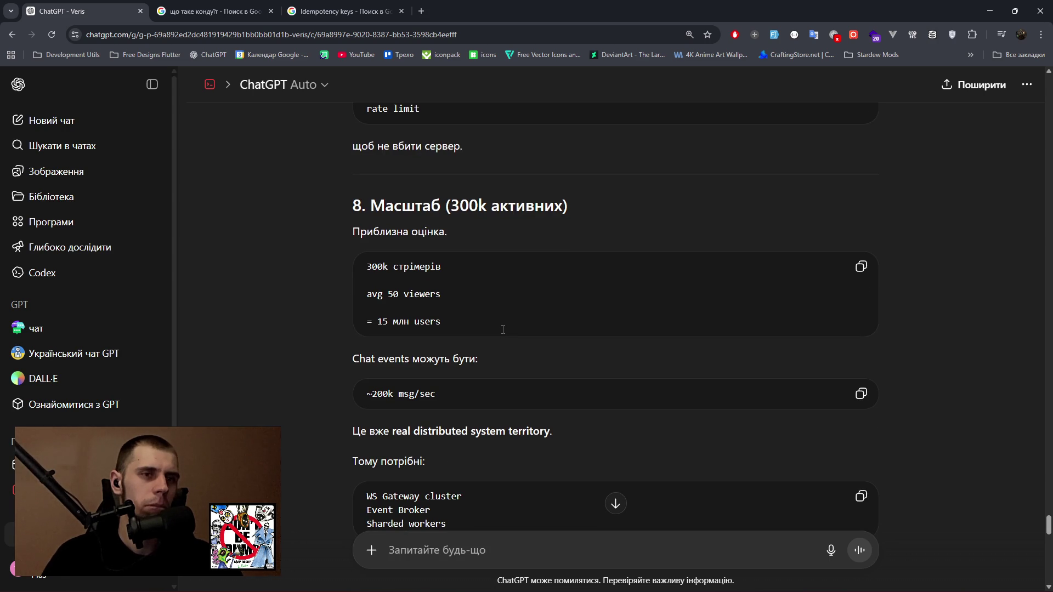
scroll(503, 329, down, 2)
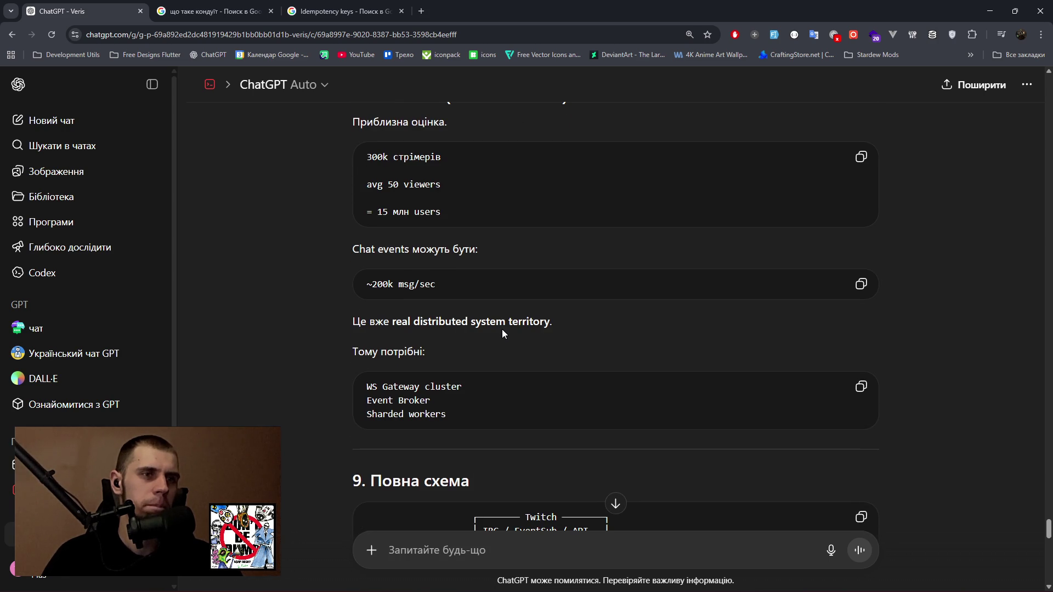
scroll(503, 330, down, 6)
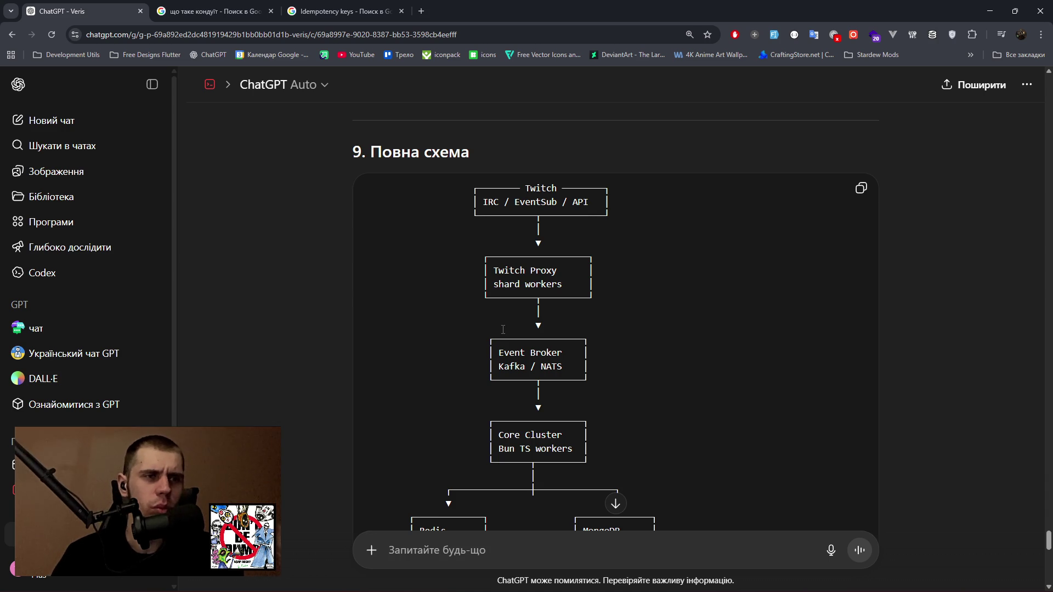
scroll(536, 329, down, 2)
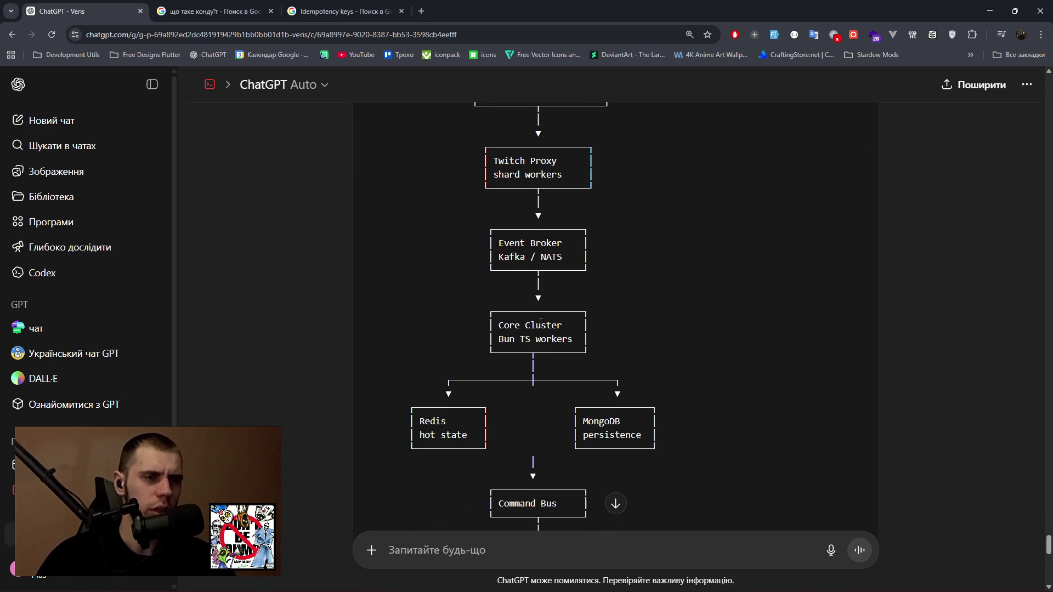
drag(499, 241, 560, 257)
scroll(561, 257, down, 2)
drag(493, 394, 573, 400)
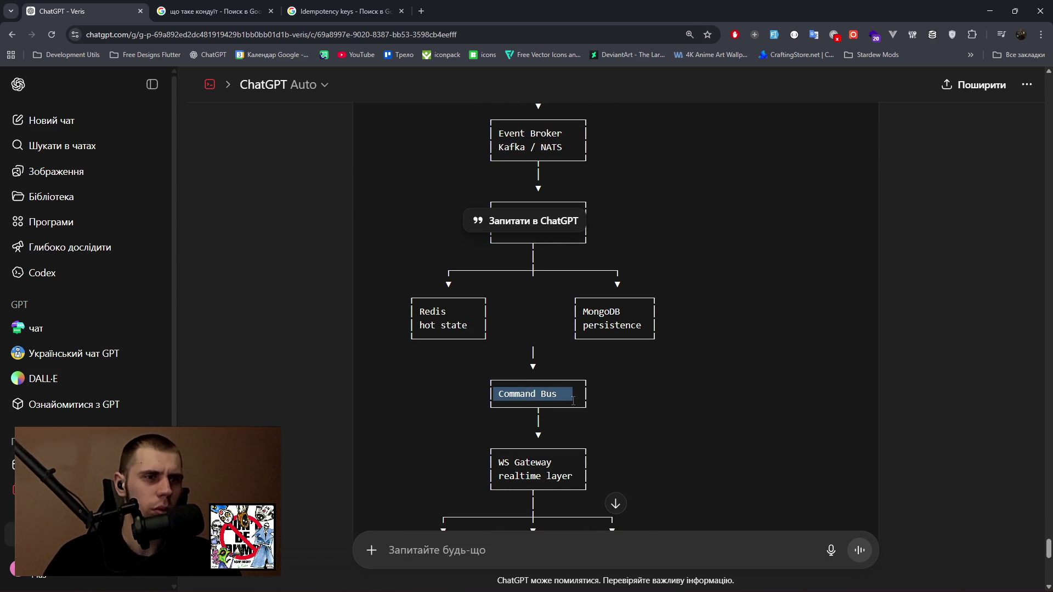
scroll(571, 406, down, 2)
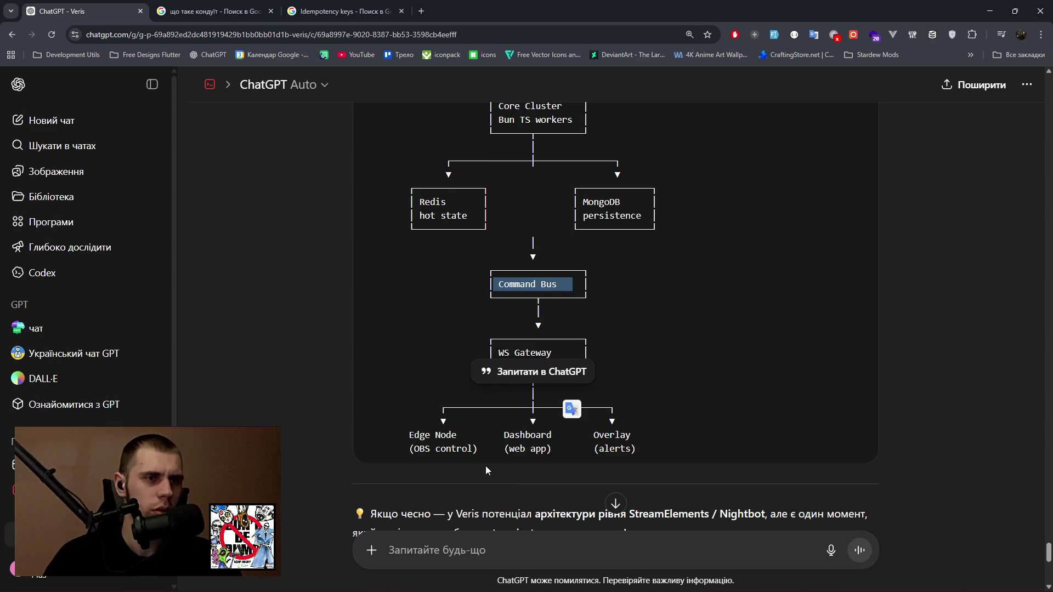
scroll(487, 464, down, 4)
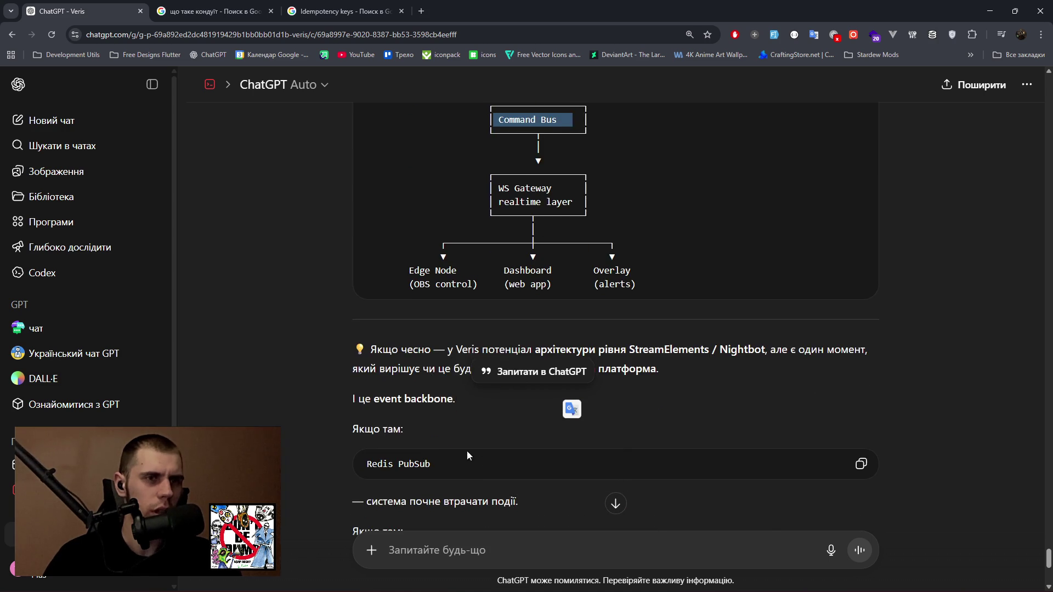
drag(482, 290, 865, 294)
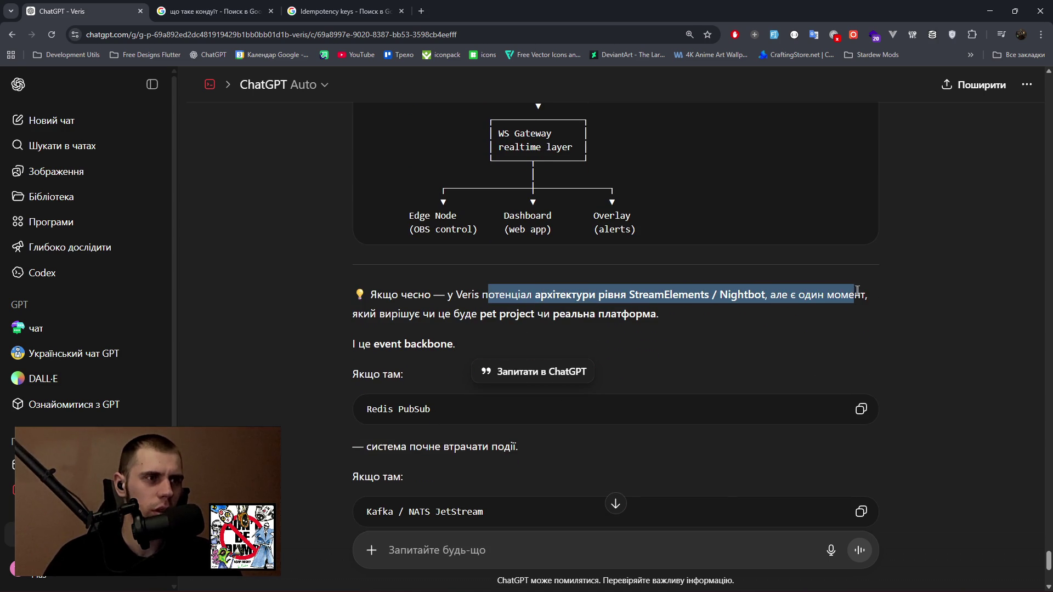
drag(364, 316, 651, 316)
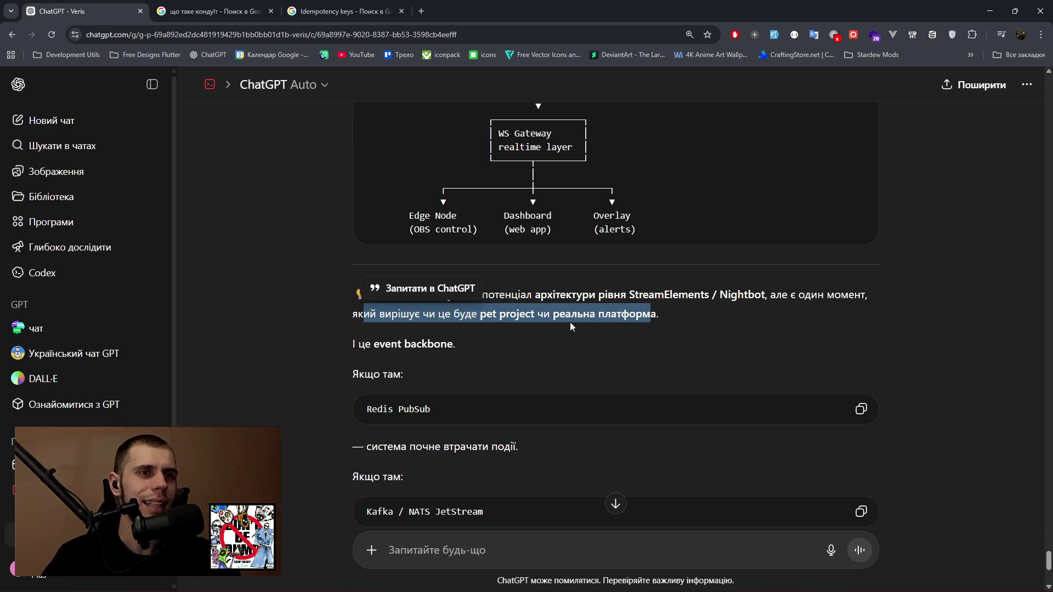
mouse_move(431, 408)
mouse_down()
mouse_move(346, 417)
mouse_move(515, 447)
mouse_up()
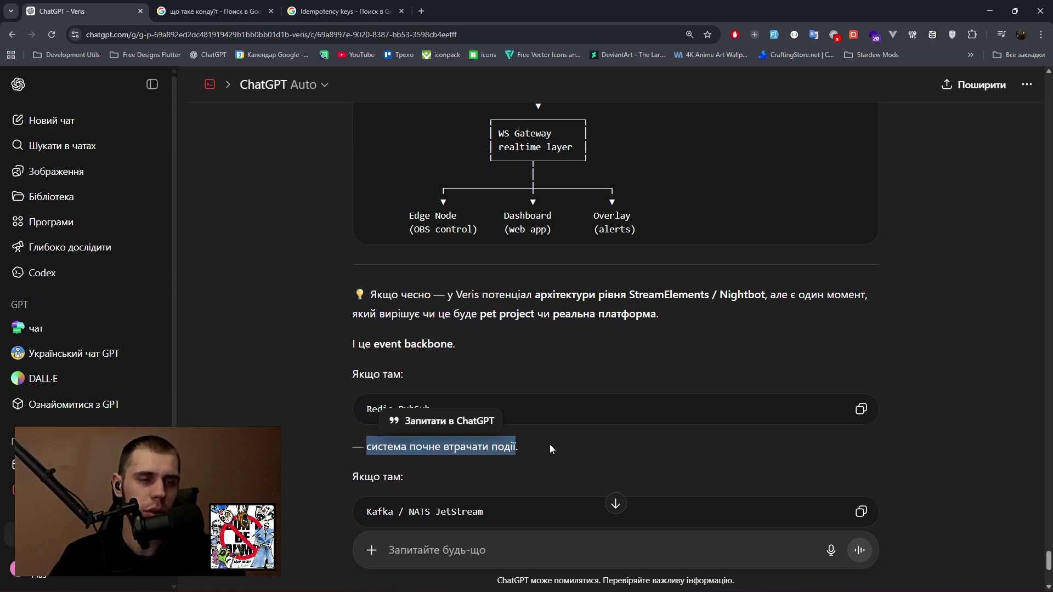
scroll(422, 428, down, 2)
drag(359, 405, 484, 406)
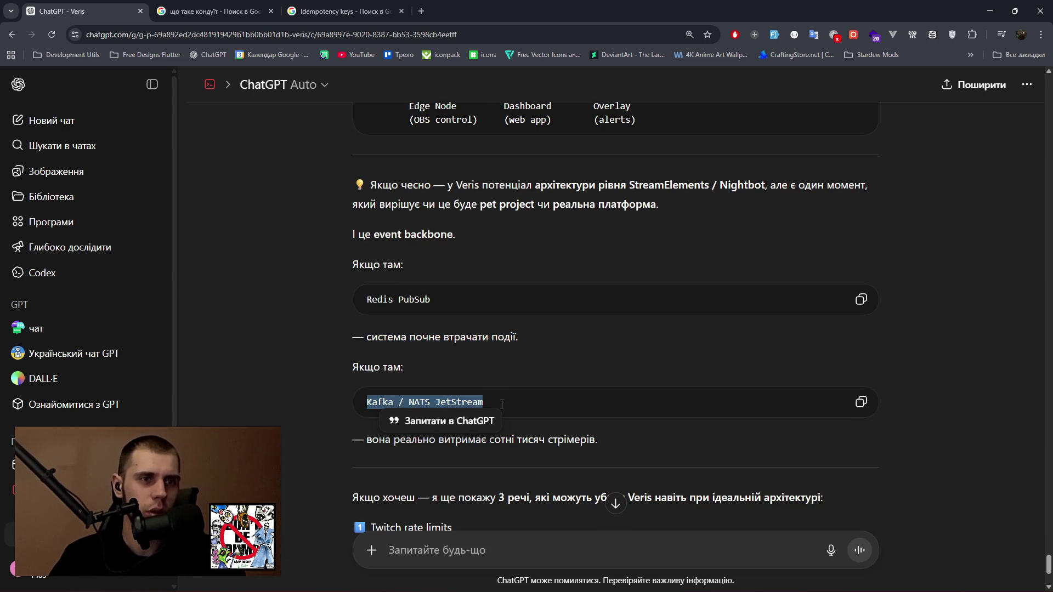
click(572, 404)
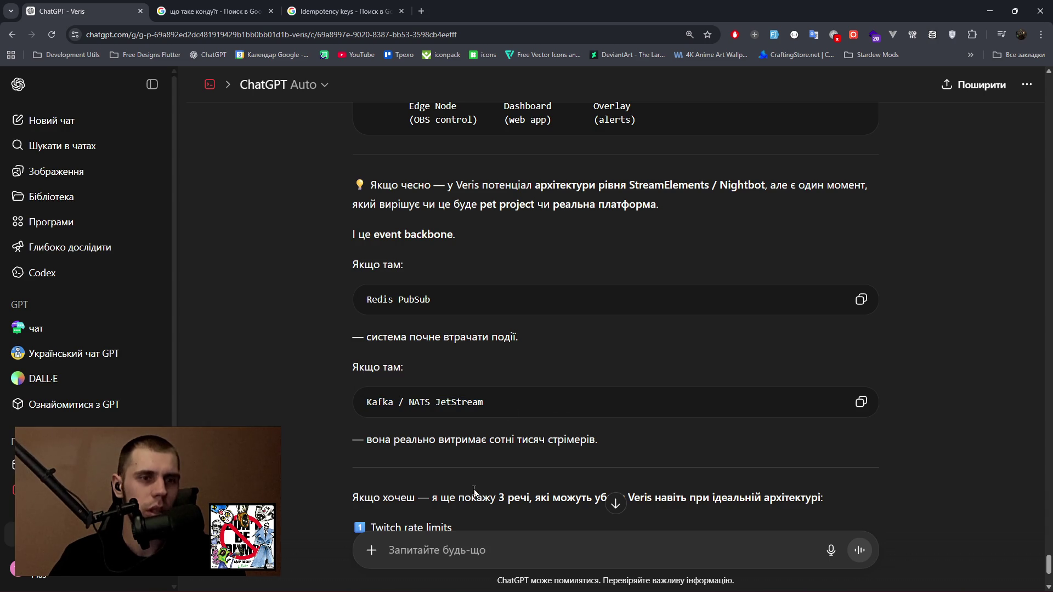
scroll(471, 395, down, 2)
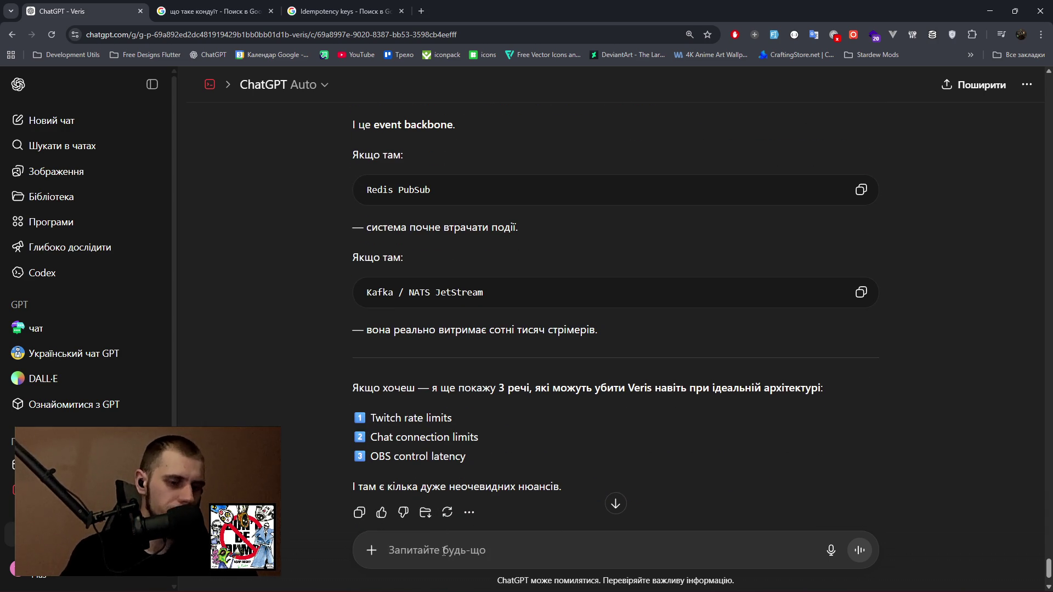
text(A)
Type 'З цим почекай, але підскажи мені будь ласка чи можемо ми на Kafka / NATS повісити якорь ролі'.
key(BackSpace)
text(З цим почекайЮ)
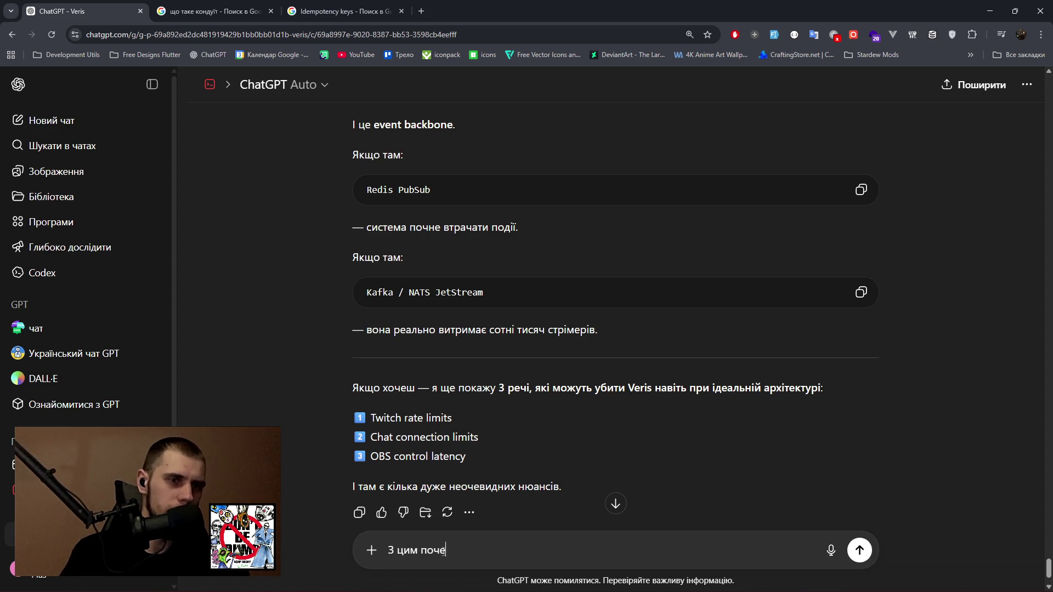
key(BackSpace)
key(BackSpace)
text(, але підскажи мені )
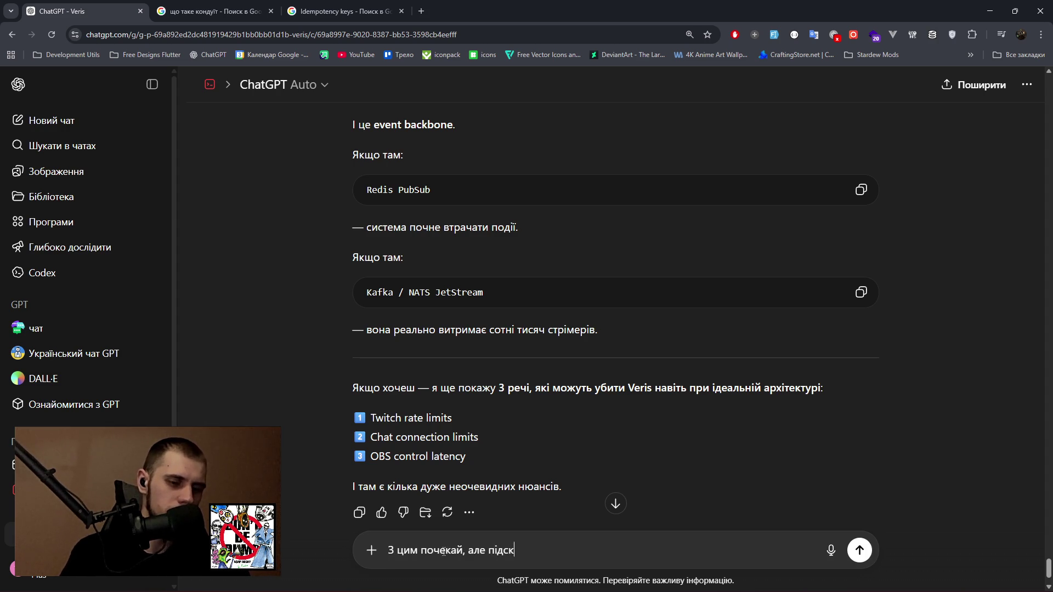
text(буд)
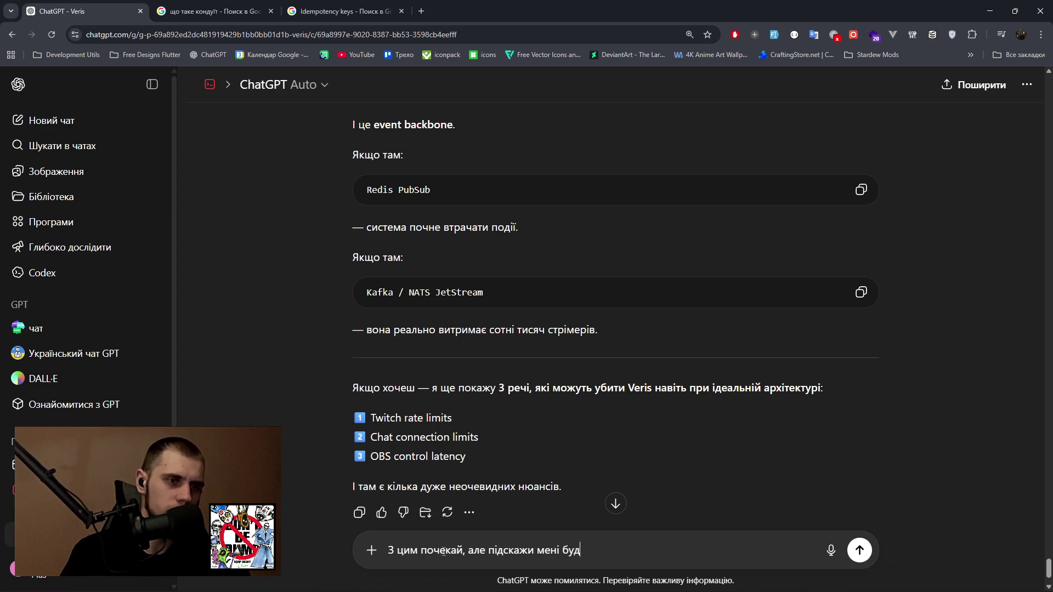
text(ь ласка чи можд)
key(BackSpace)
text(емо ми на Kafka /)
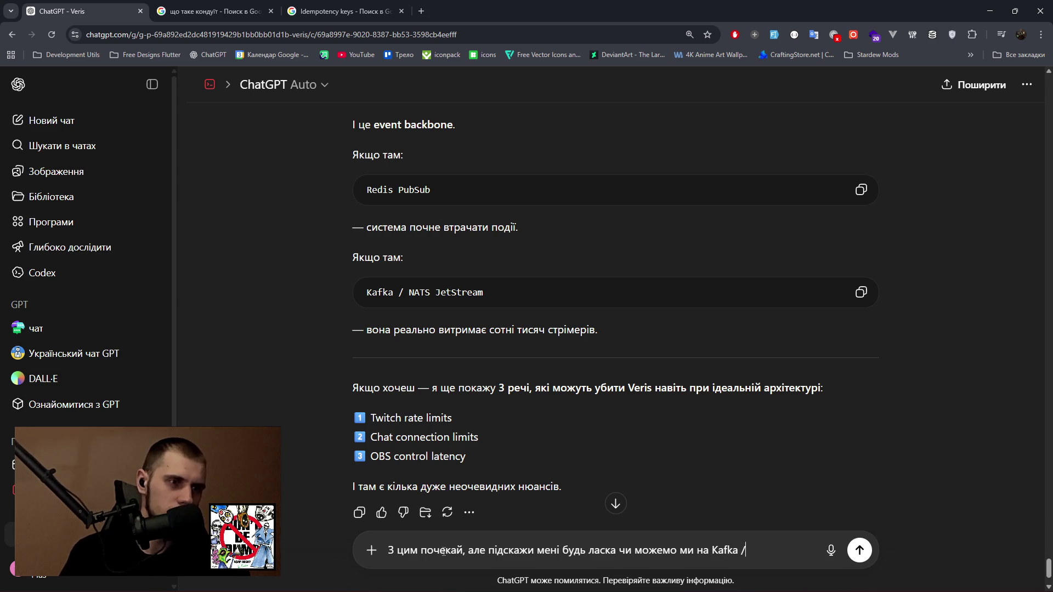
text( NATS)
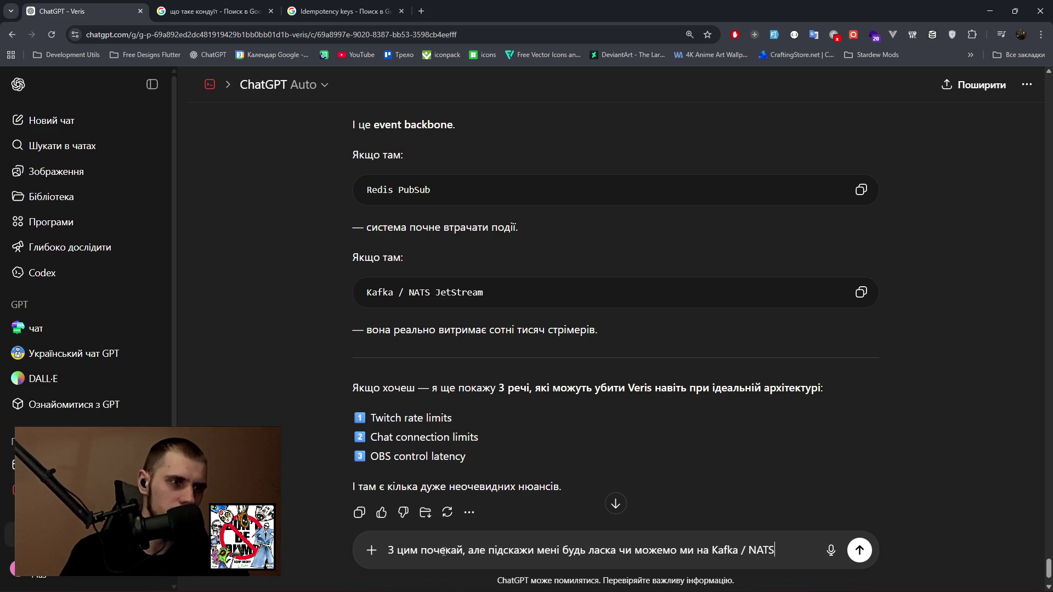
text( повісити )
text(як)
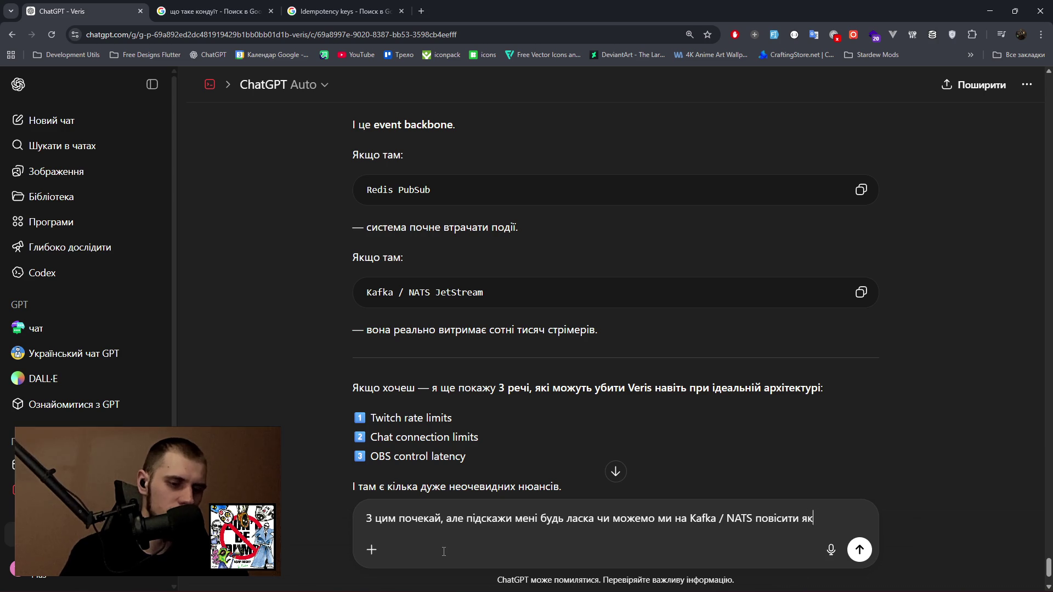
text(орь ролі)
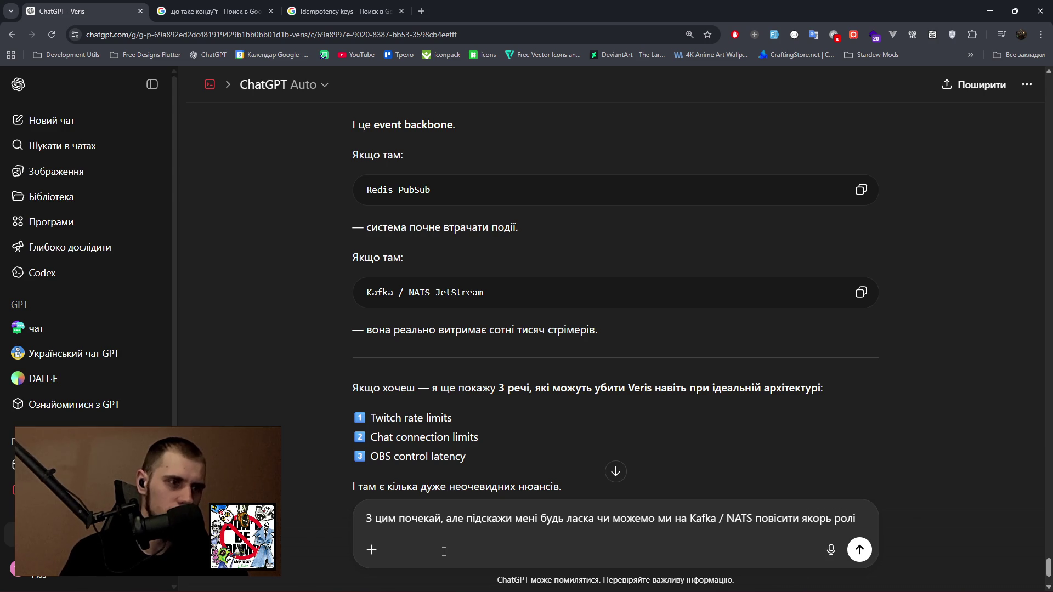
text(")
Quote the anchor role, name it "EventBus Core", and add that Kafka should act as conductor.
key(Left)
key(Left)
key(Left)
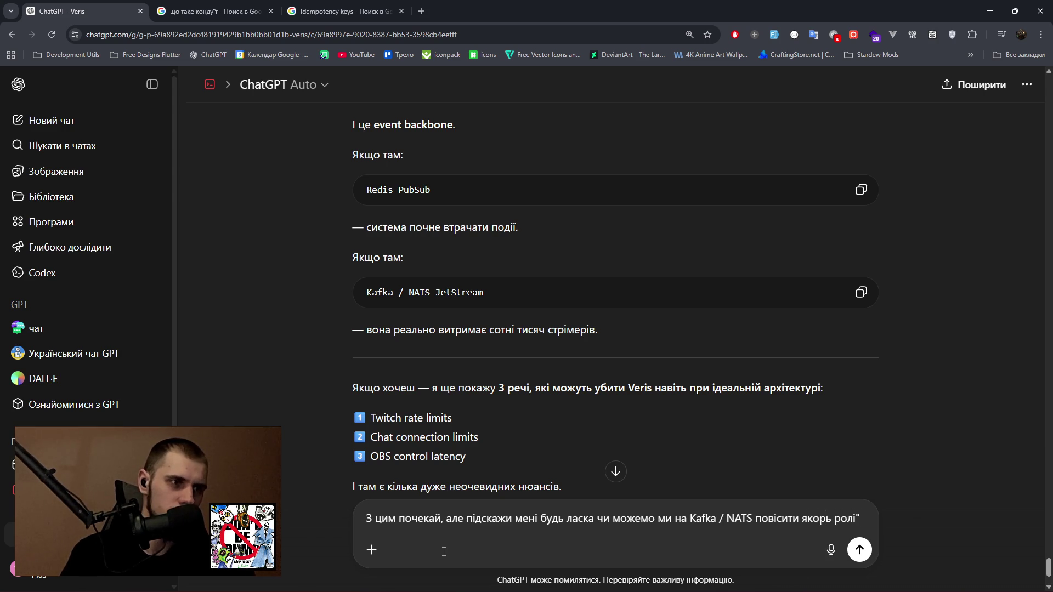
key(Left)
text(")
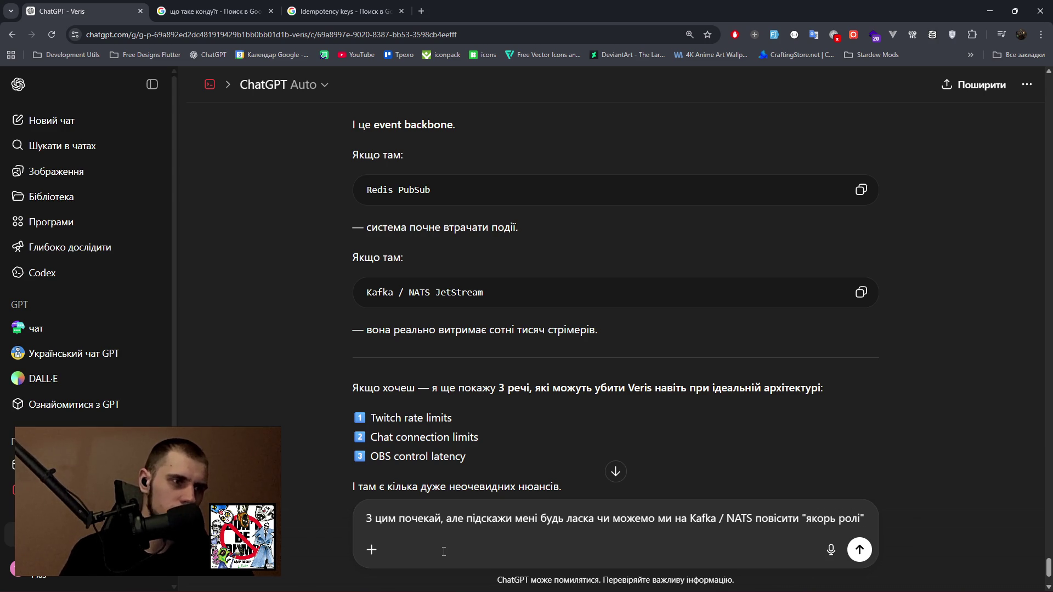
text( п)
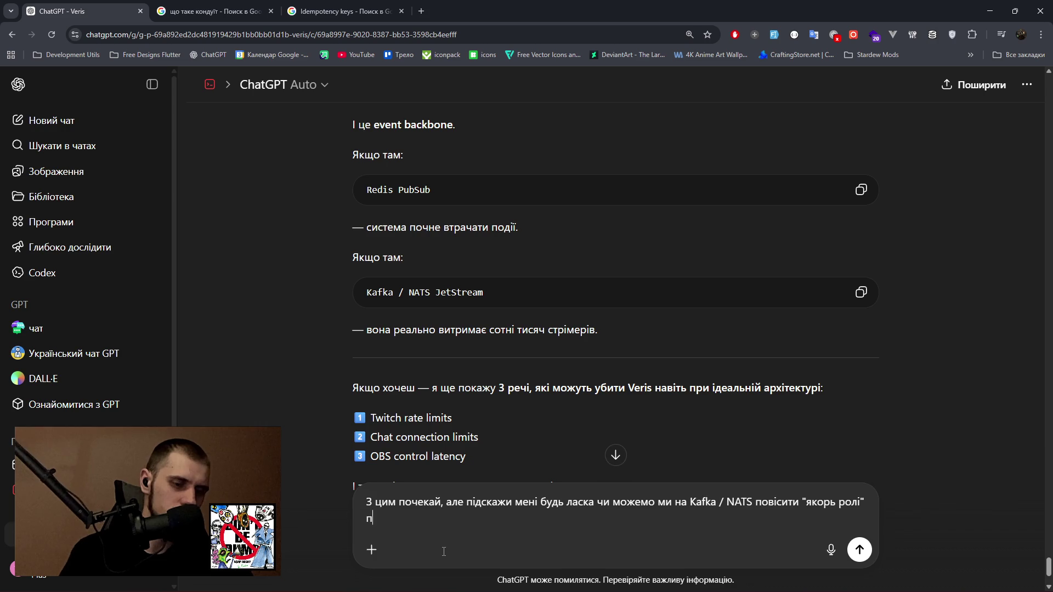
text(ід назвоб)
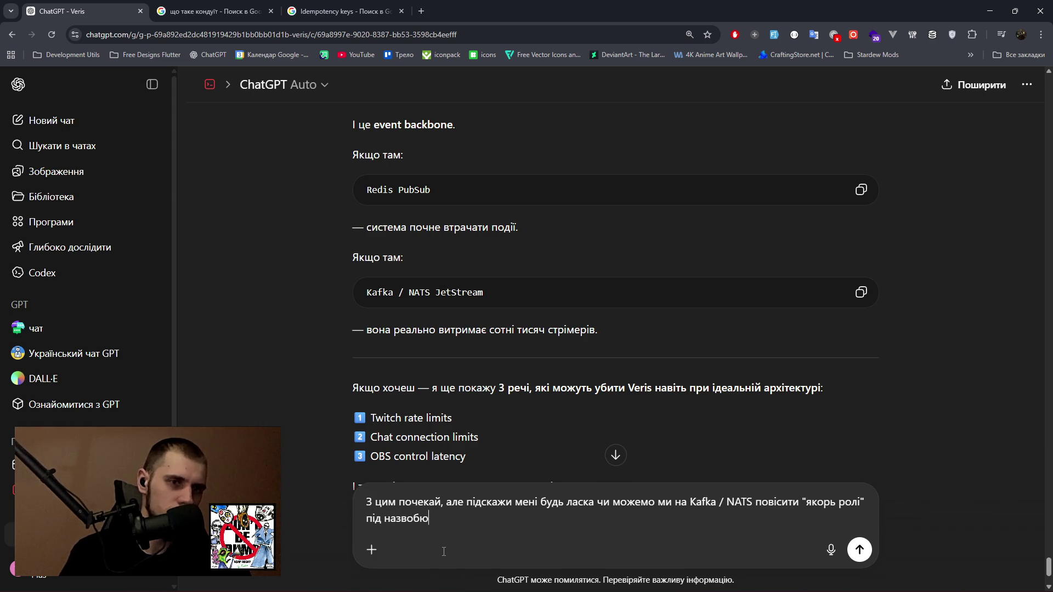
text(ю )
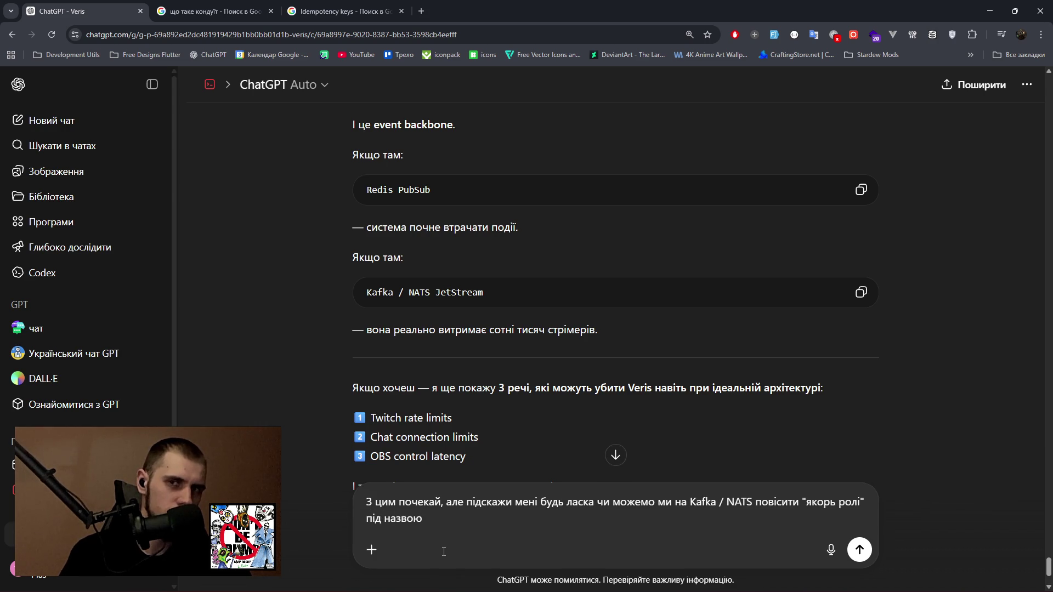
text(@@)
key(BackSpace)
key(BackSpace)
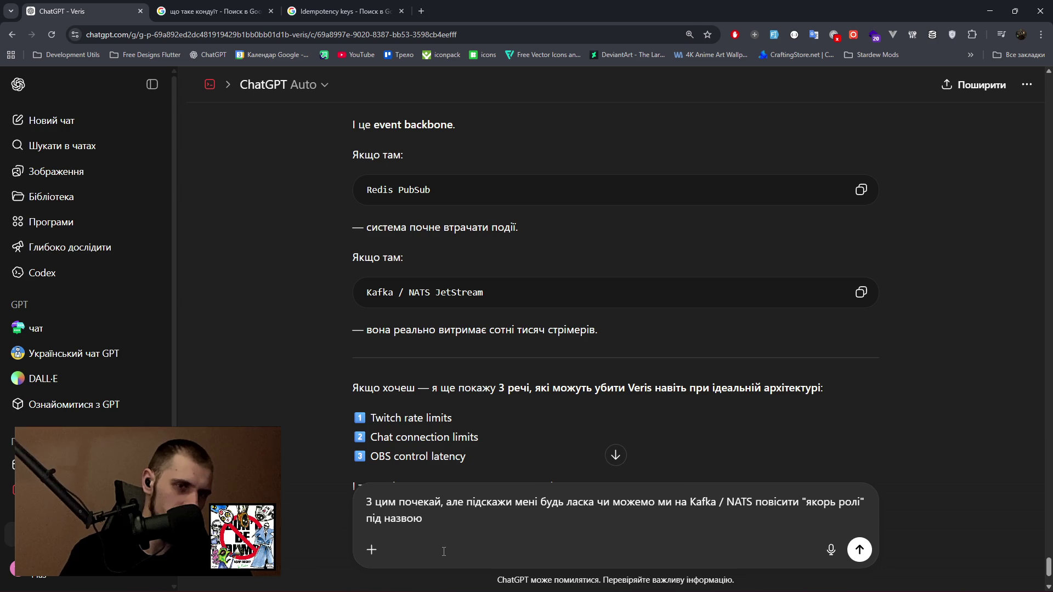
key(shift+Return)
text(")
key(BackSpace)
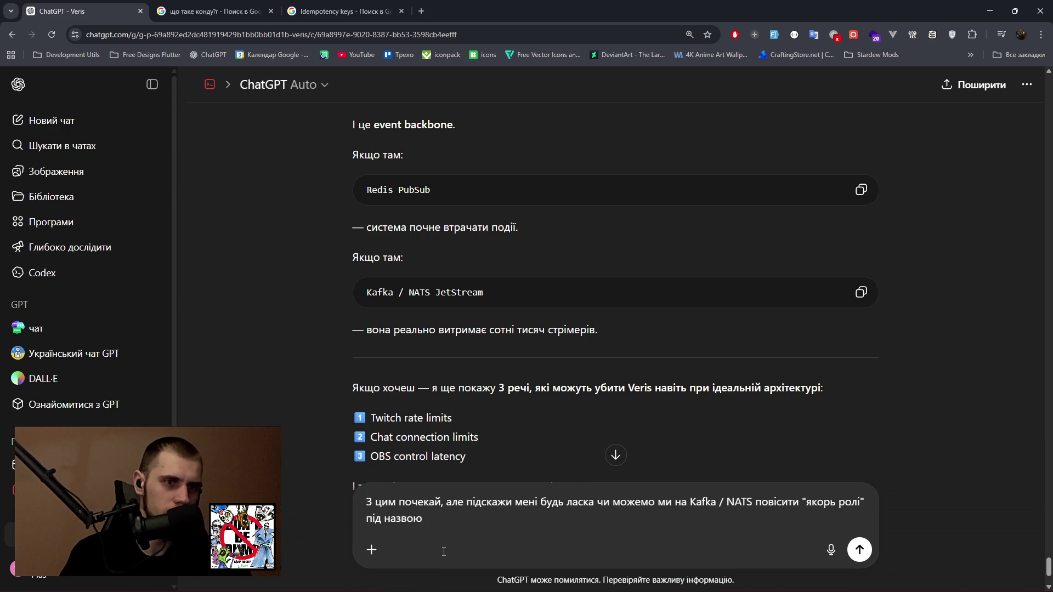
text(Event)
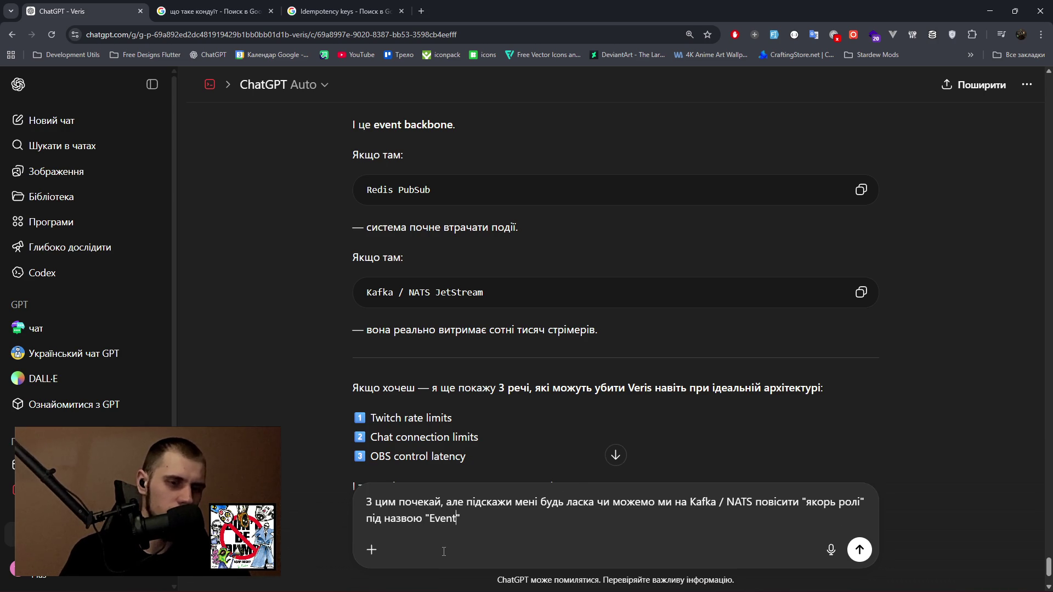
text(Bus M)
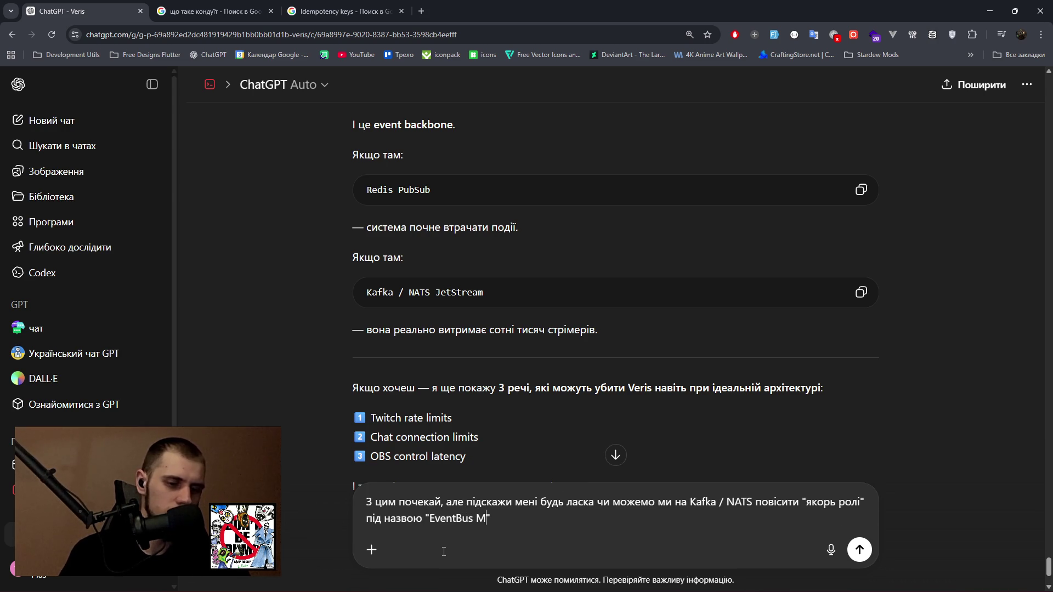
key(BackSpace)
text(Core)
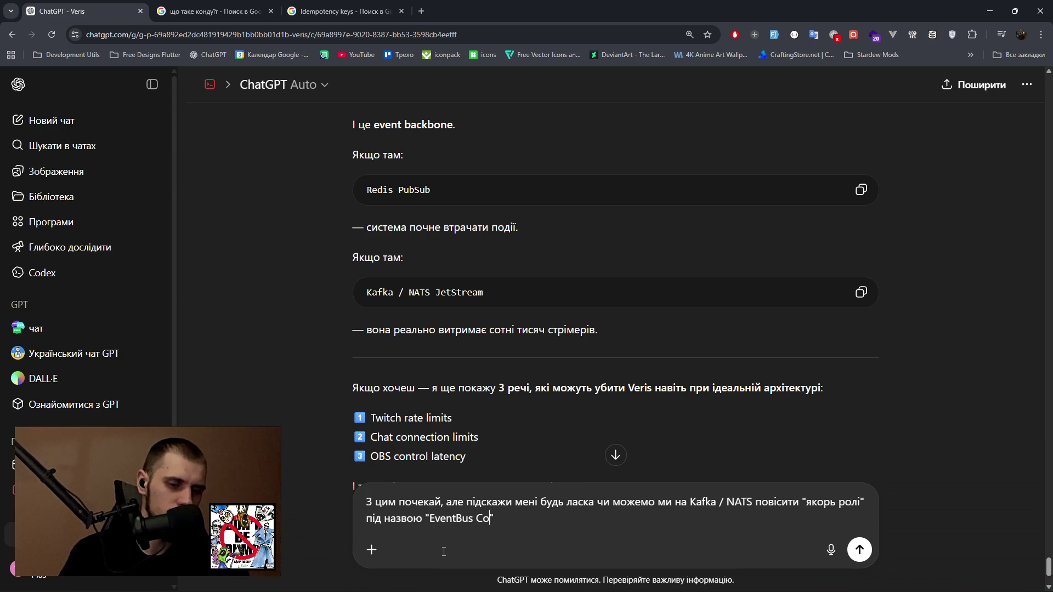
key(BackSpace)
text(. )
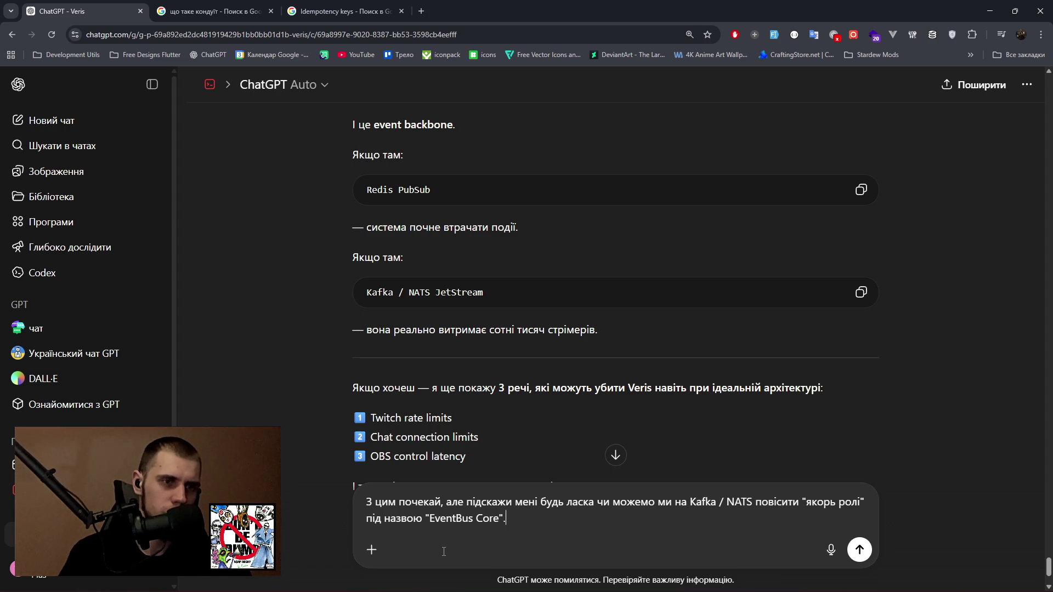
text(Тобіш )
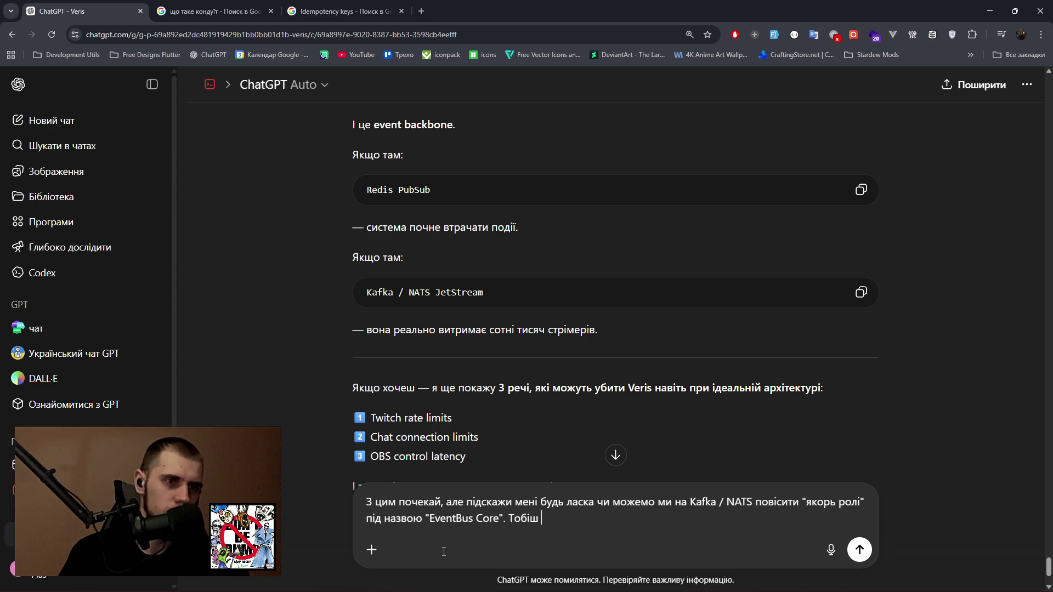
text(аби та с)
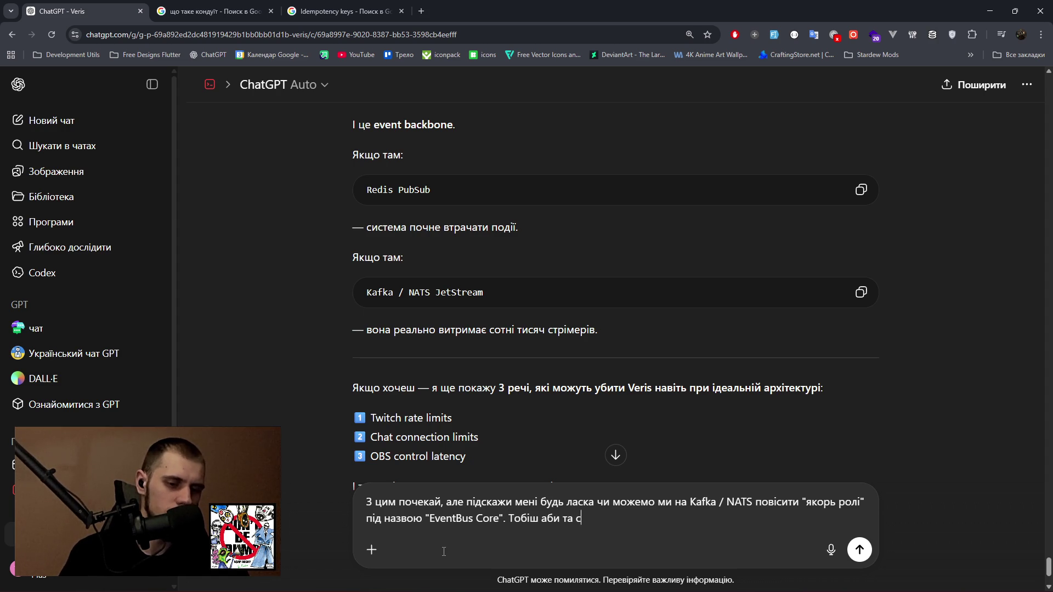
text(ама каф)
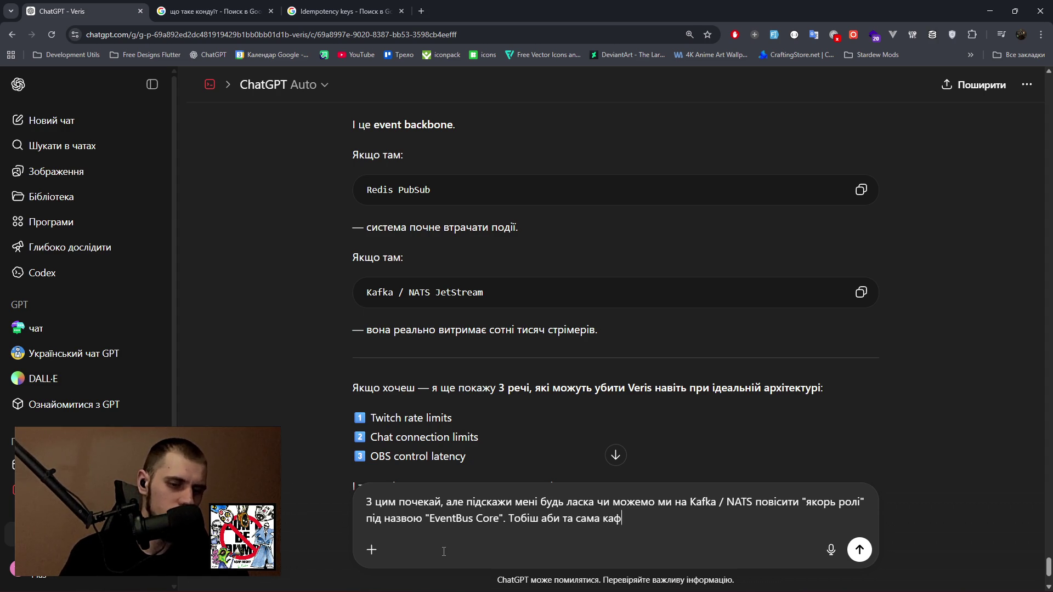
text(ка виступала в )
text(ро)
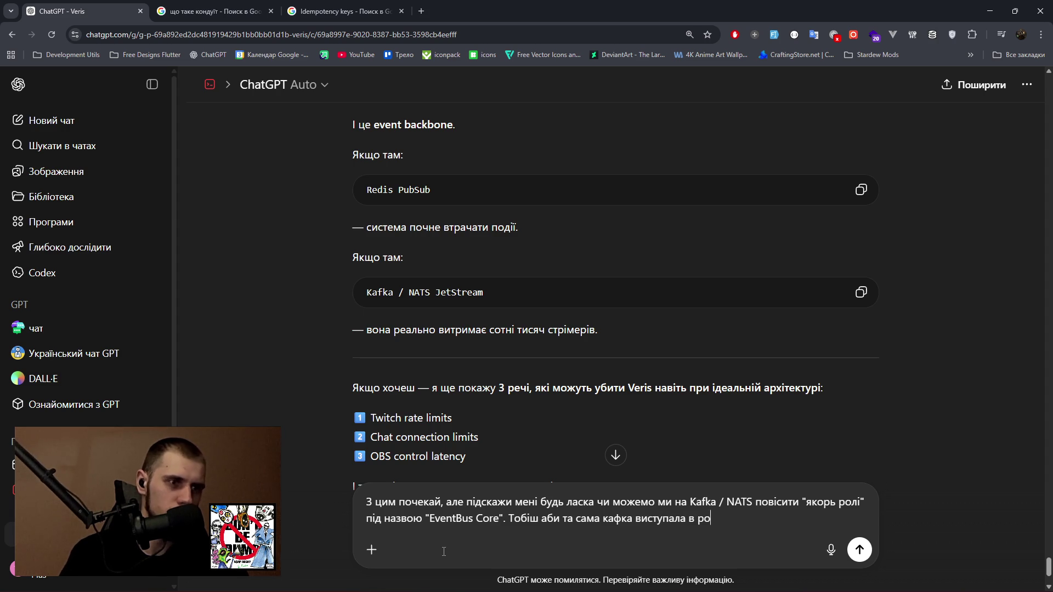
text(лі диригента умовного д)
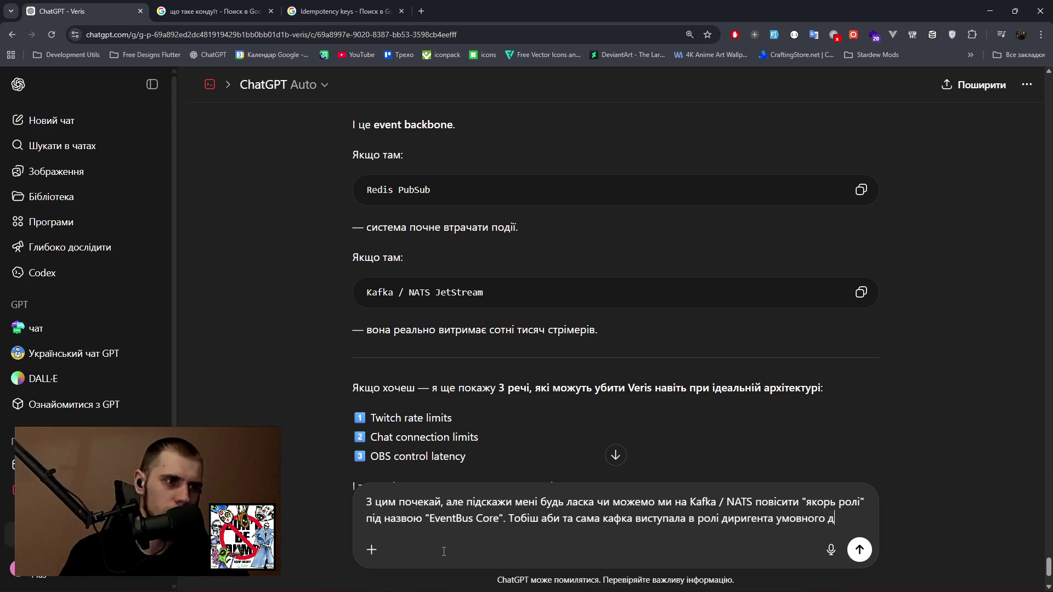
text(о якого )
text(всі )
text(звертаютьс)
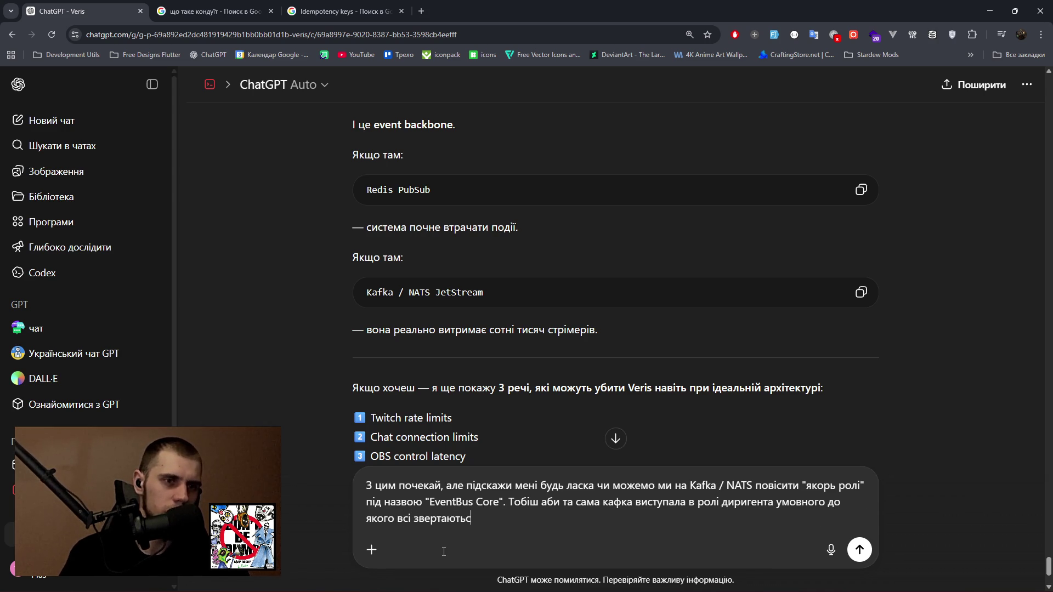
text(я, особливо )
text(ядро якщо є щось те що йому саме)
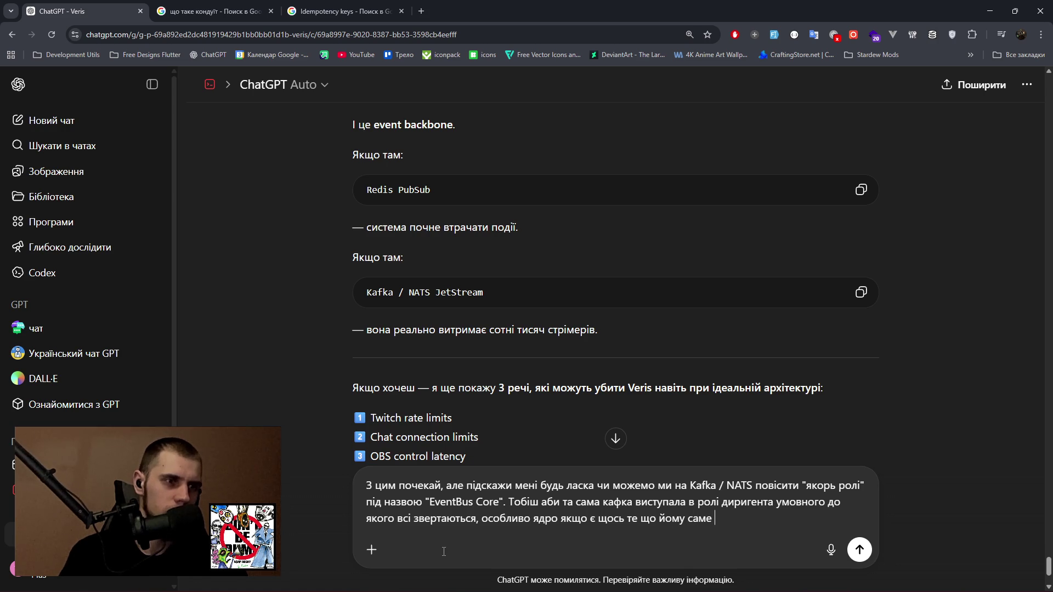
Finish and send the question asking whether Kafka as a central conductor is a dumb idea.
text(для нього саме там висить? )
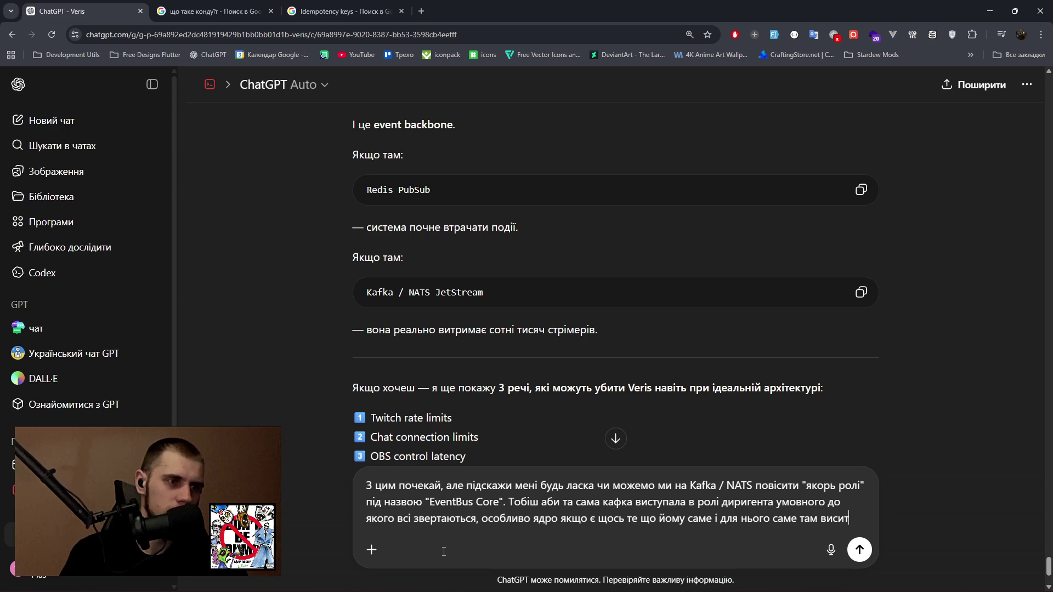
text(Чи )
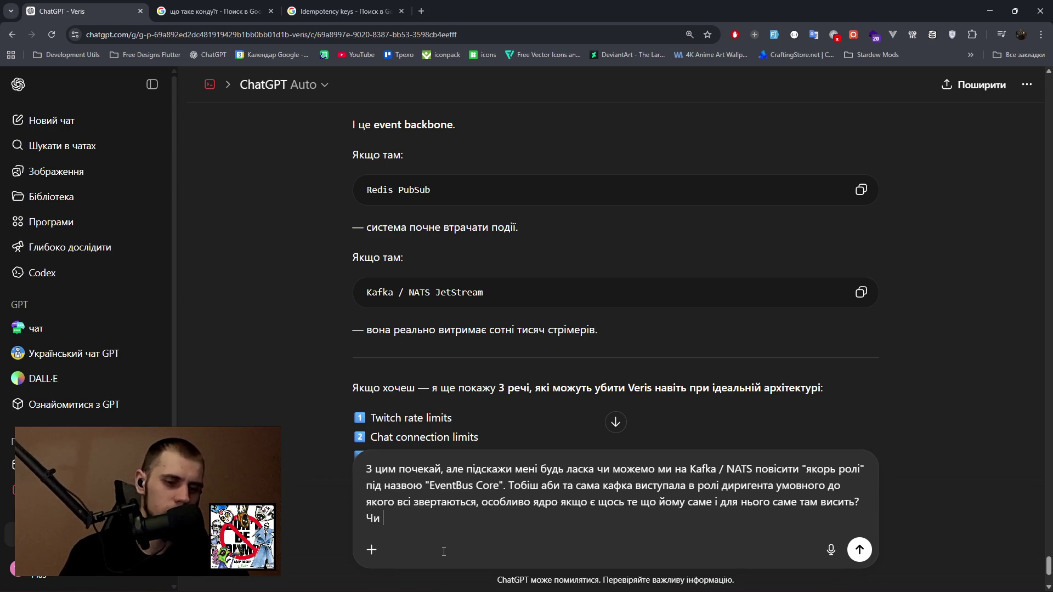
text(це тріш)
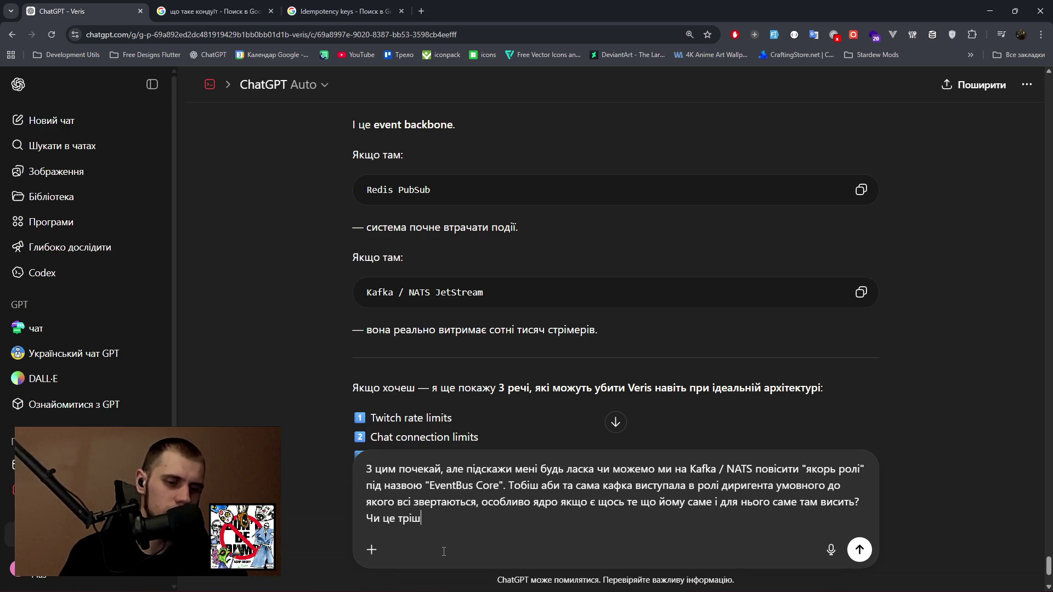
text(ки тупа тема і я )
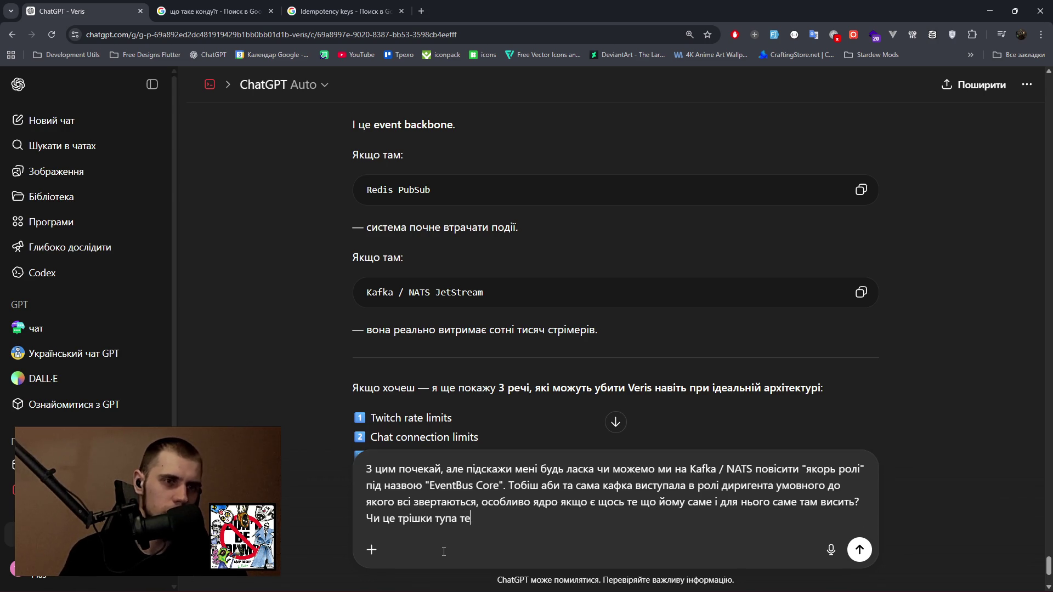
text(сам )
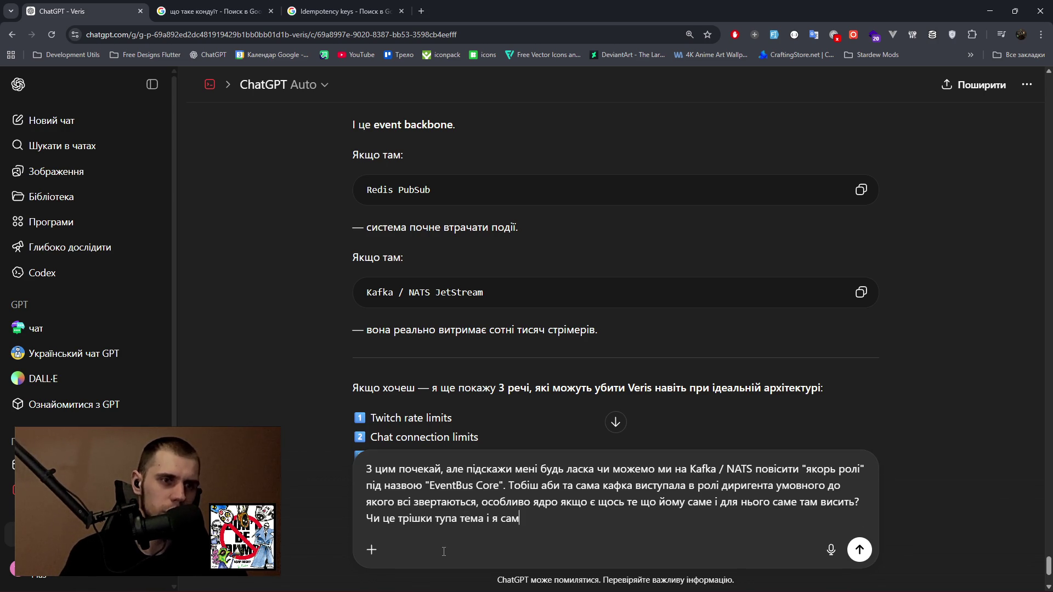
text(себе заплутав?)
key(Return)
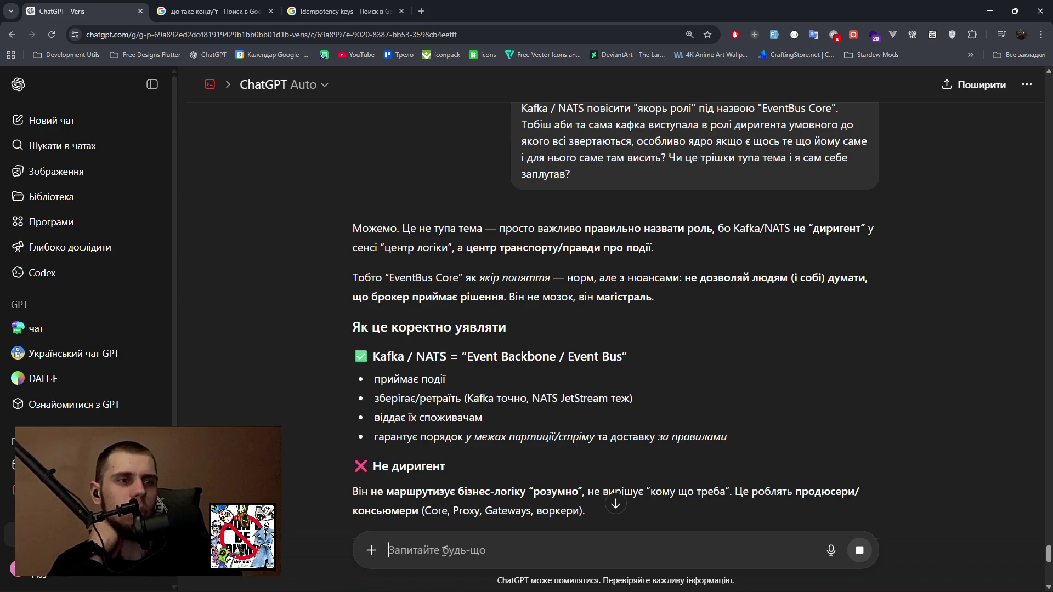
Read the reply that Kafka/NATS is an event backbone, not a conductor, then return to Paint.
drag(514, 439, 719, 438)
scroll(450, 433, down, 2)
mouse_move(353, 382)
mouse_down()
mouse_move(857, 384)
mouse_move(860, 399)
mouse_up()
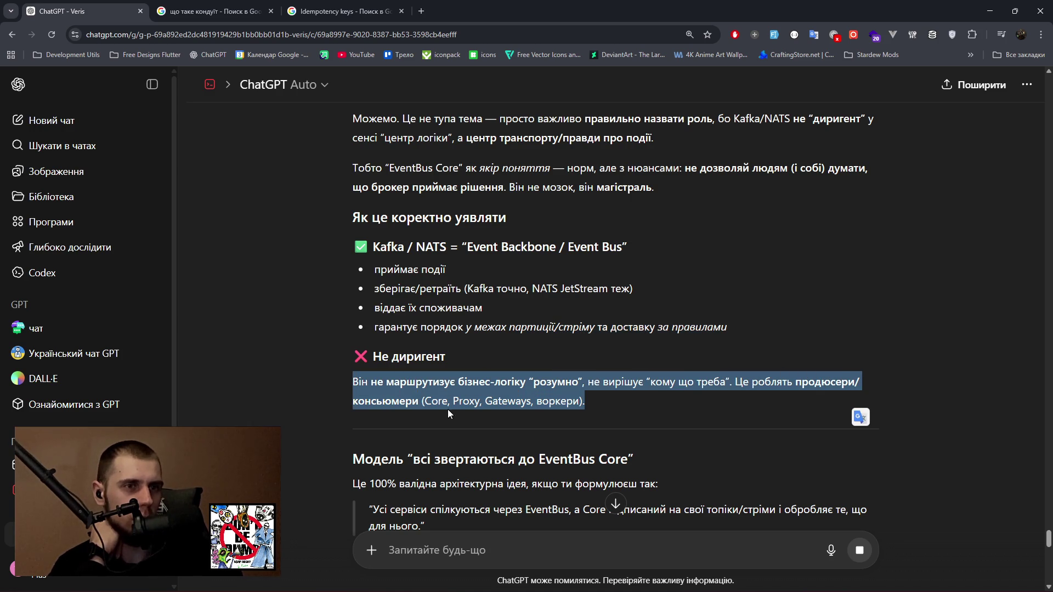
click(571, 408)
scroll(692, 408, down, 1)
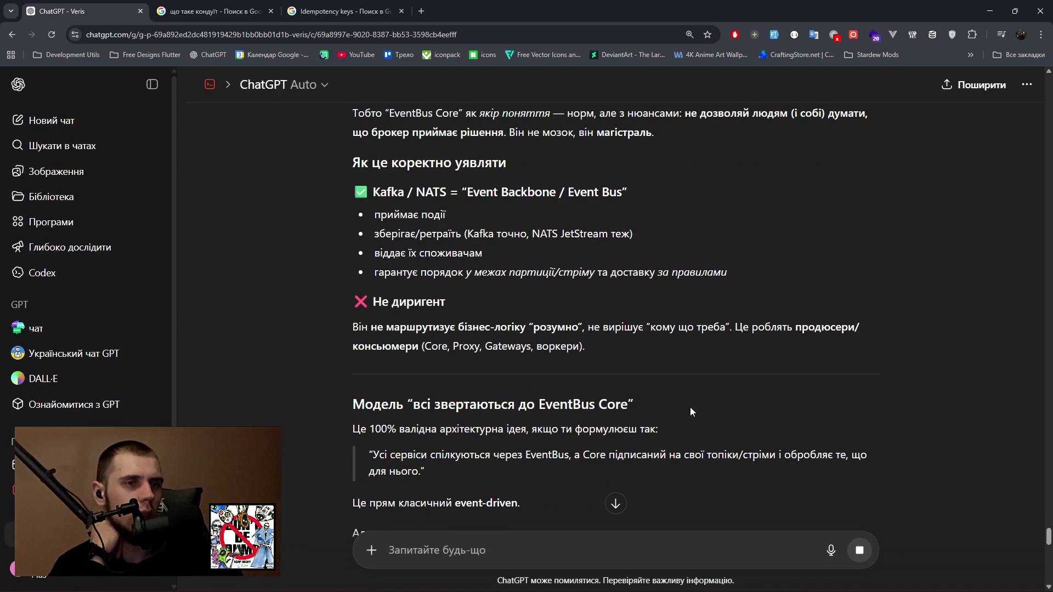
drag(346, 430, 642, 432)
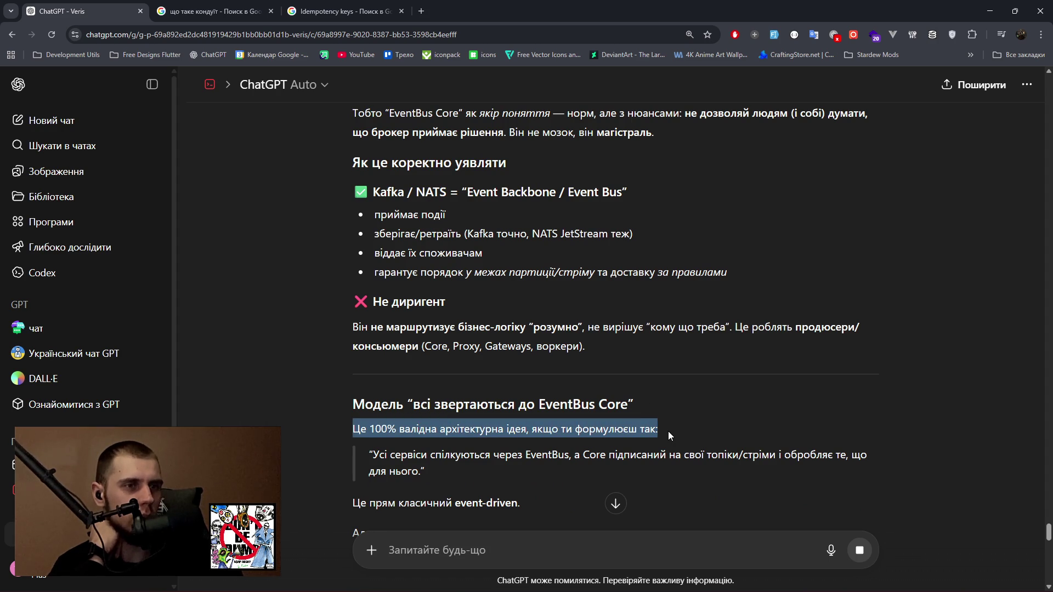
drag(390, 455, 861, 456)
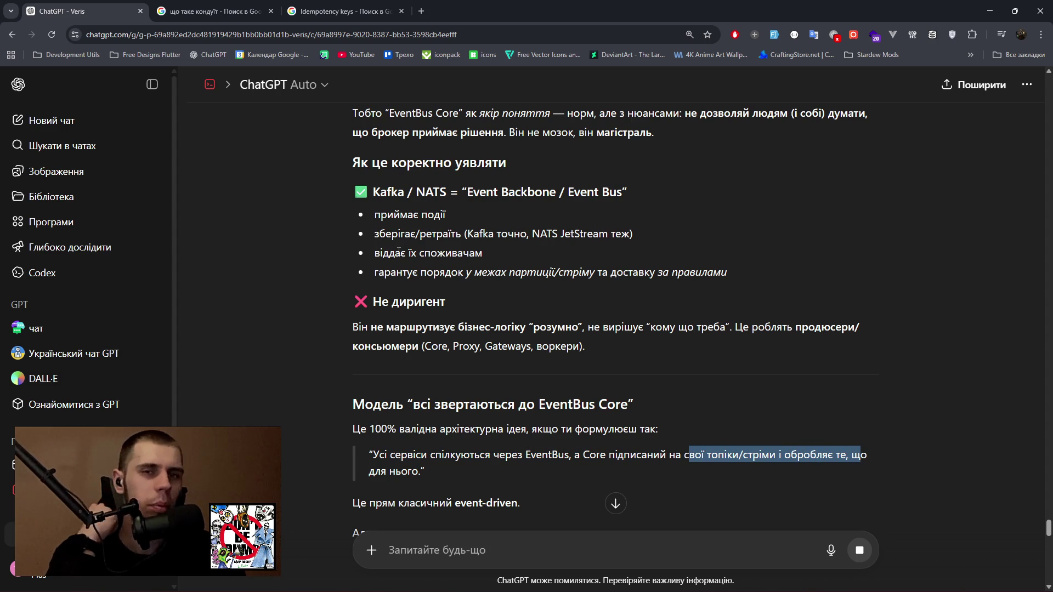
click(701, 581)
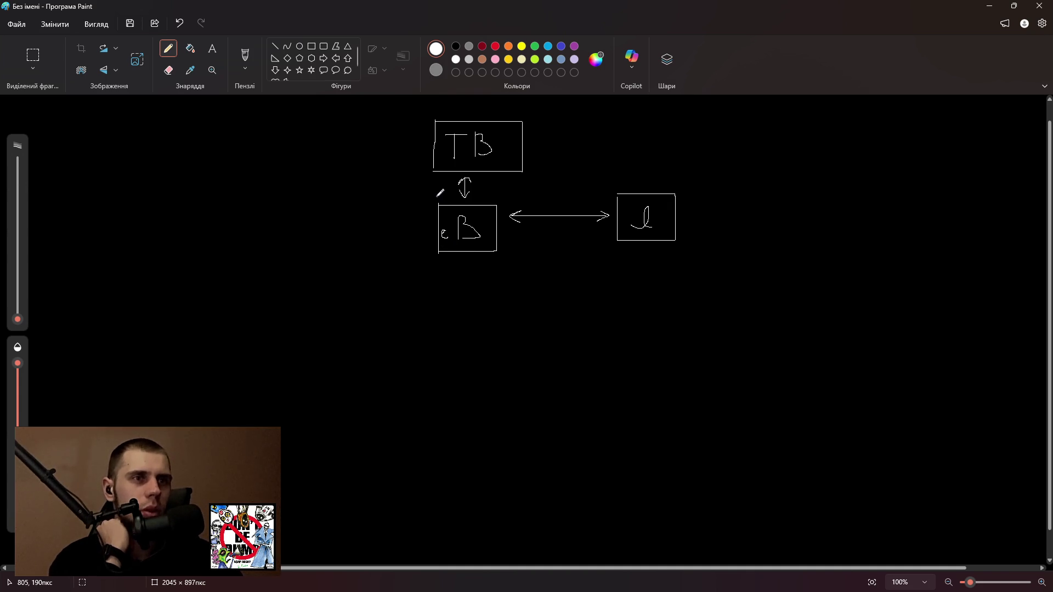
Draw a wide new box below the diagram, divide it into sections and letter them.
mouse_move(330, 303)
mouse_down()
mouse_move(332, 370)
mouse_move(587, 304)
mouse_move(604, 352)
mouse_move(545, 377)
mouse_move(333, 376)
mouse_up()
mouse_move(334, 326)
mouse_down()
mouse_move(357, 326)
mouse_move(368, 369)
mouse_move(379, 342)
mouse_move(380, 368)
mouse_up()
mouse_move(383, 322)
mouse_down()
mouse_move(382, 368)
mouse_move(404, 324)
mouse_move(410, 371)
mouse_up()
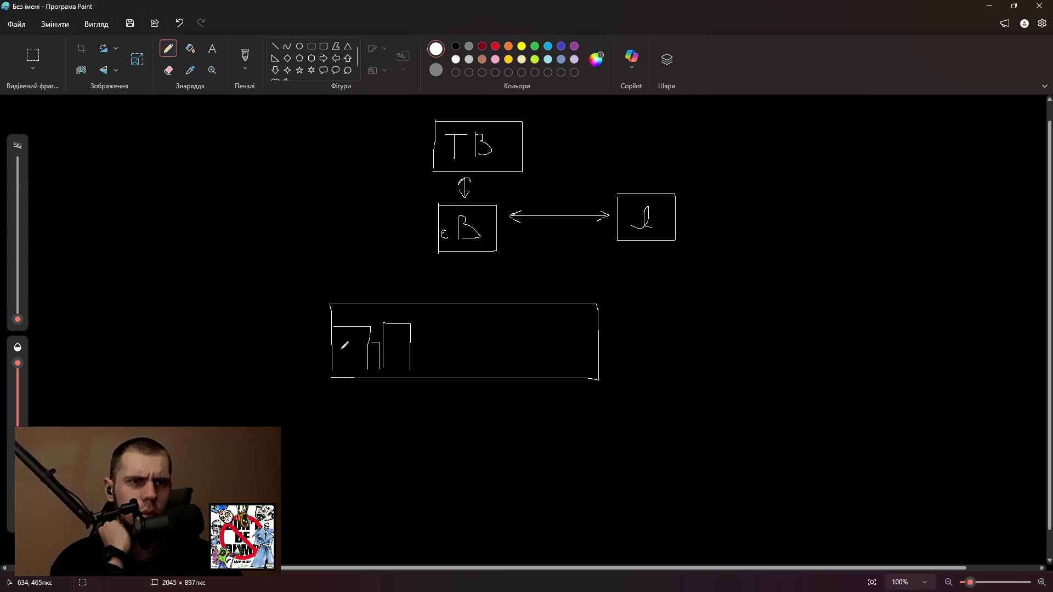
mouse_move(342, 351)
mouse_down()
mouse_move(352, 359)
mouse_move(400, 344)
mouse_move(374, 360)
mouse_up()
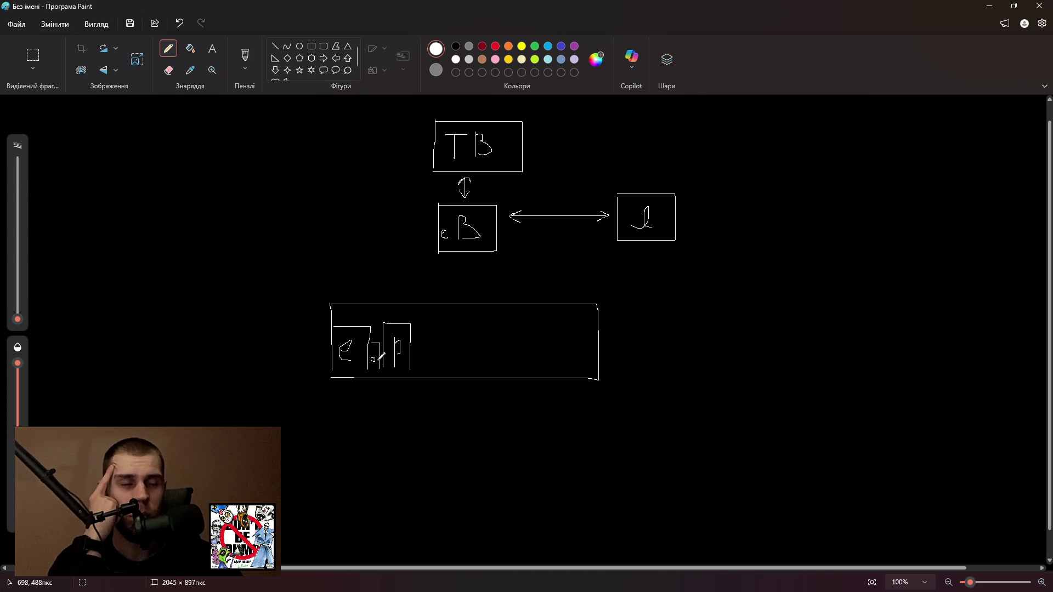
Add light-blue and purple tag marks inside the TB box, the right box and the bottom box.
click(548, 47)
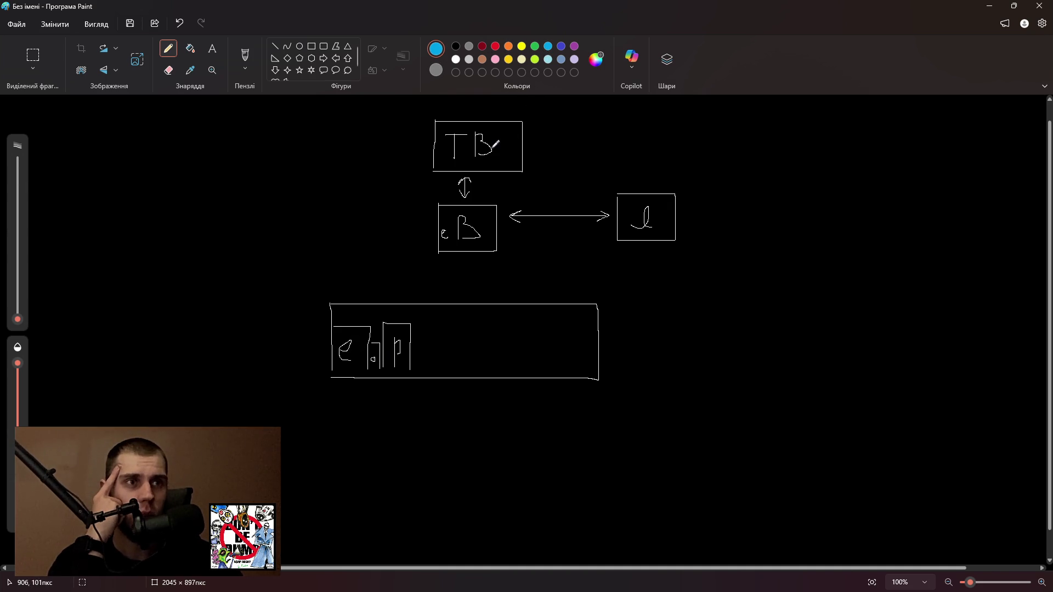
drag(512, 130, 513, 139)
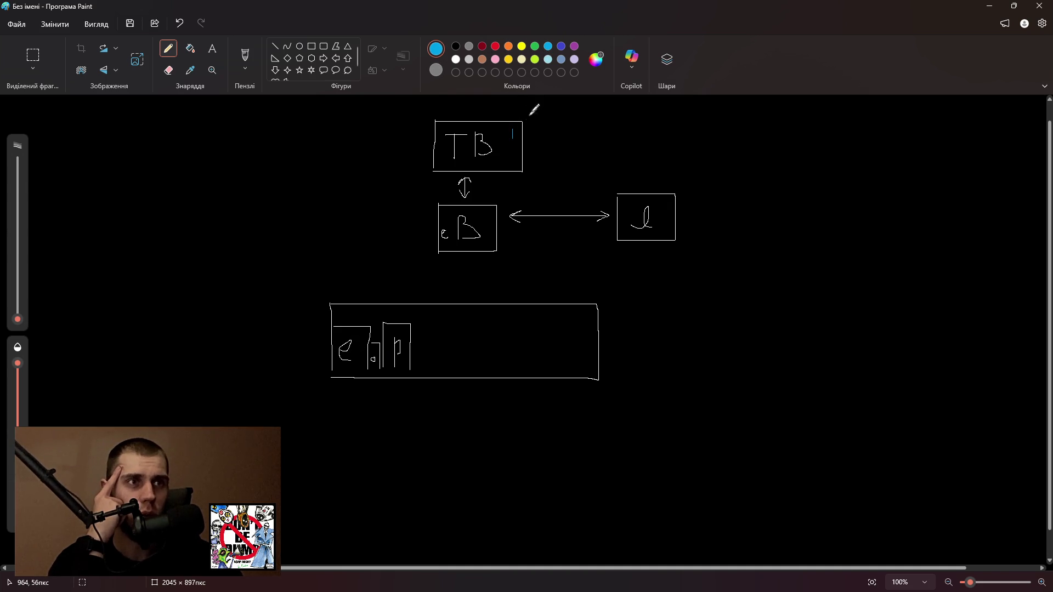
click(575, 47)
drag(665, 204, 665, 216)
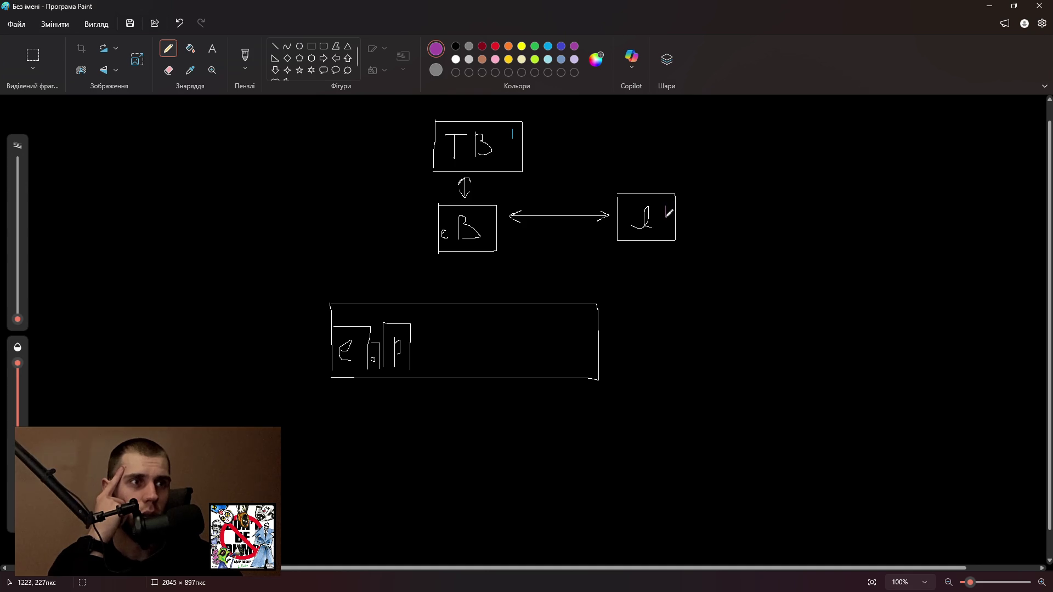
click(547, 46)
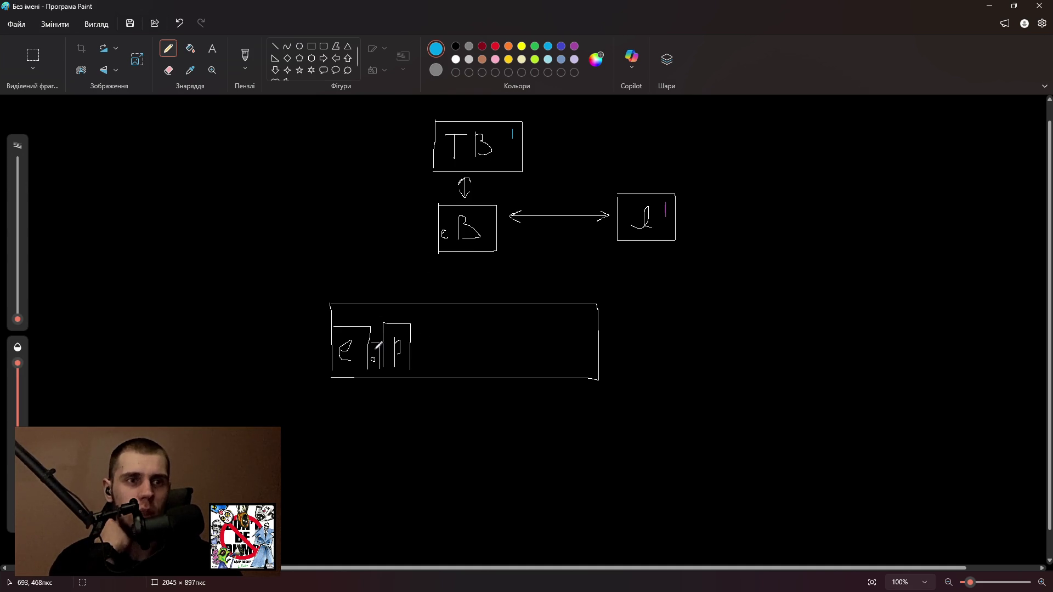
drag(375, 344, 376, 354)
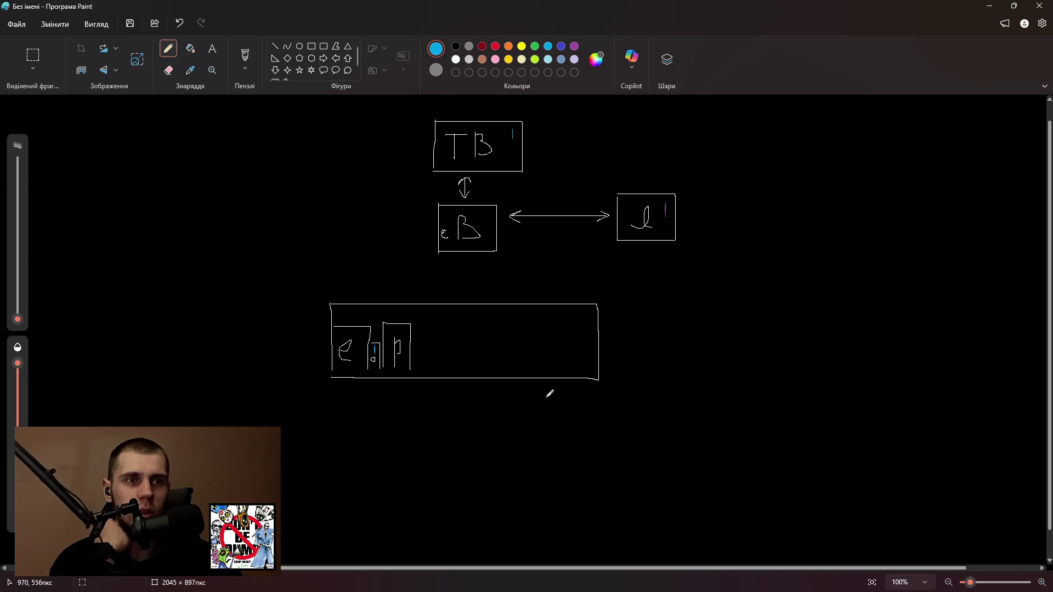
click(573, 47)
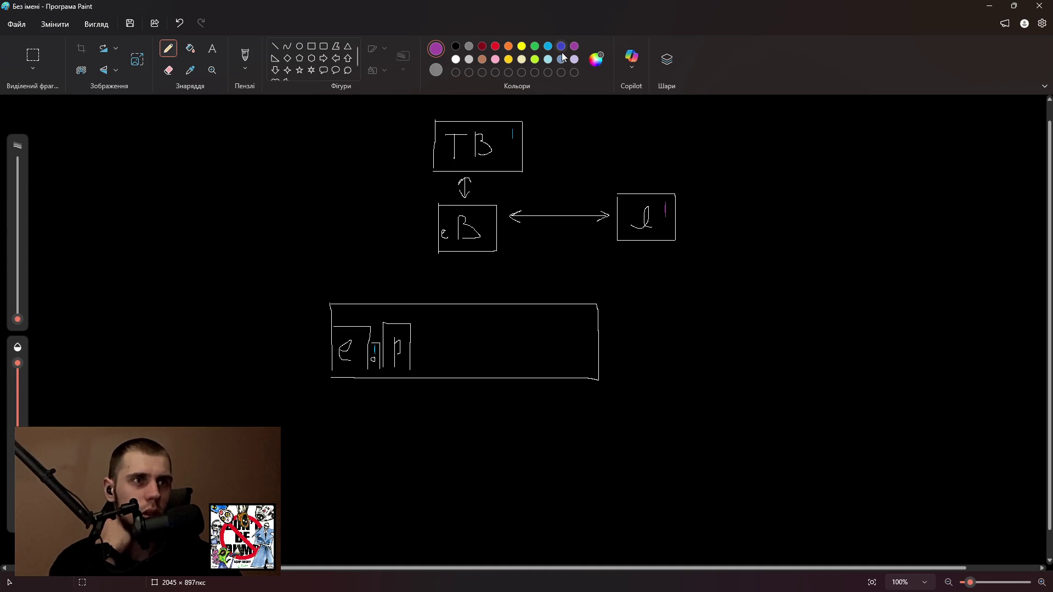
click(597, 60)
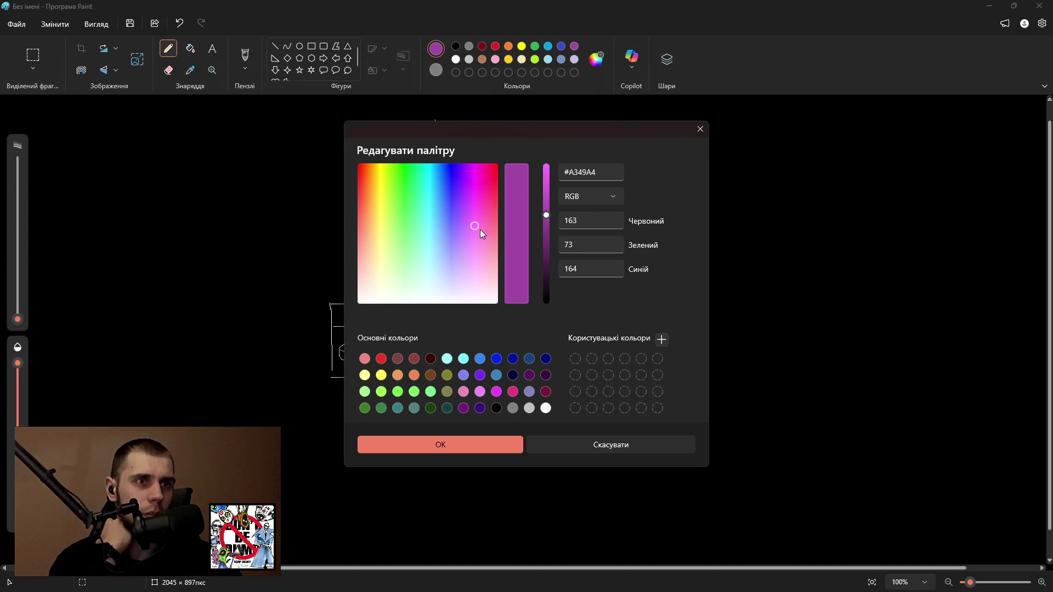
Set a darker purple, #6E2AA4, and draw an arrow from TB down to eB.
click(464, 201)
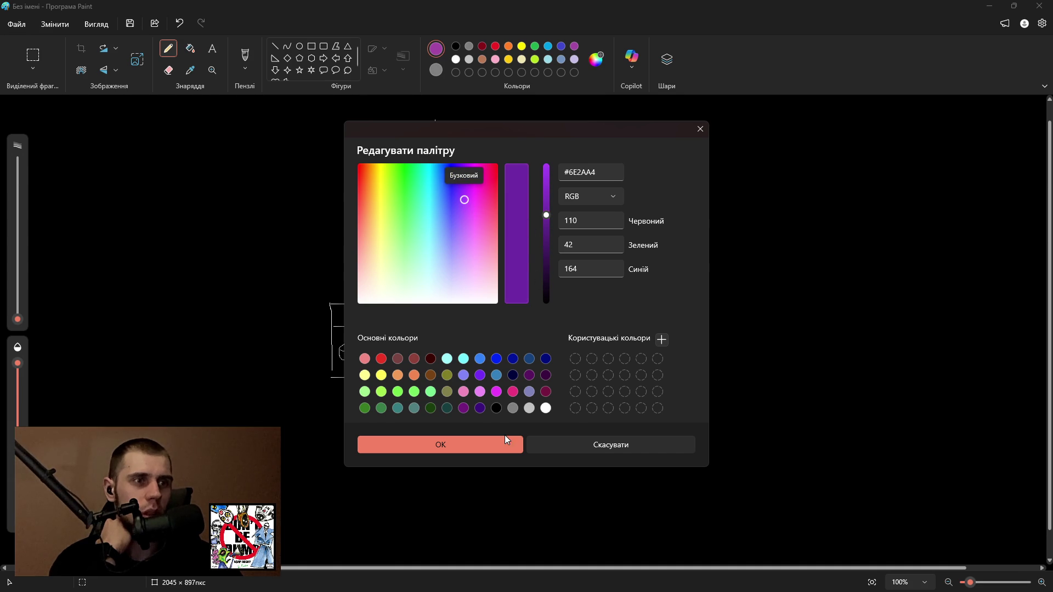
click(505, 439)
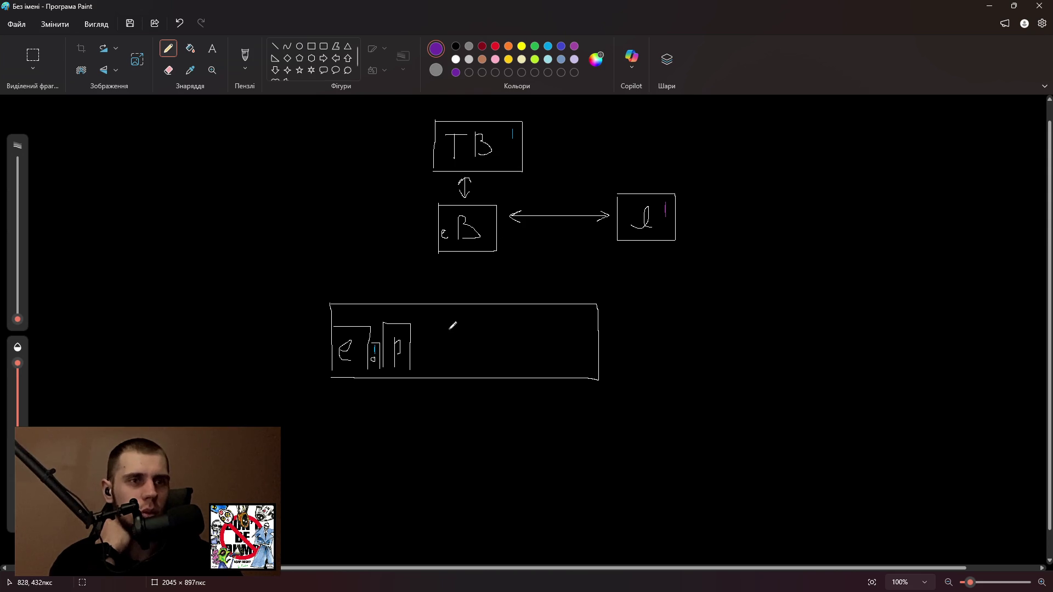
drag(485, 176, 491, 195)
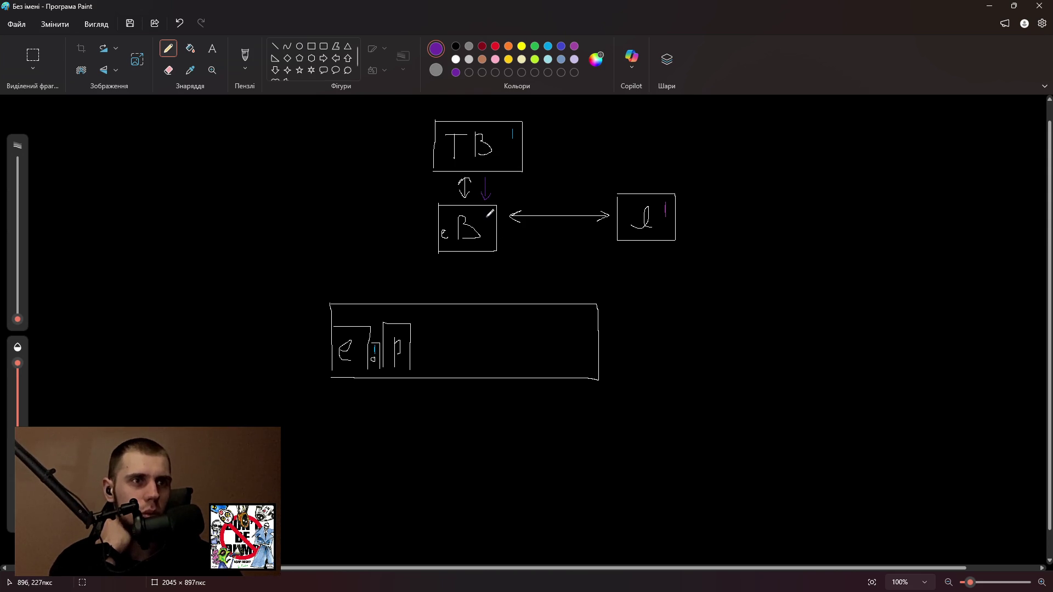
Add a labelled compartment in the bottom box and a lighter-purple arrow from eB to the right box.
drag(416, 336, 433, 378)
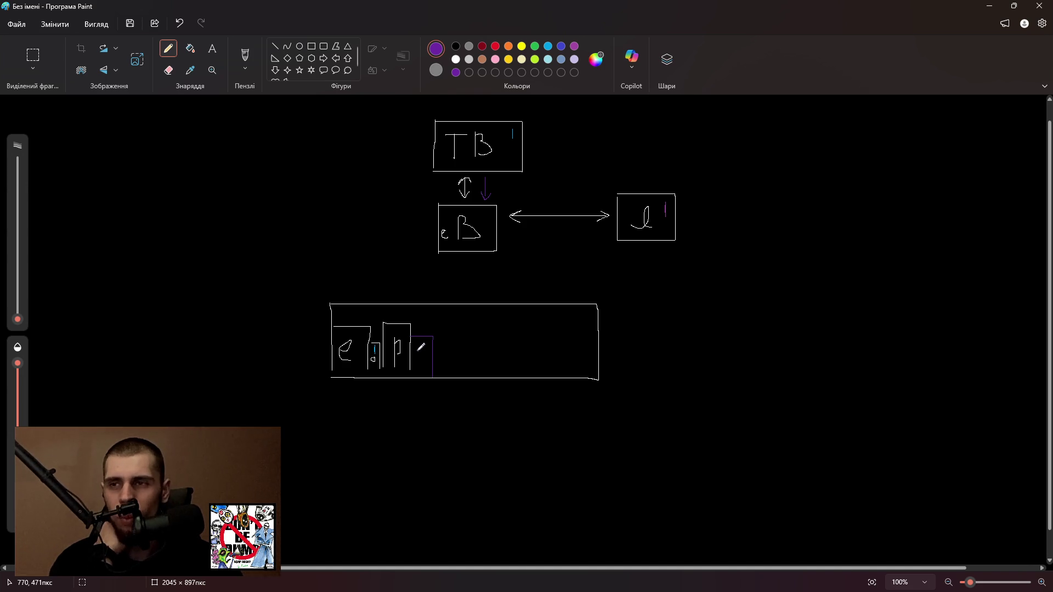
mouse_move(419, 350)
mouse_down()
mouse_move(427, 348)
mouse_move(422, 367)
mouse_move(426, 346)
mouse_up()
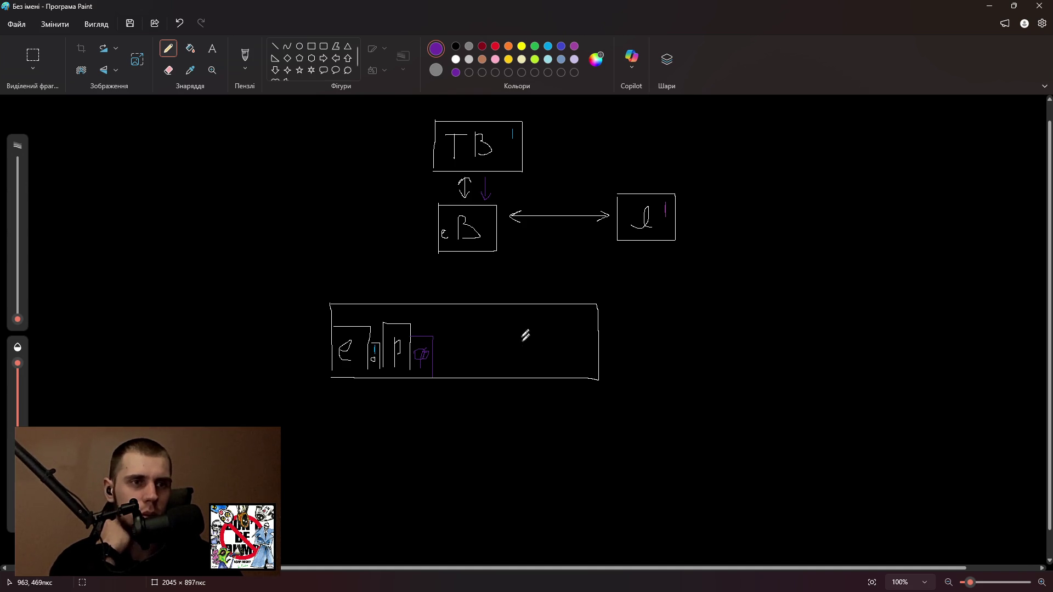
click(575, 46)
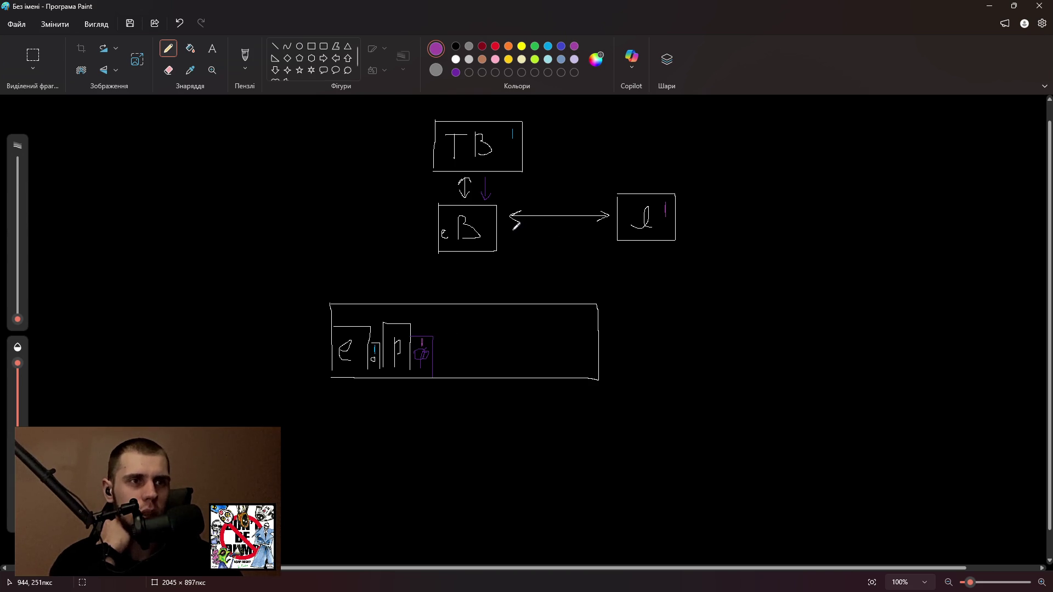
drag(509, 232, 608, 232)
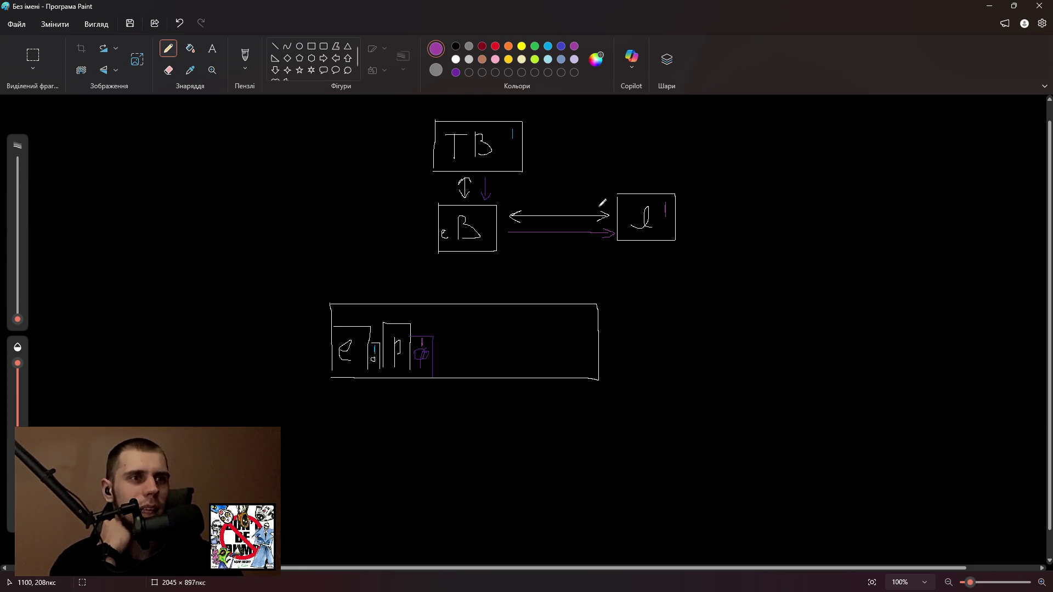
Draw a purple return arrow from the right box to eB and a compartment labelled k.
mouse_move(609, 201)
mouse_down()
mouse_move(509, 197)
mouse_move(505, 206)
mouse_up()
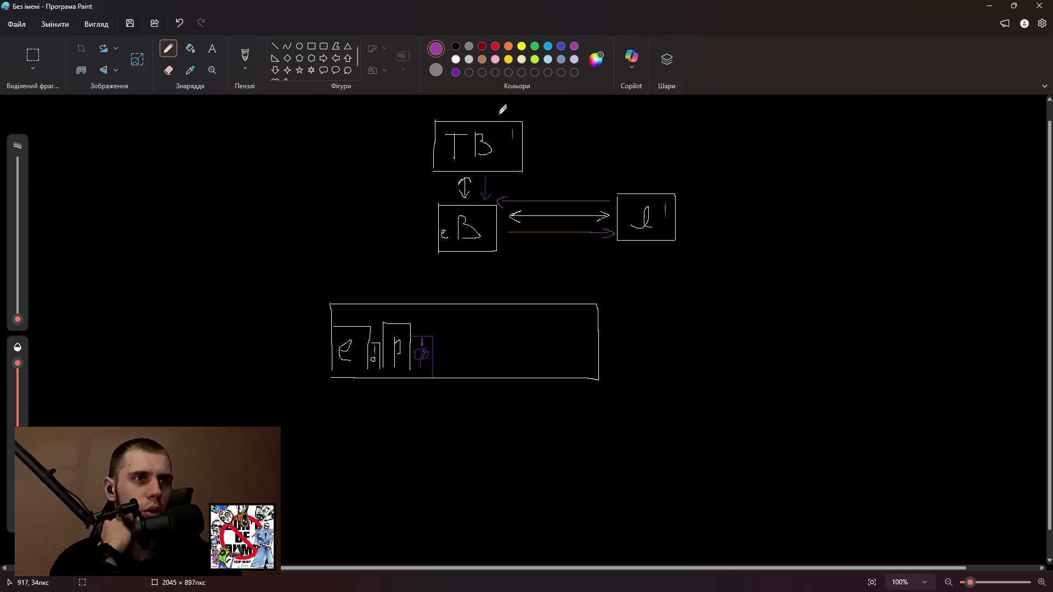
mouse_move(434, 344)
mouse_down()
mouse_move(445, 345)
mouse_move(447, 371)
mouse_up()
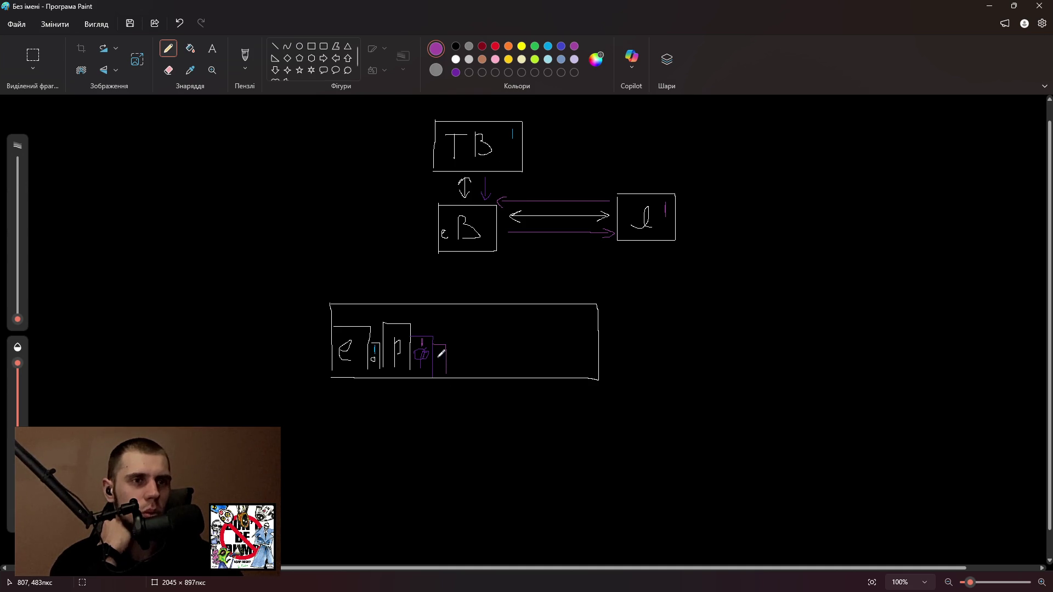
drag(438, 354, 443, 366)
Draw a light-blue arrow from eB up to TB, then minimise Paint.
click(549, 46)
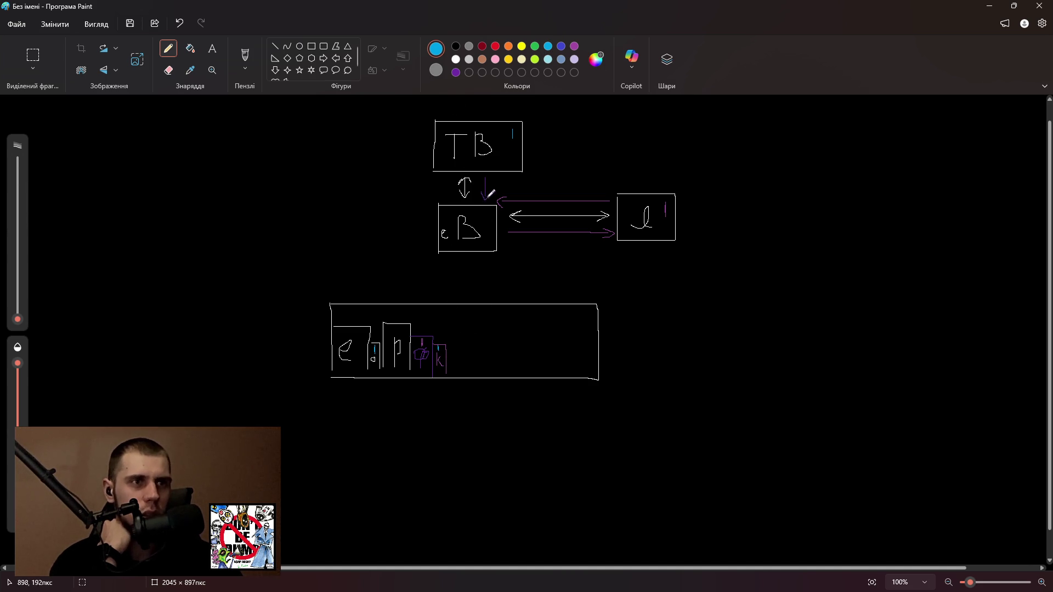
mouse_move(495, 202)
mouse_down()
mouse_move(496, 175)
mouse_move(497, 188)
mouse_up()
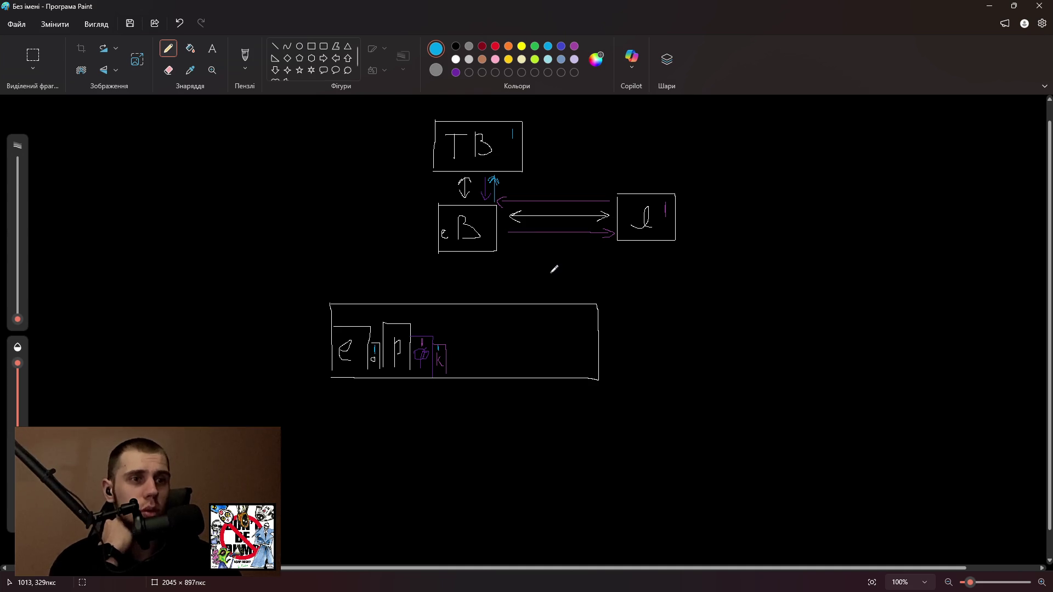
click(990, 6)
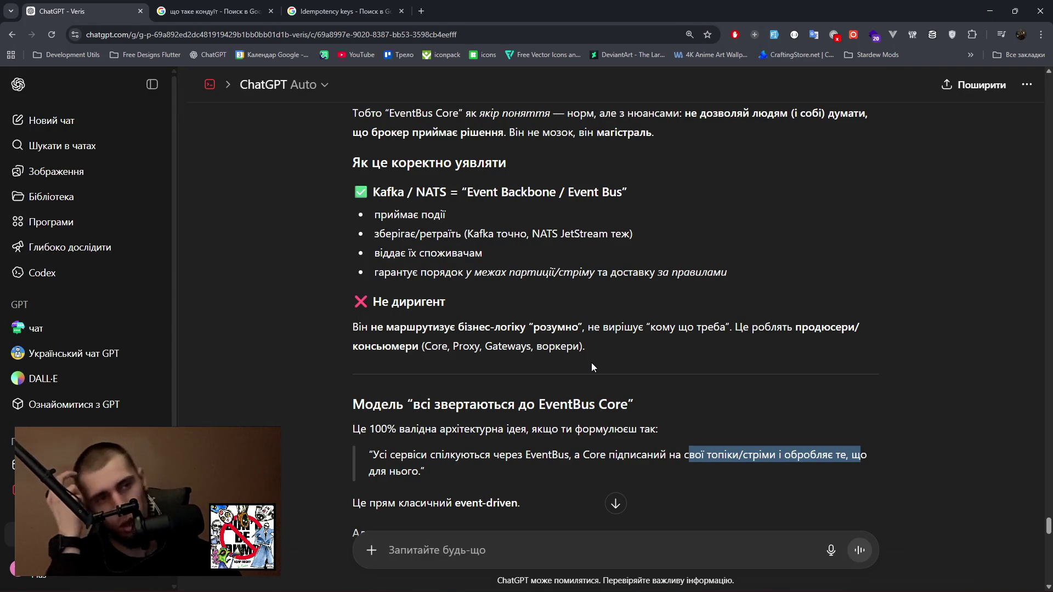
scroll(592, 359, down, 1)
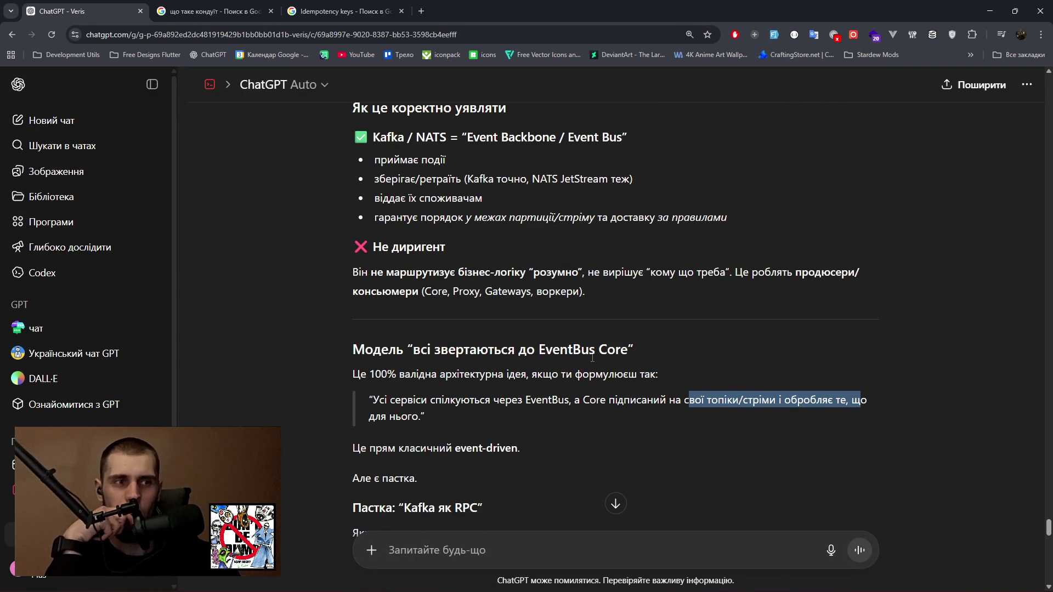
scroll(586, 354, down, 1)
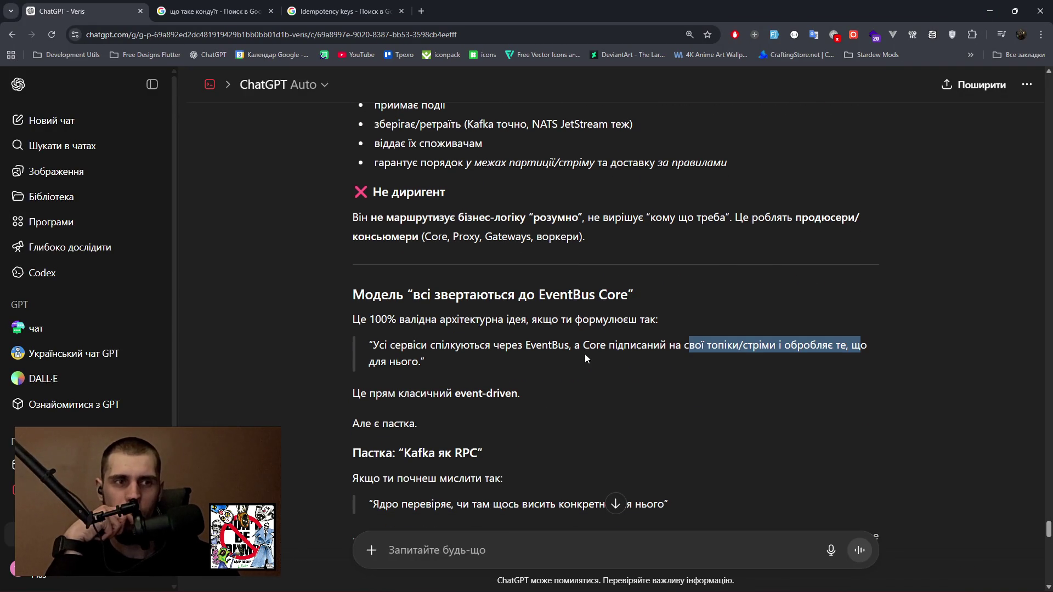
scroll(583, 354, down, 1)
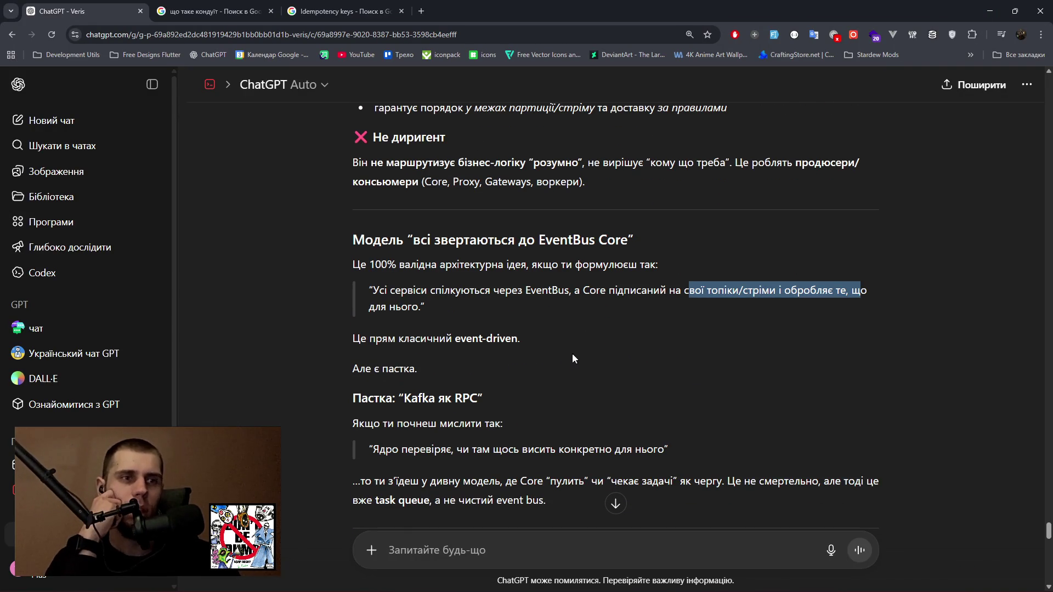
drag(381, 424, 439, 424)
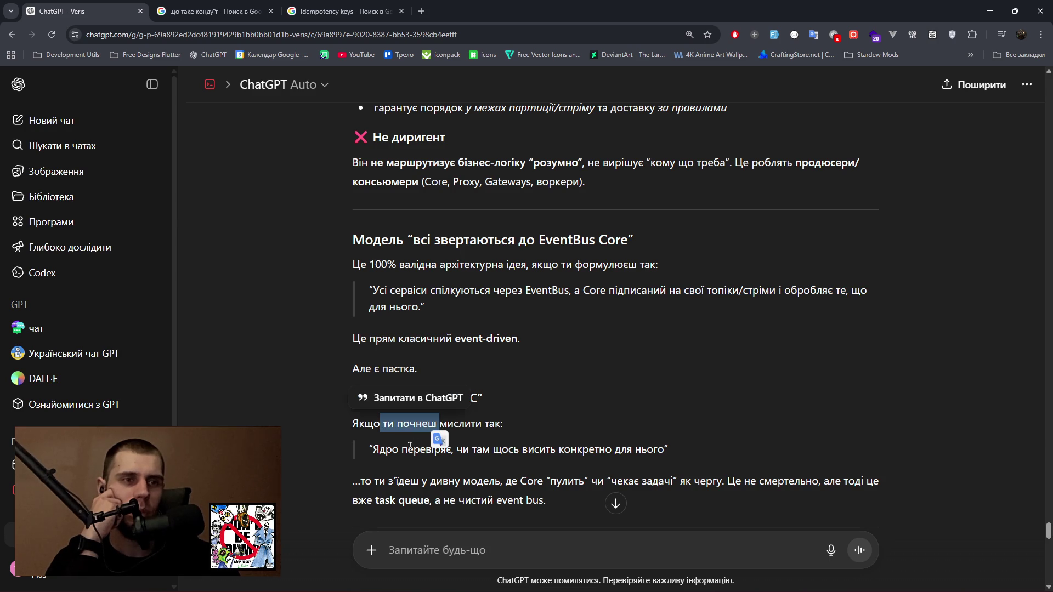
drag(387, 449, 650, 449)
drag(419, 481, 540, 481)
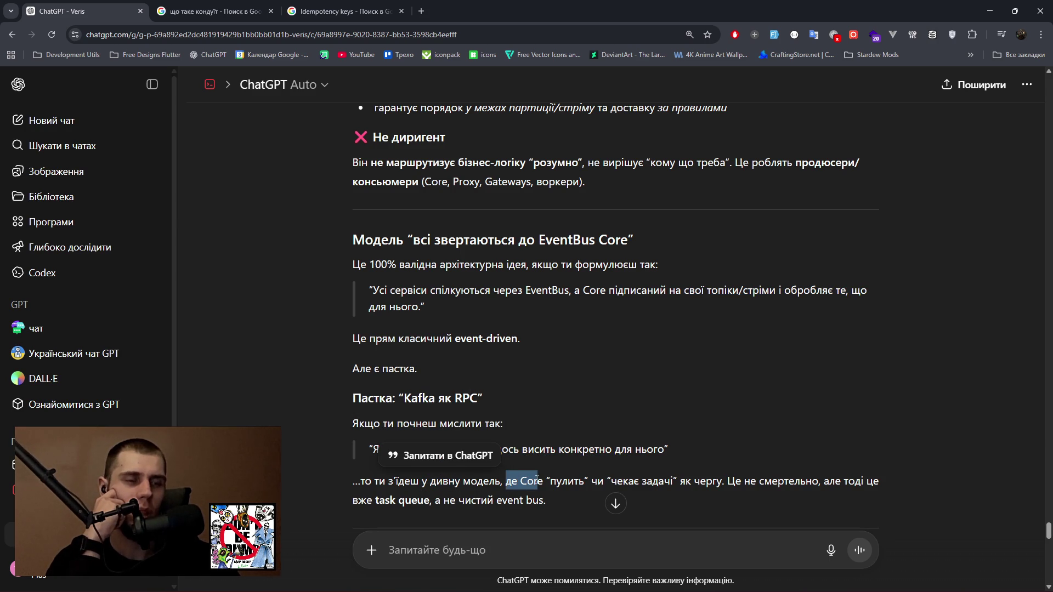
drag(610, 481, 728, 481)
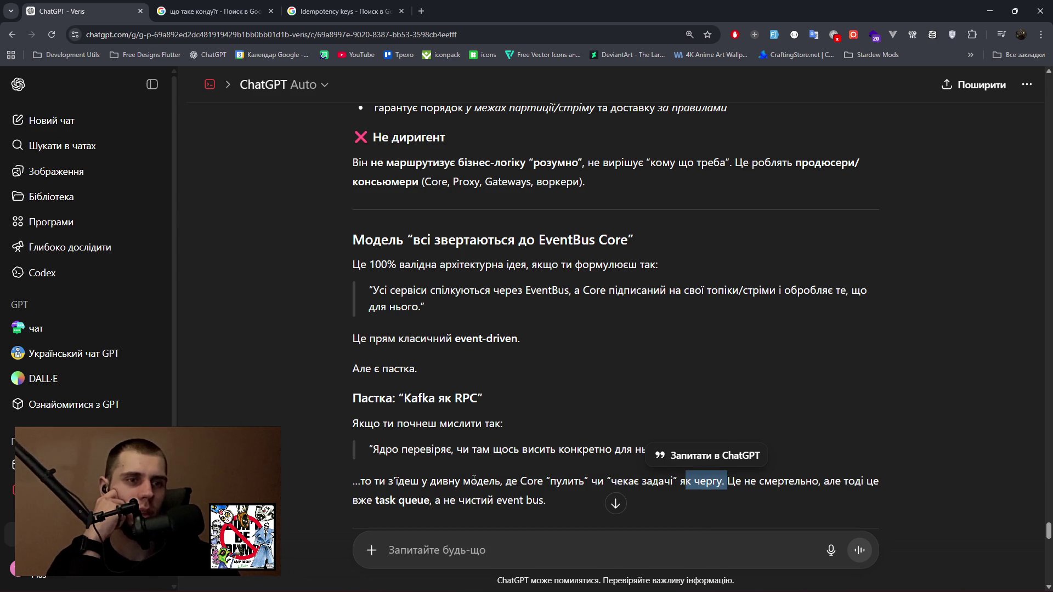
scroll(473, 479, down, 1)
scroll(442, 469, down, 2)
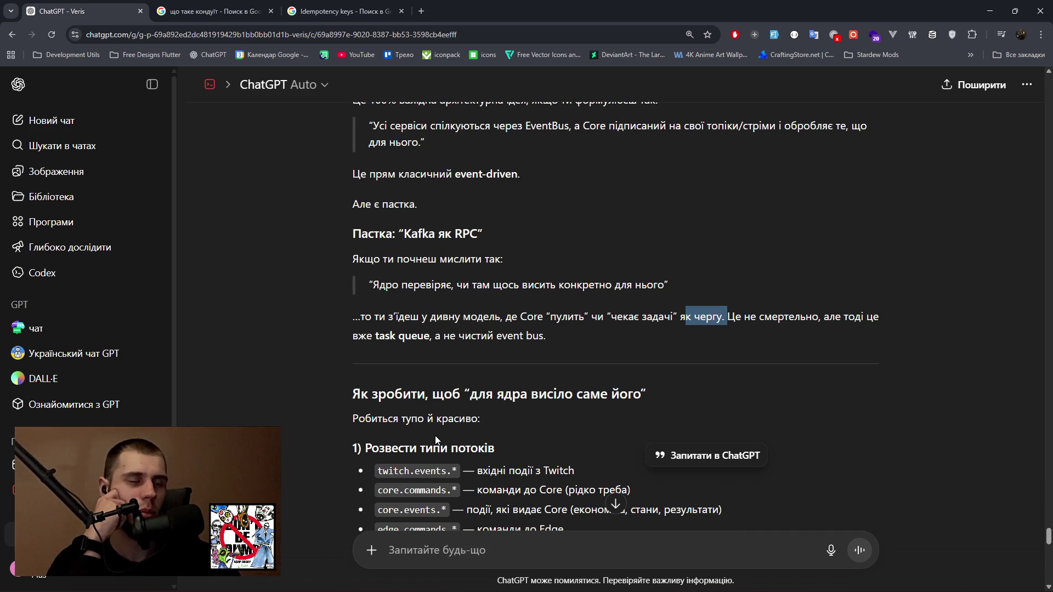
scroll(436, 439, down, 1)
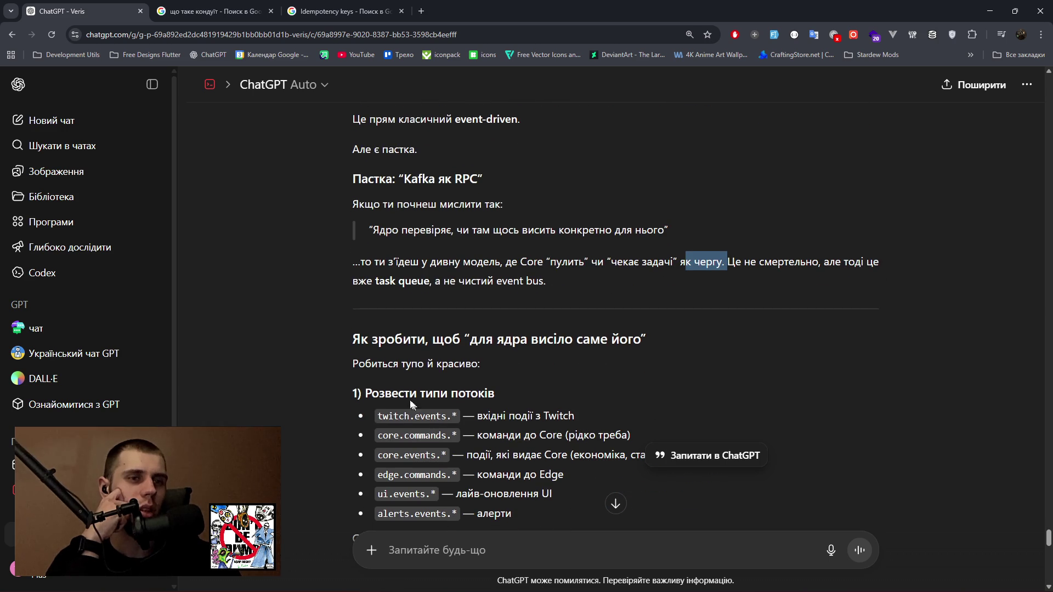
drag(370, 396, 486, 394)
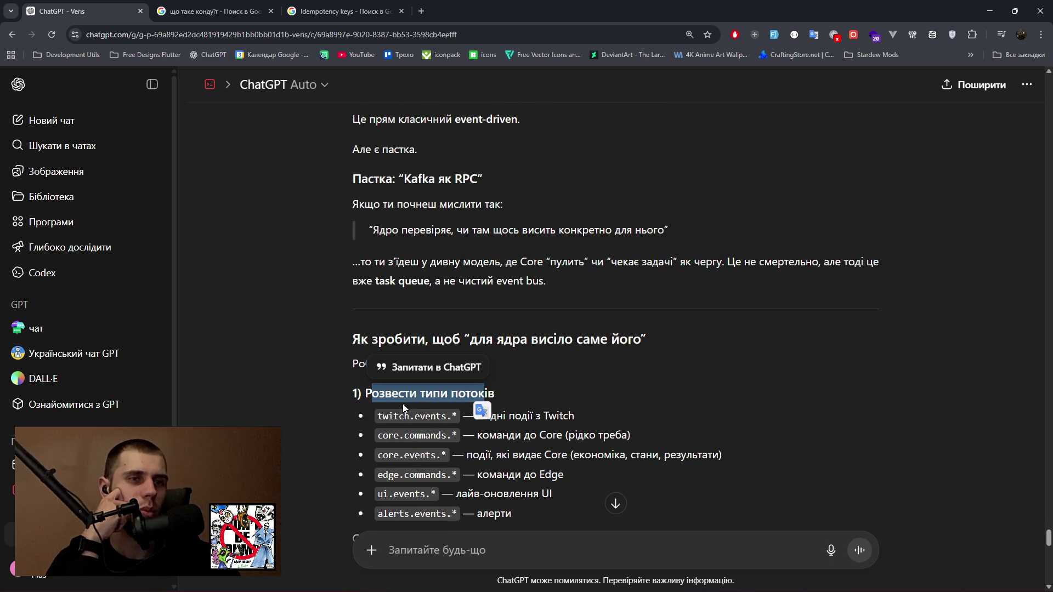
drag(377, 416, 463, 414)
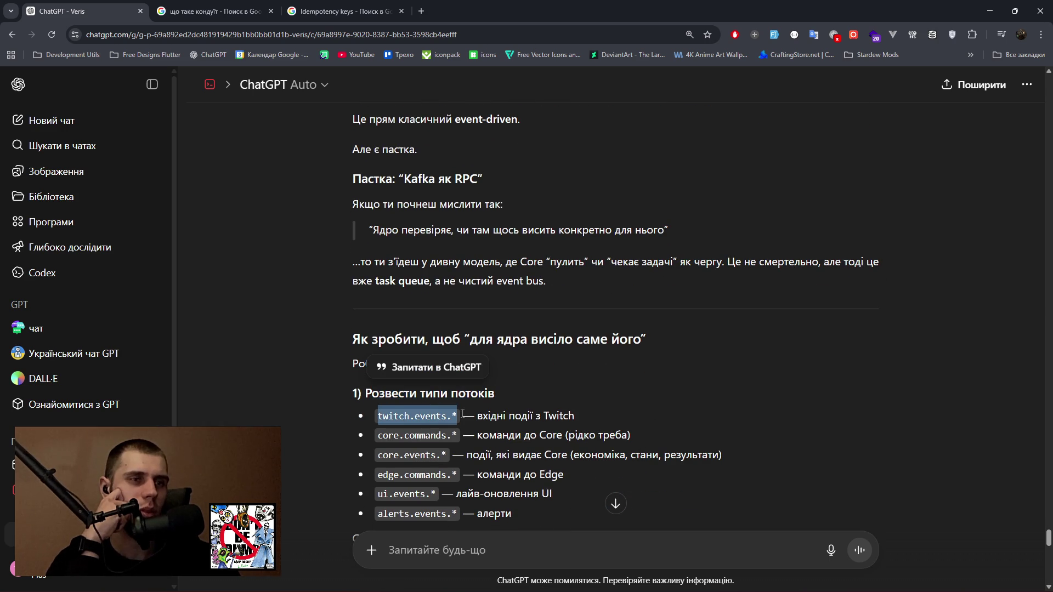
drag(377, 436, 458, 435)
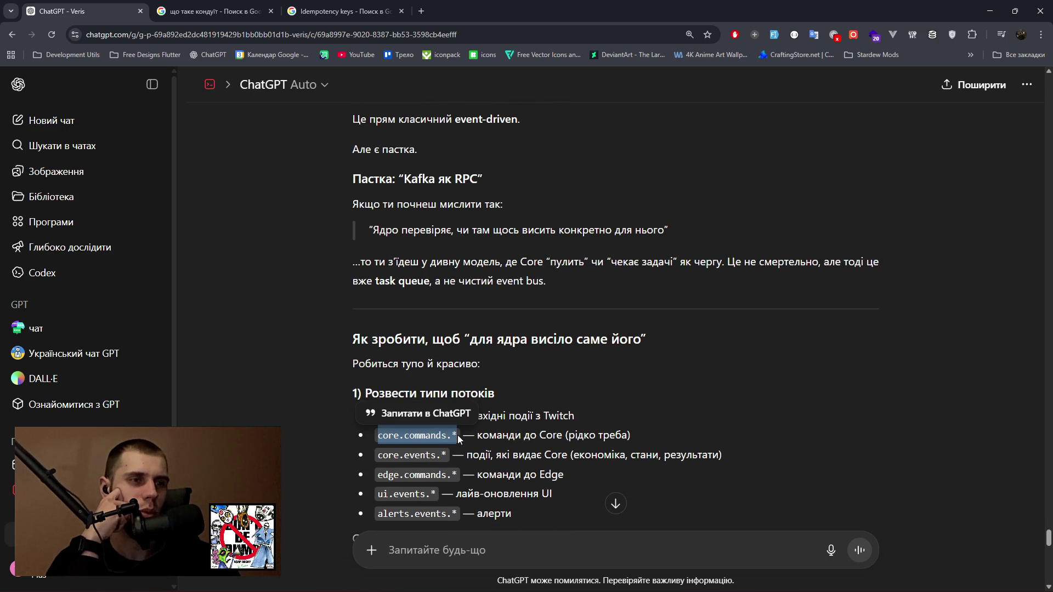
mouse_move(377, 455)
mouse_down()
mouse_move(451, 455)
mouse_move(378, 475)
mouse_move(454, 474)
mouse_up()
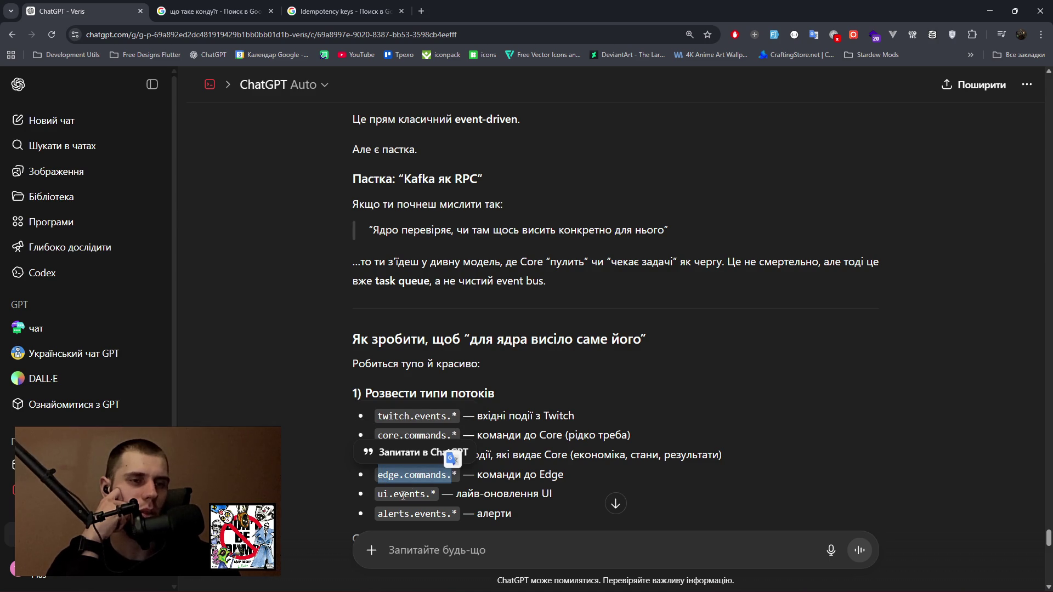
drag(376, 497, 439, 496)
drag(378, 515, 458, 515)
scroll(384, 394, down, 3)
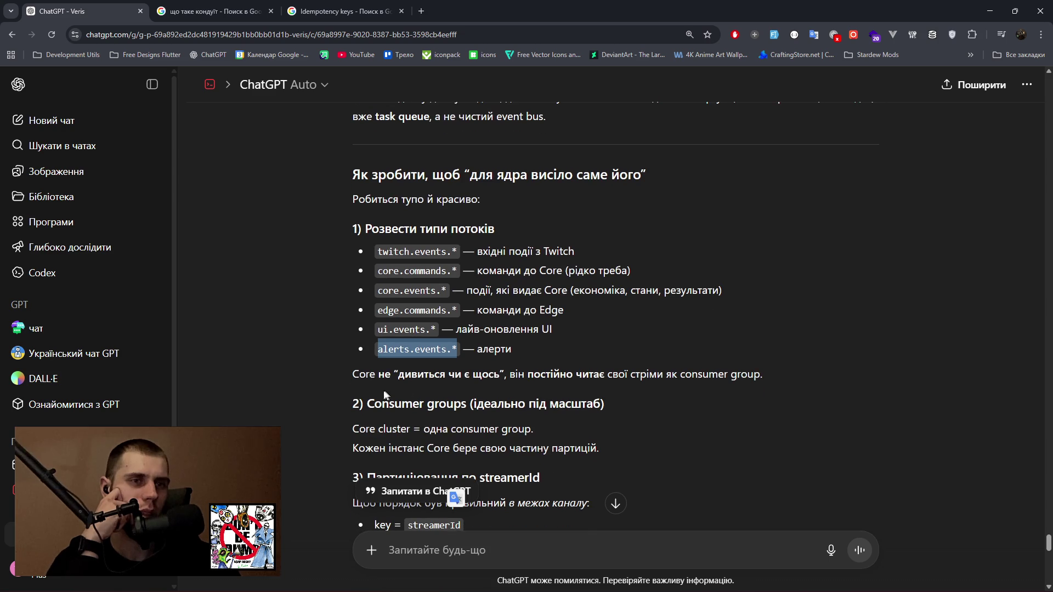
drag(366, 377, 758, 380)
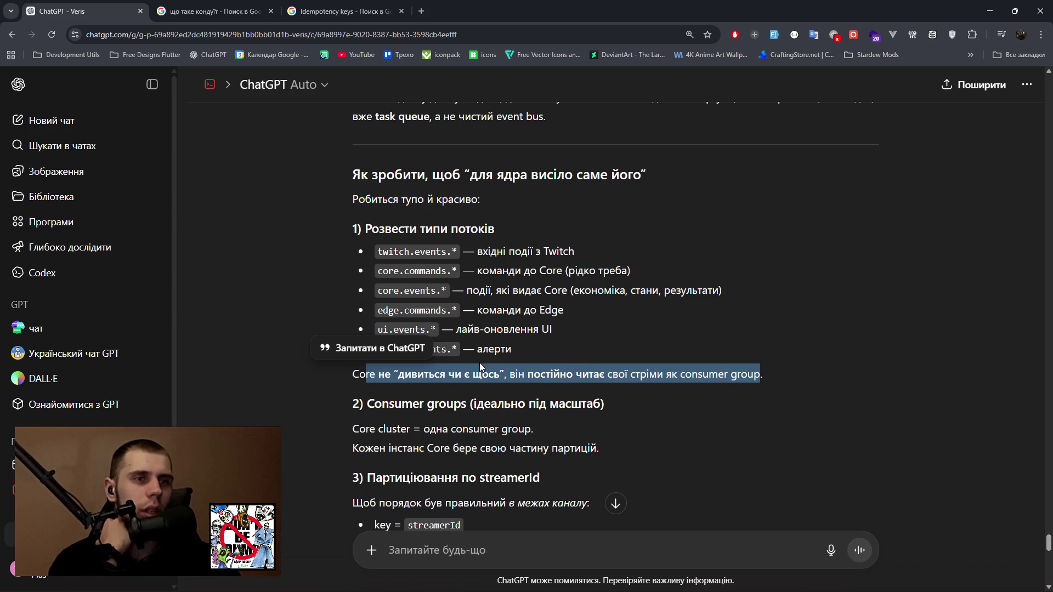
drag(353, 428, 531, 429)
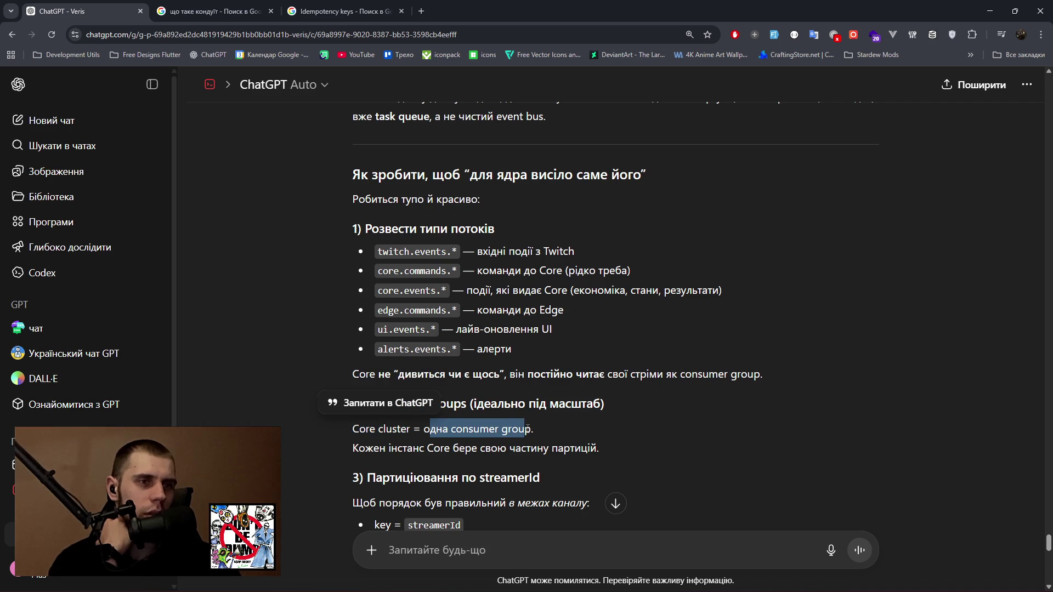
drag(373, 448, 599, 450)
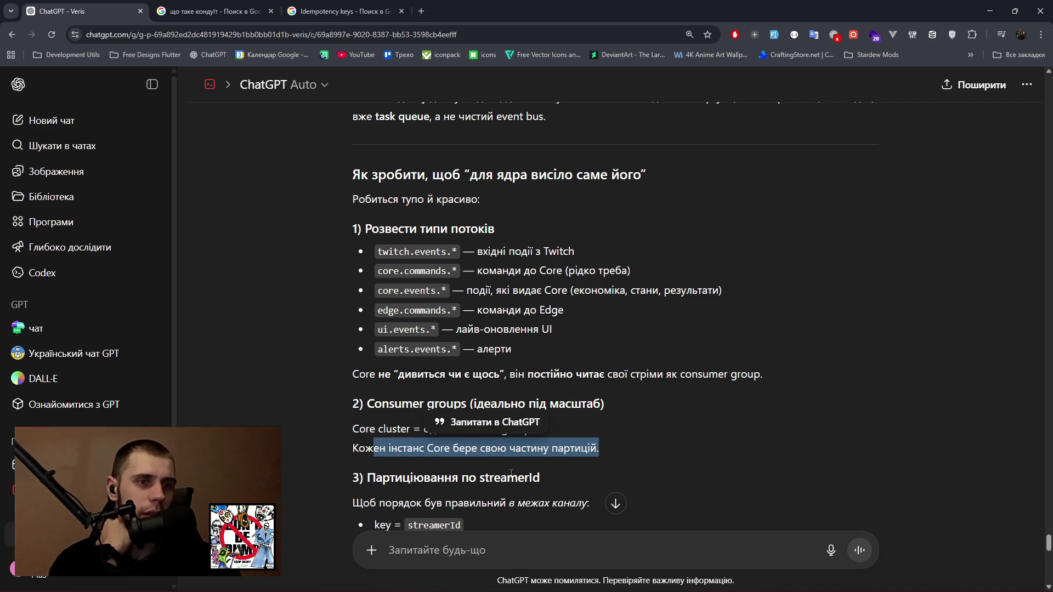
scroll(388, 486, down, 2)
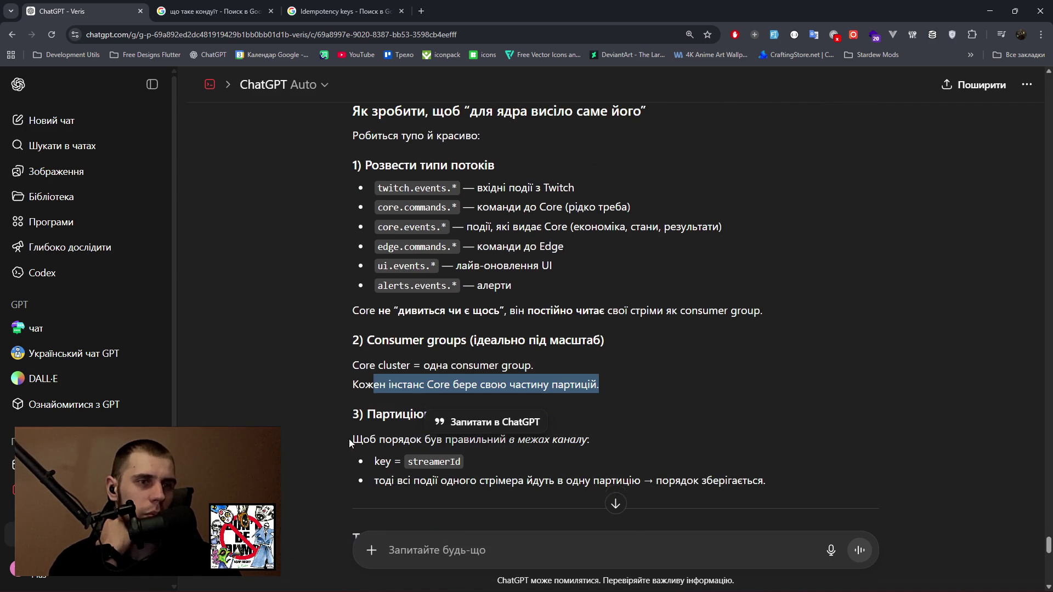
click(321, 415)
drag(353, 393, 582, 391)
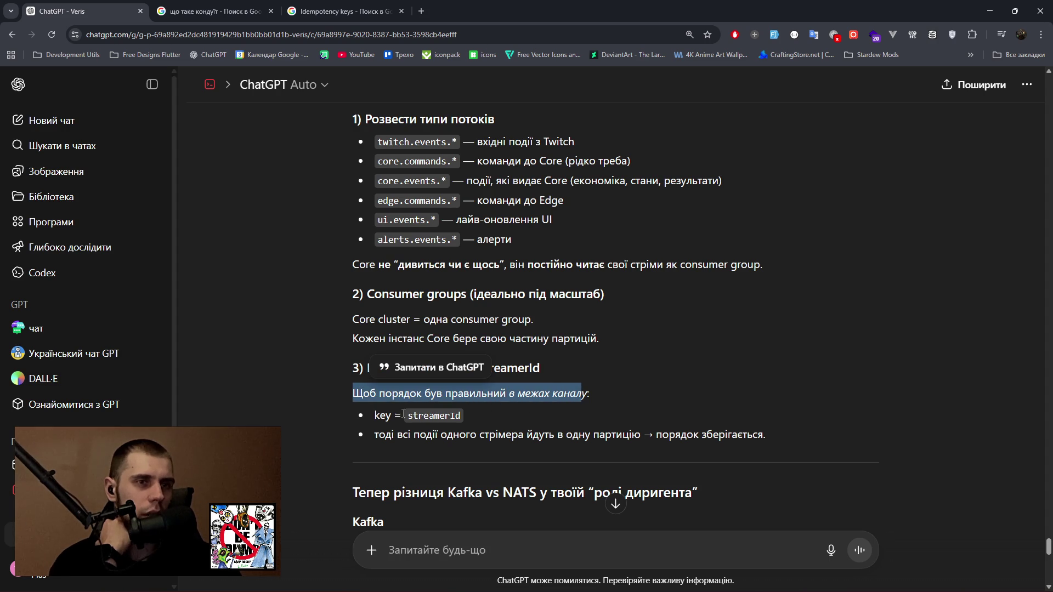
drag(374, 435, 758, 434)
scroll(463, 440, down, 3)
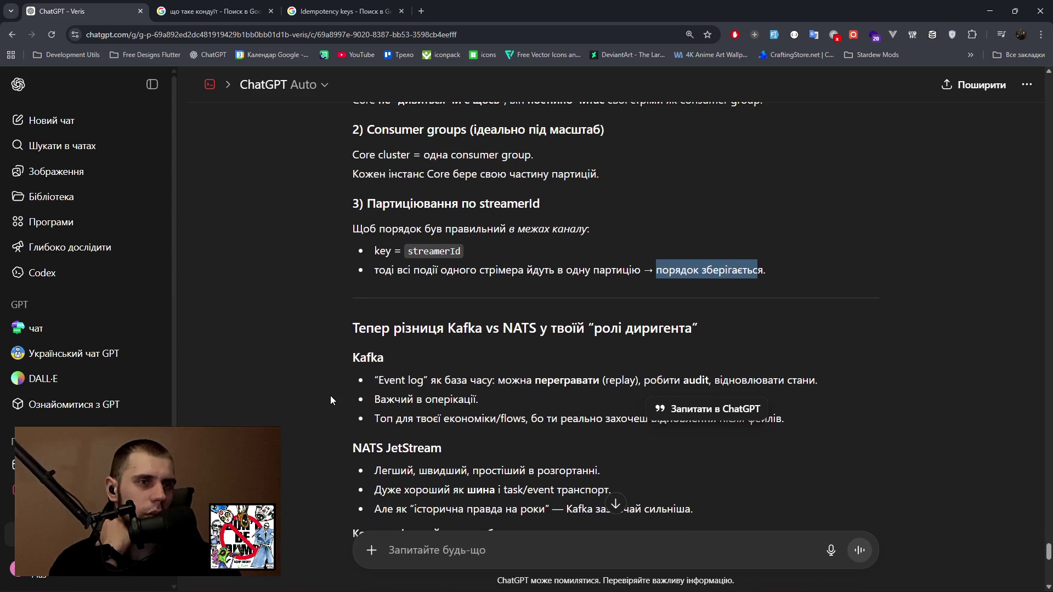
drag(375, 380, 645, 380)
double_click(696, 380)
drag(797, 380, 817, 384)
drag(375, 399, 477, 399)
drag(380, 418, 782, 421)
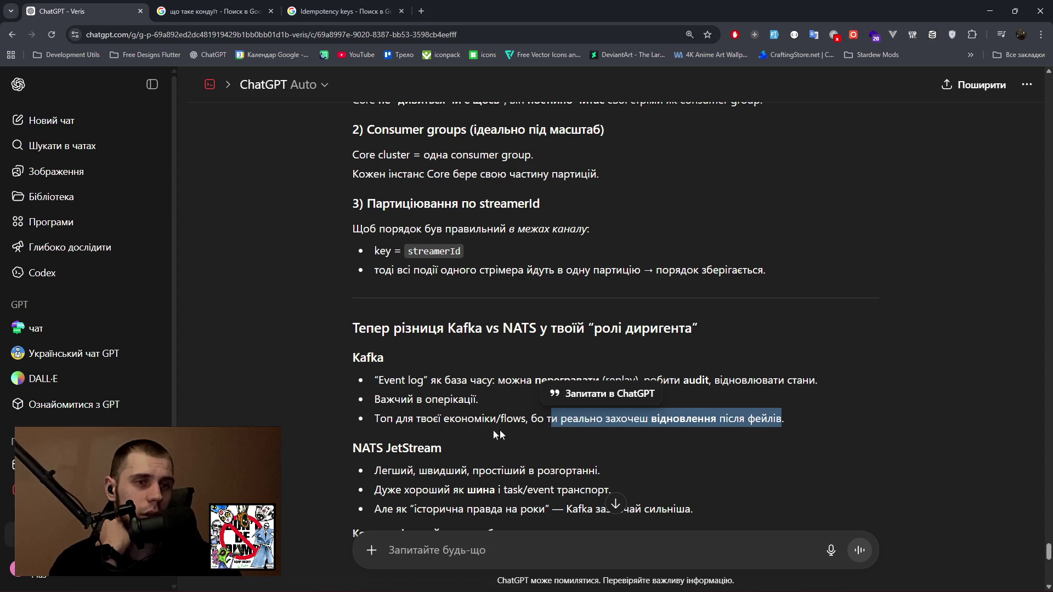
drag(378, 475, 594, 474)
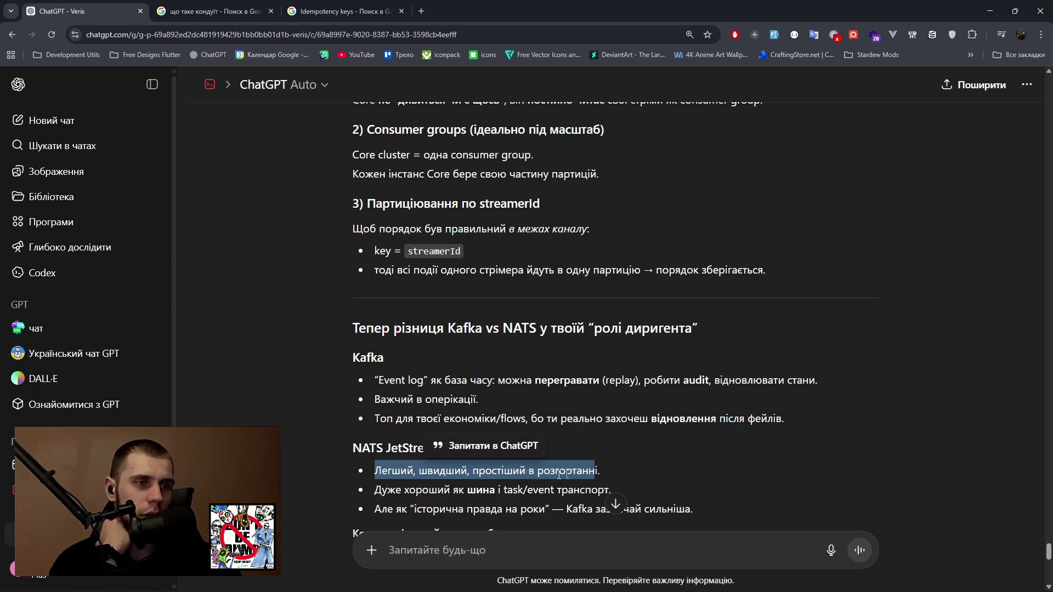
drag(388, 489, 544, 490)
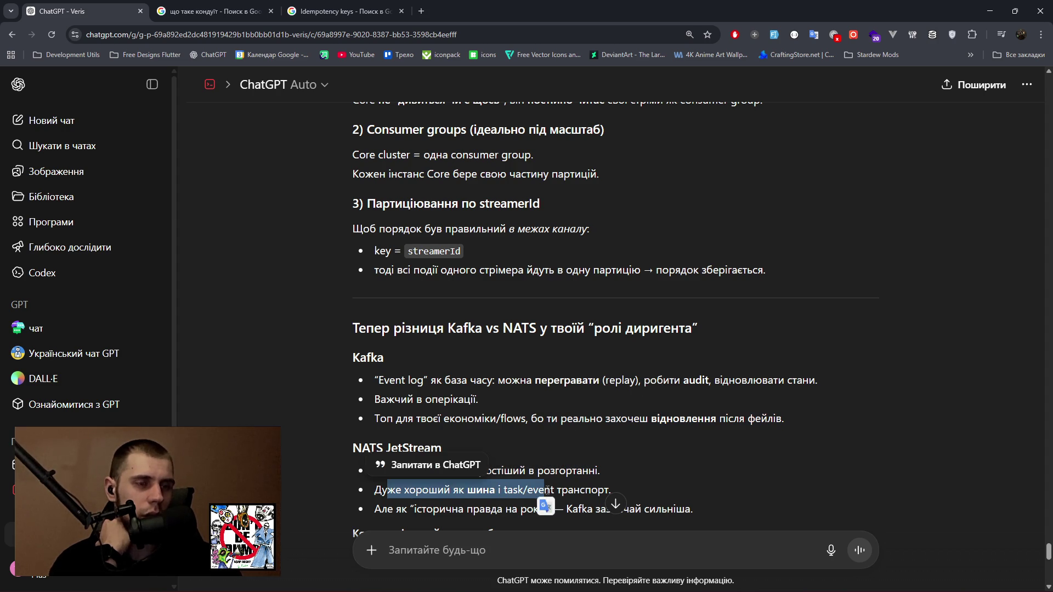
scroll(431, 473, down, 1)
scroll(431, 473, down, 1)
drag(381, 399, 685, 399)
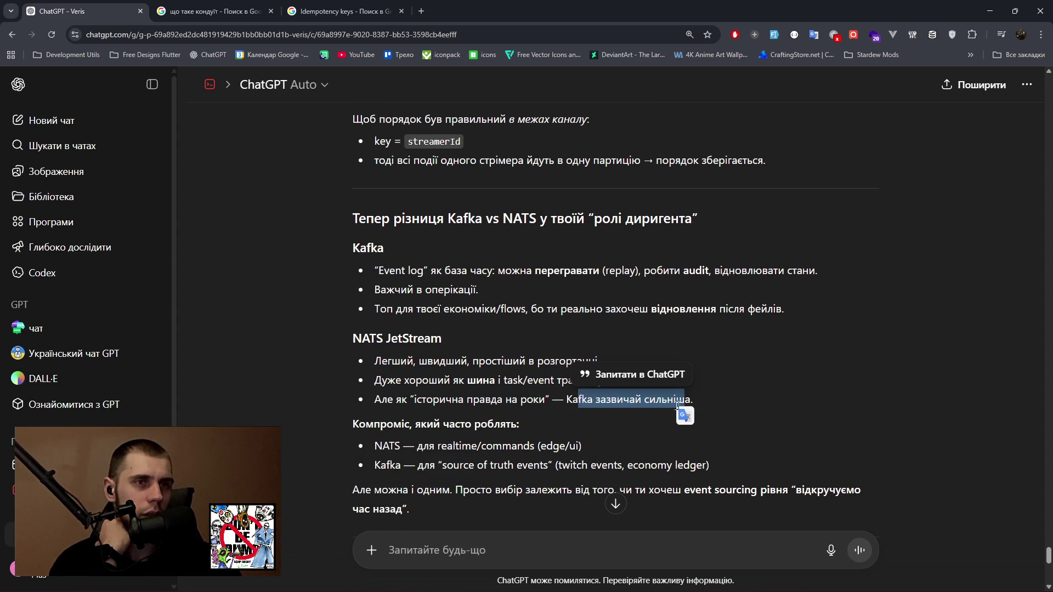
drag(414, 445, 580, 446)
drag(418, 465, 708, 465)
scroll(459, 466, down, 2)
drag(507, 380, 788, 374)
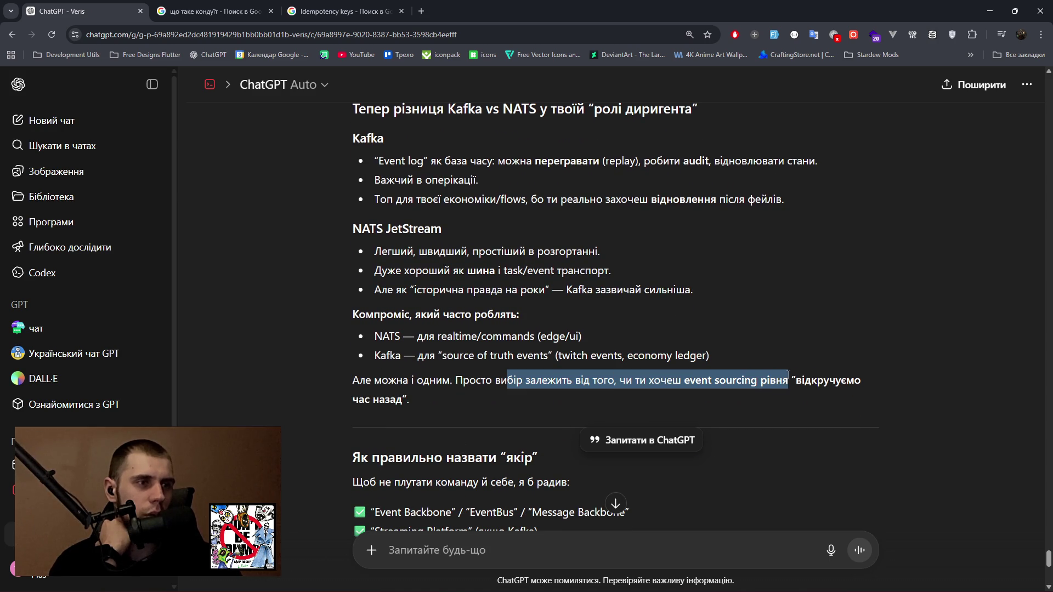
scroll(468, 386, down, 3)
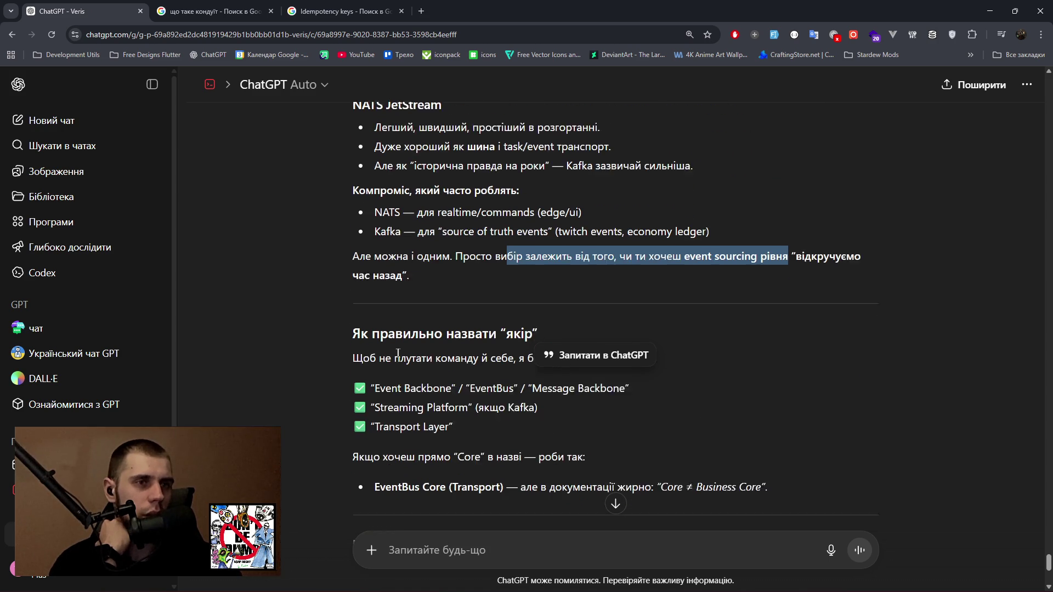
drag(343, 315, 579, 316)
drag(374, 347, 626, 347)
drag(369, 366, 475, 367)
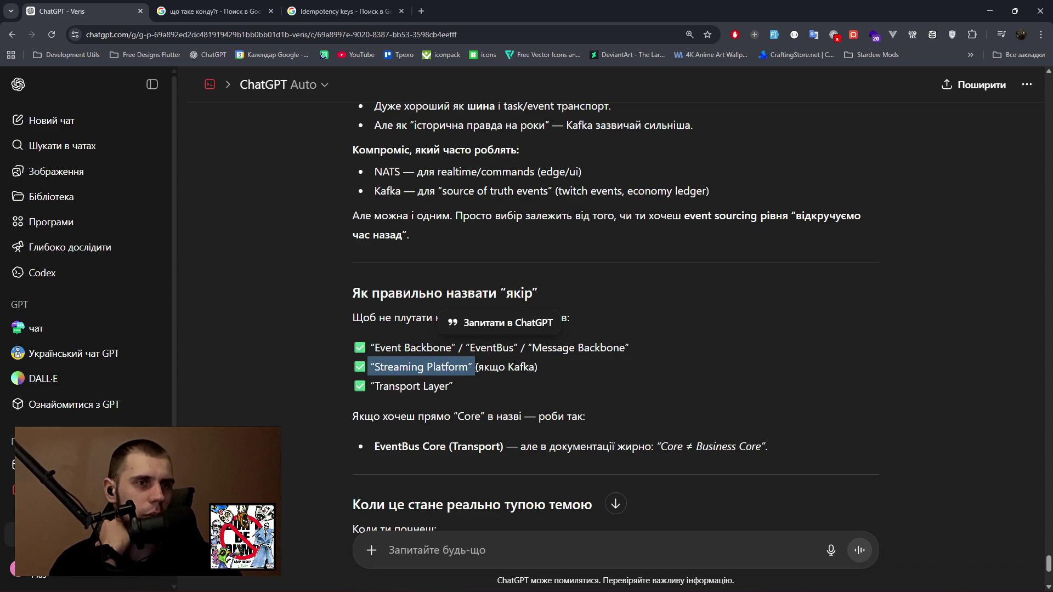
drag(380, 386, 433, 386)
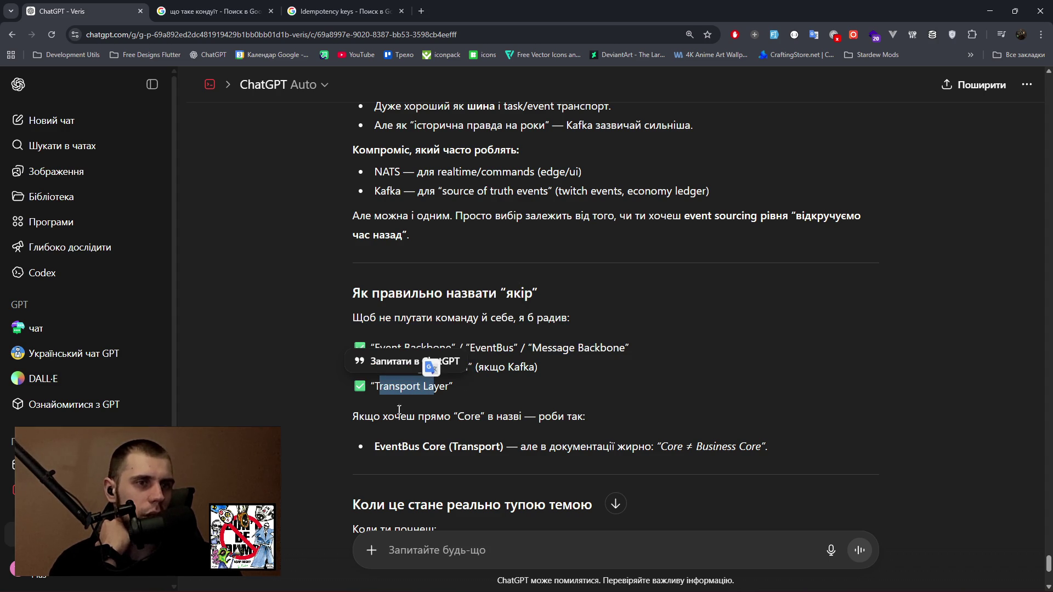
drag(354, 417, 586, 417)
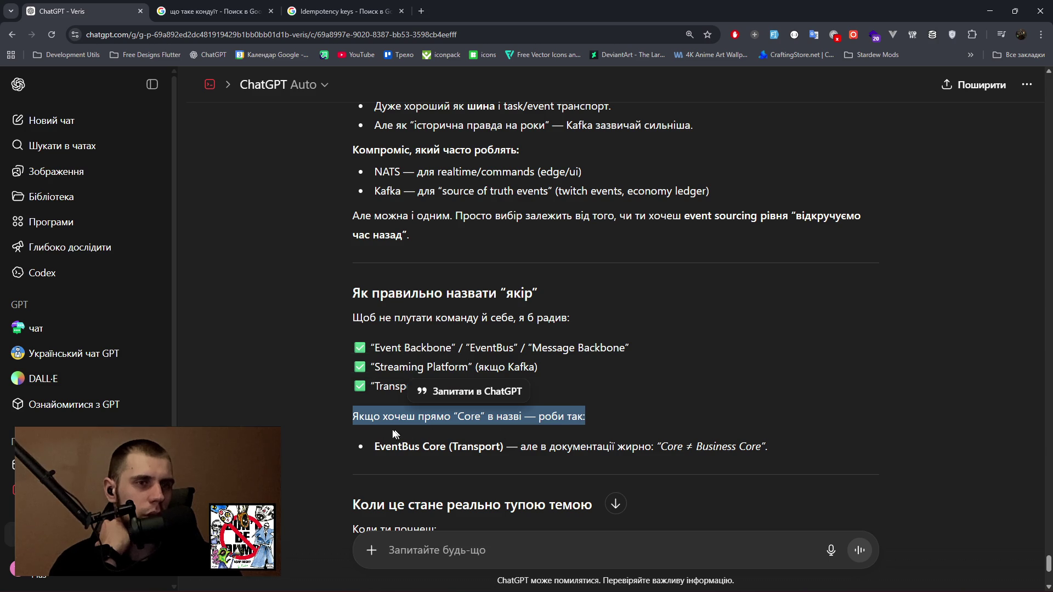
drag(522, 448, 756, 447)
scroll(390, 446, down, 3)
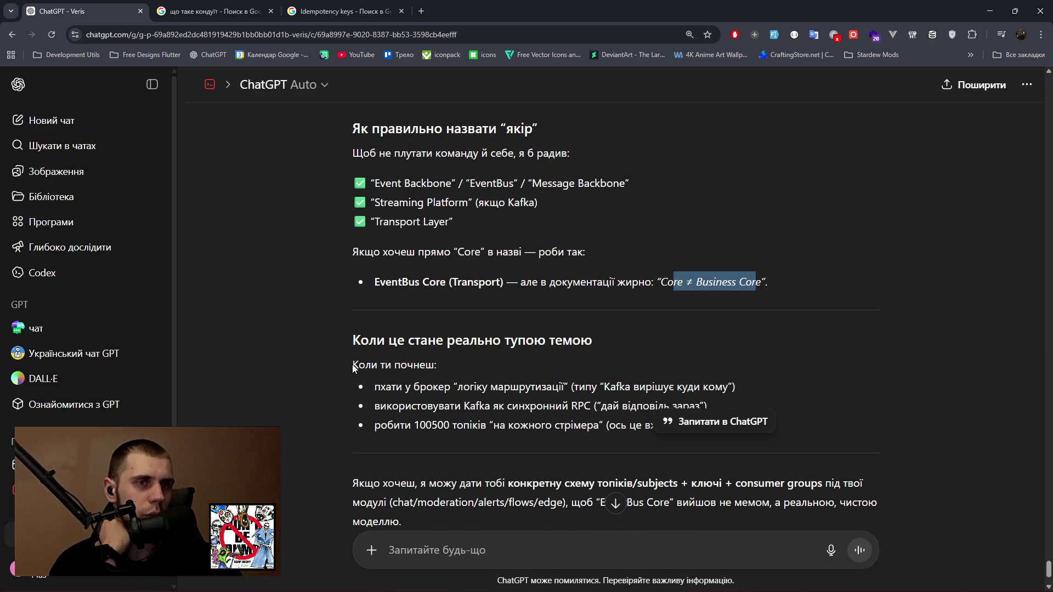
drag(380, 388, 563, 390)
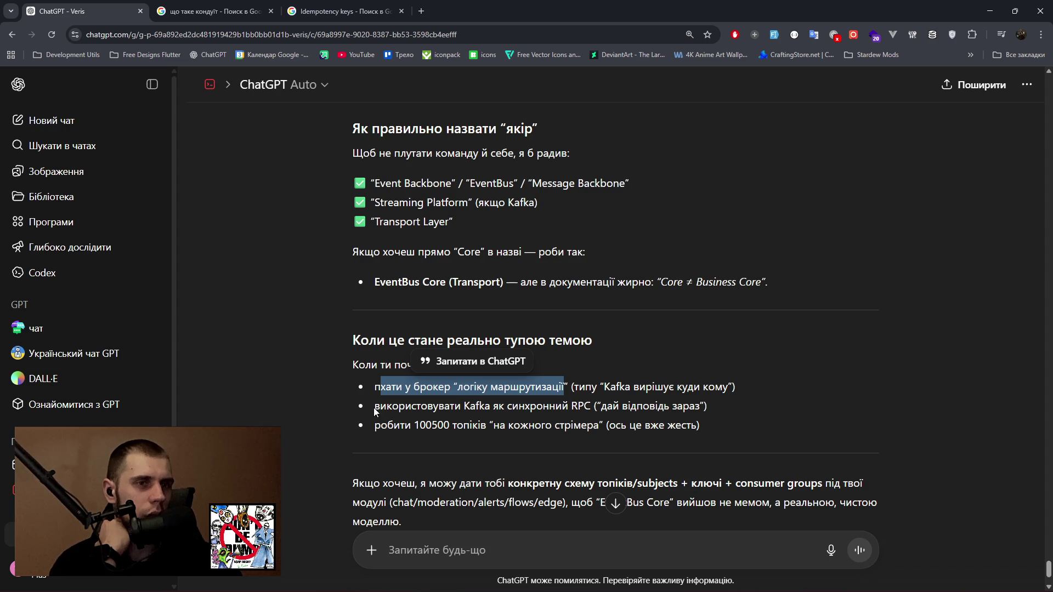
drag(375, 426, 595, 422)
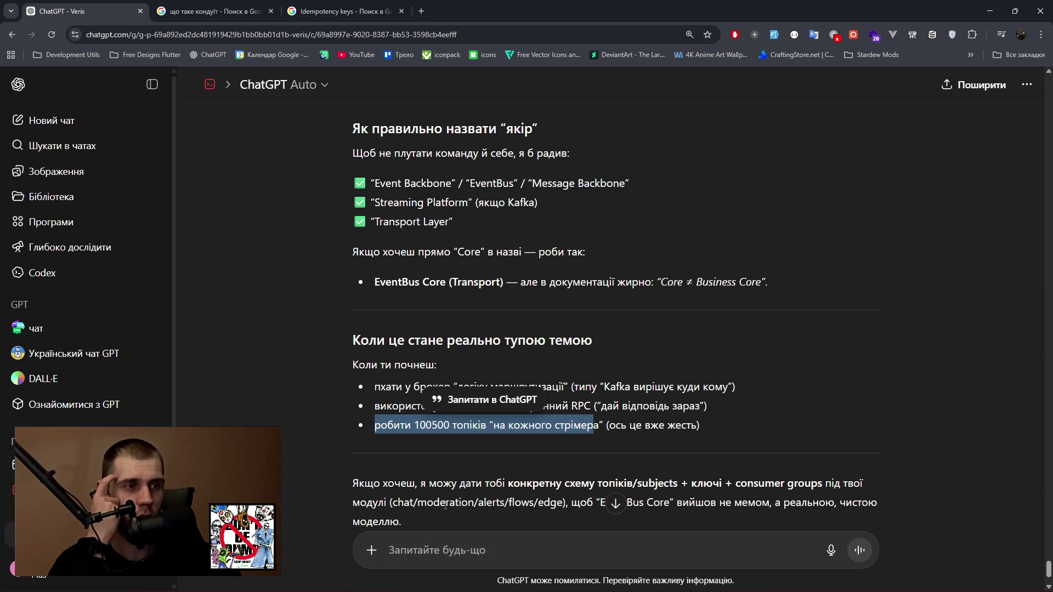
click(445, 537)
scroll(446, 454, down, 3)
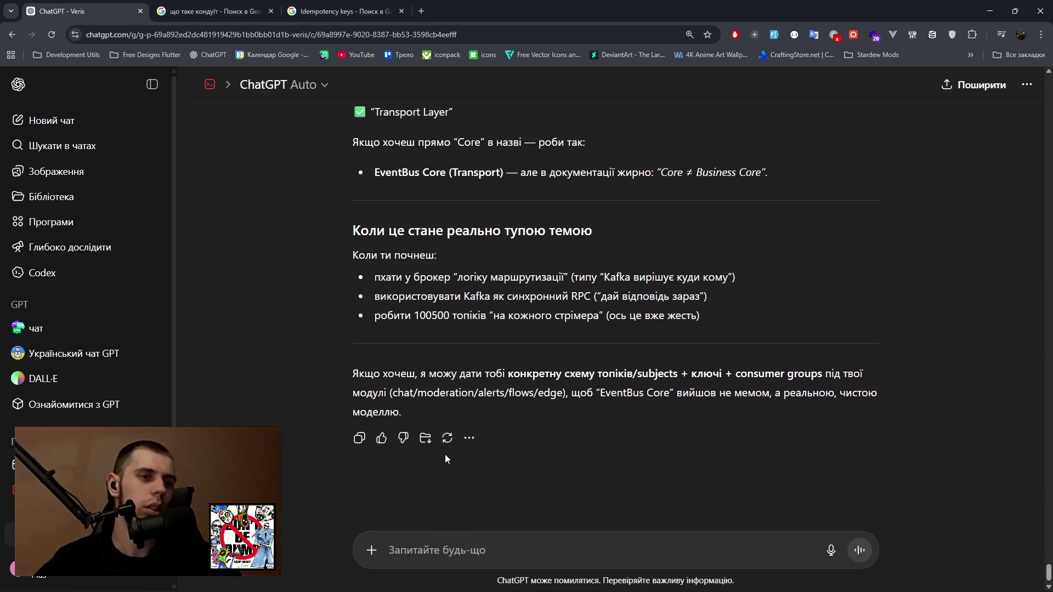
Reply 'а давай' to accept ChatGPT's offer of a concrete EventBus Core scheme.
text(а давай)
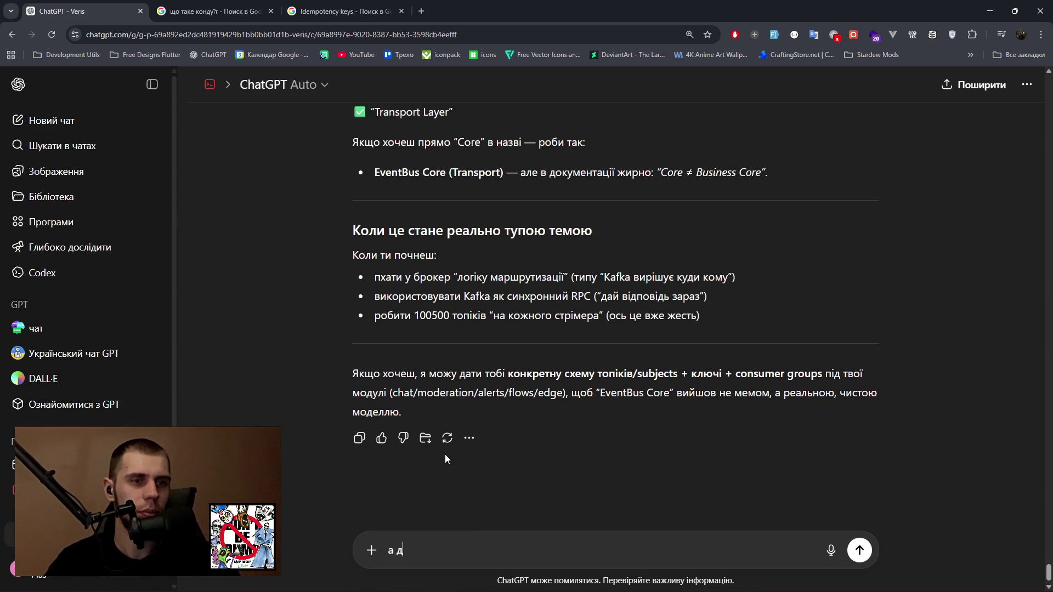
key(Return)
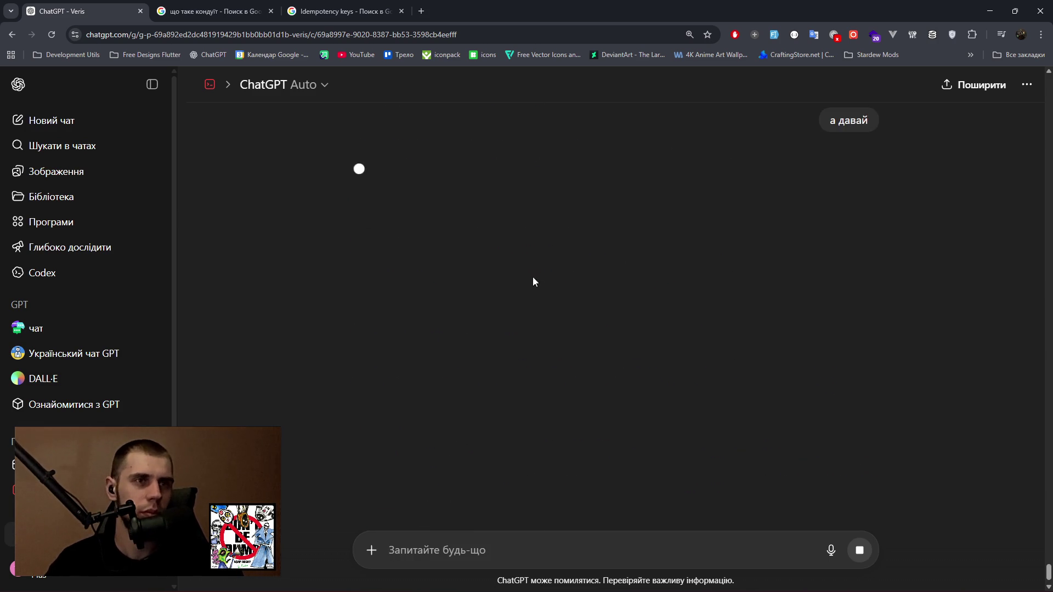
scroll(426, 335, up, 5)
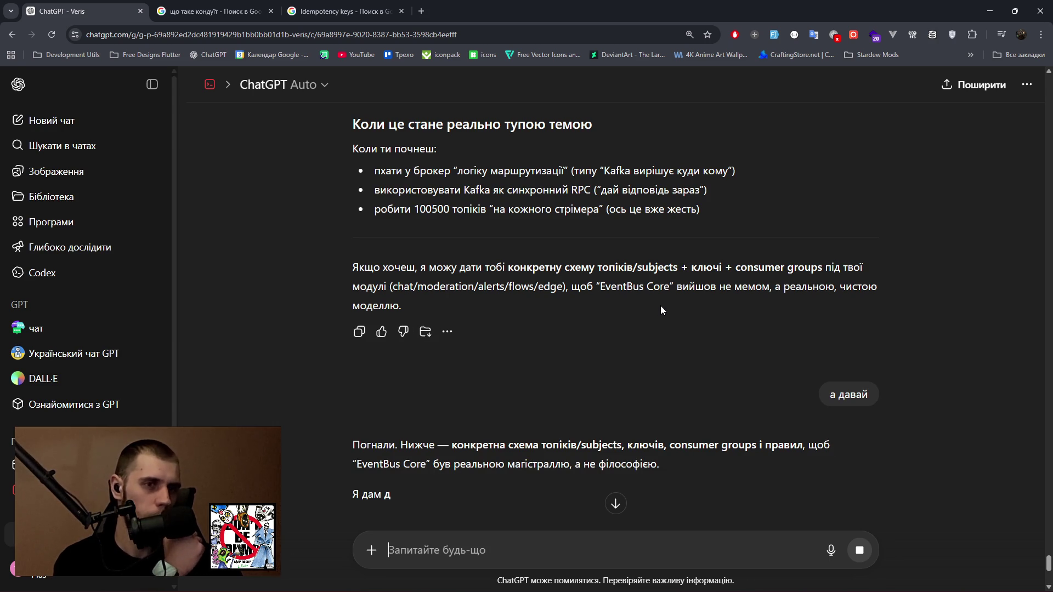
scroll(660, 307, down, 3)
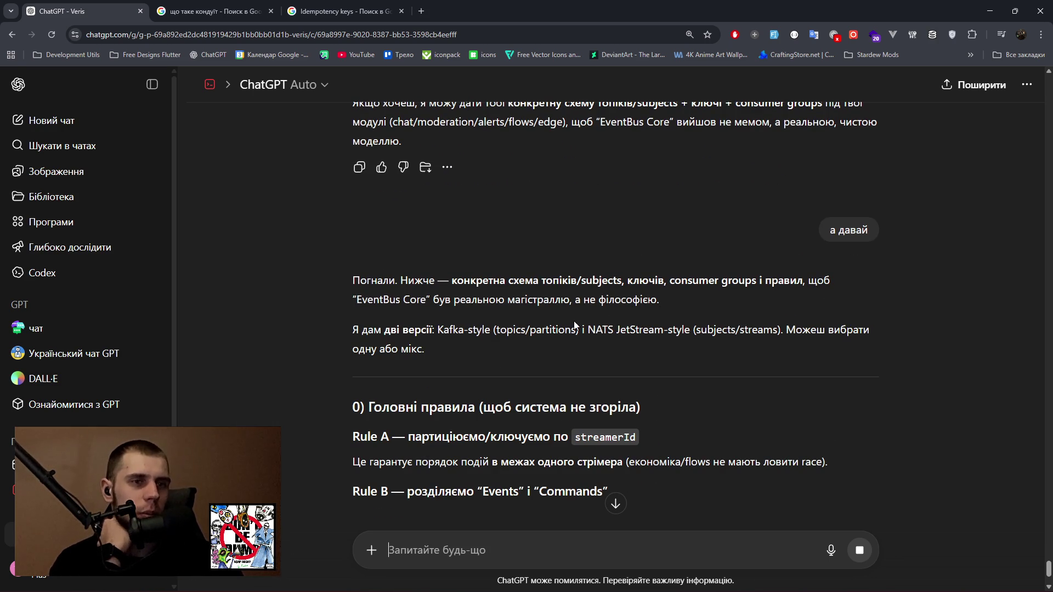
Read rules A–C, highlighting streamerId partitioning, events versus commands, and duplicate commands.
drag(410, 444, 696, 447)
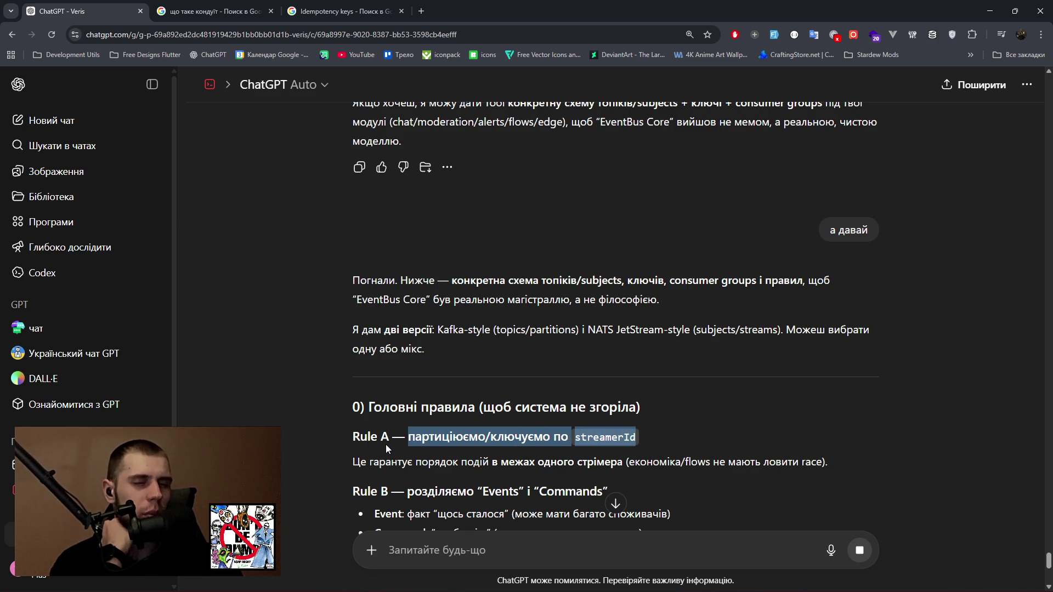
drag(360, 462, 670, 465)
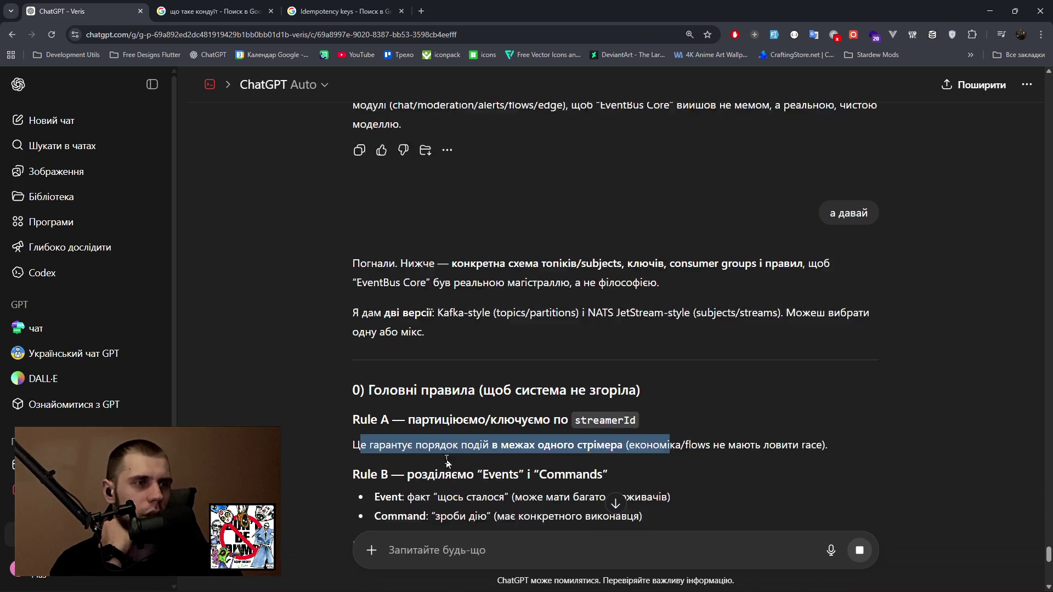
scroll(472, 460, down, 1)
drag(416, 439, 608, 439)
mouse_move(435, 458)
mouse_down()
mouse_move(609, 460)
mouse_move(375, 459)
mouse_up()
drag(552, 460, 653, 460)
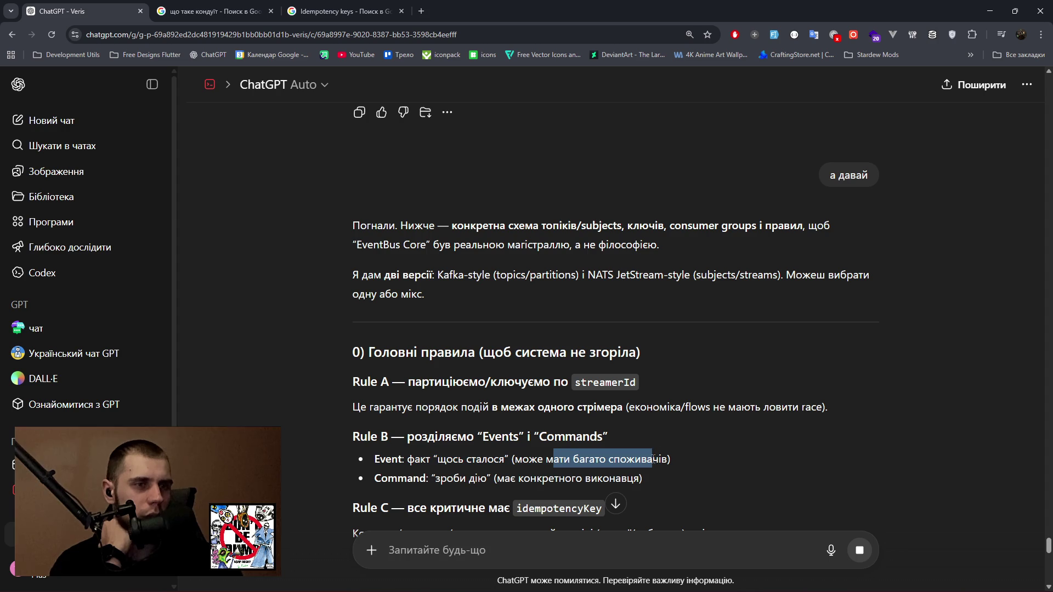
drag(453, 478, 640, 479)
scroll(463, 455, down, 2)
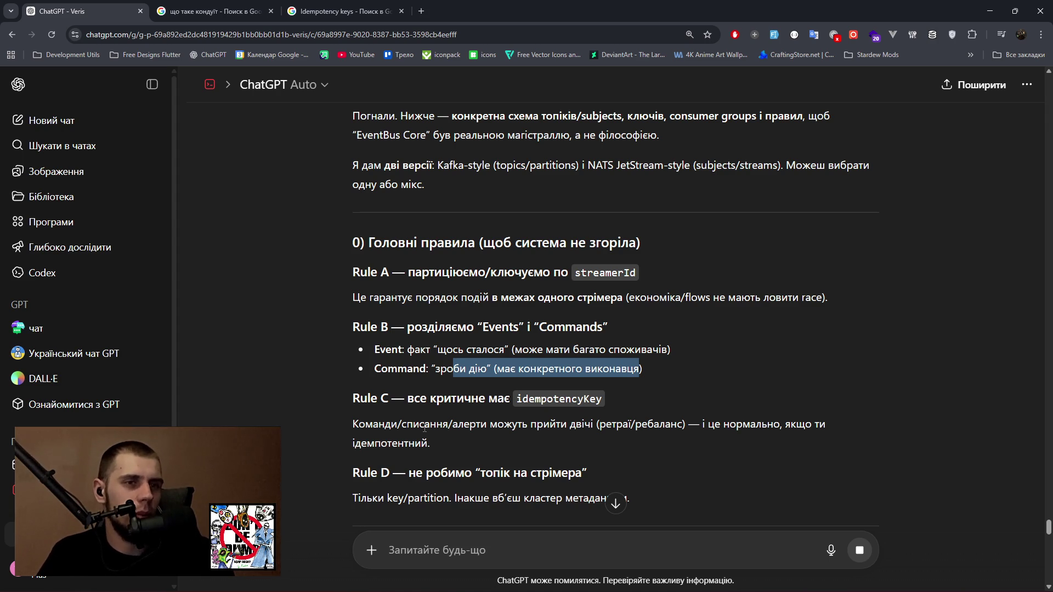
drag(378, 425, 594, 426)
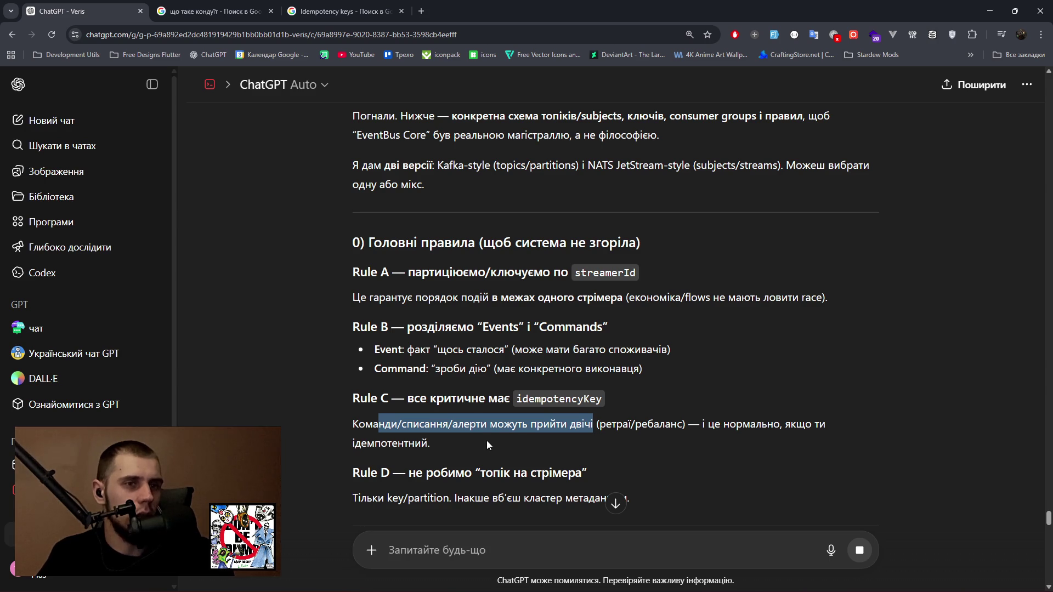
scroll(584, 442, down, 1)
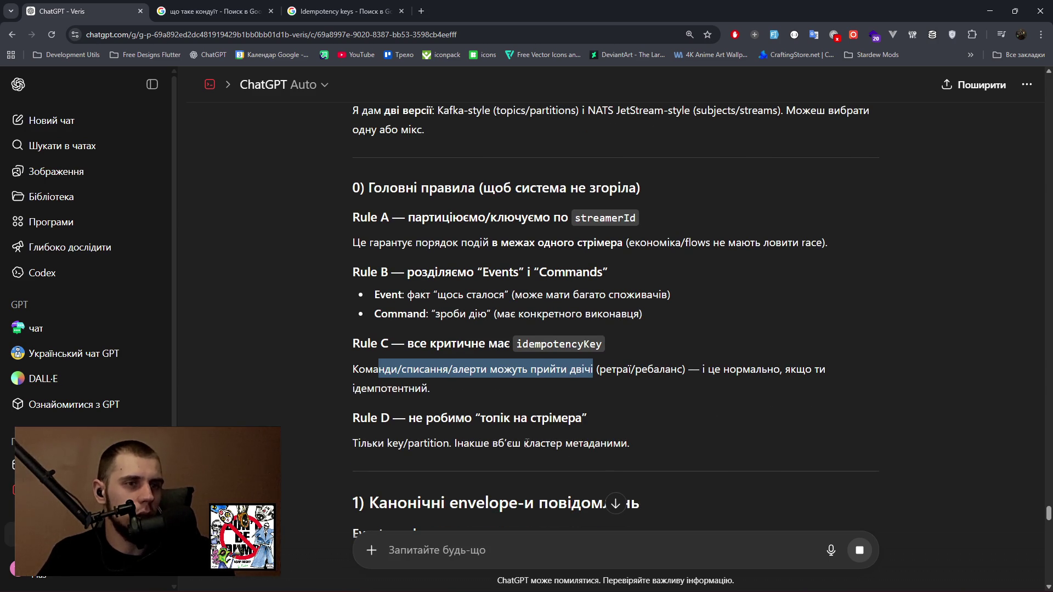
scroll(645, 439, down, 2)
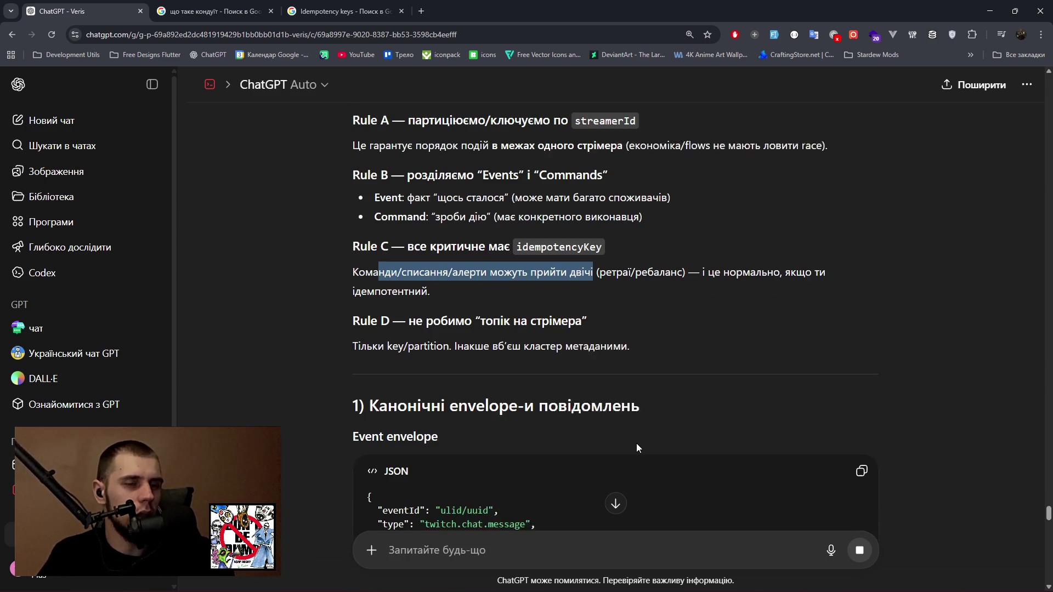
scroll(627, 439, down, 1)
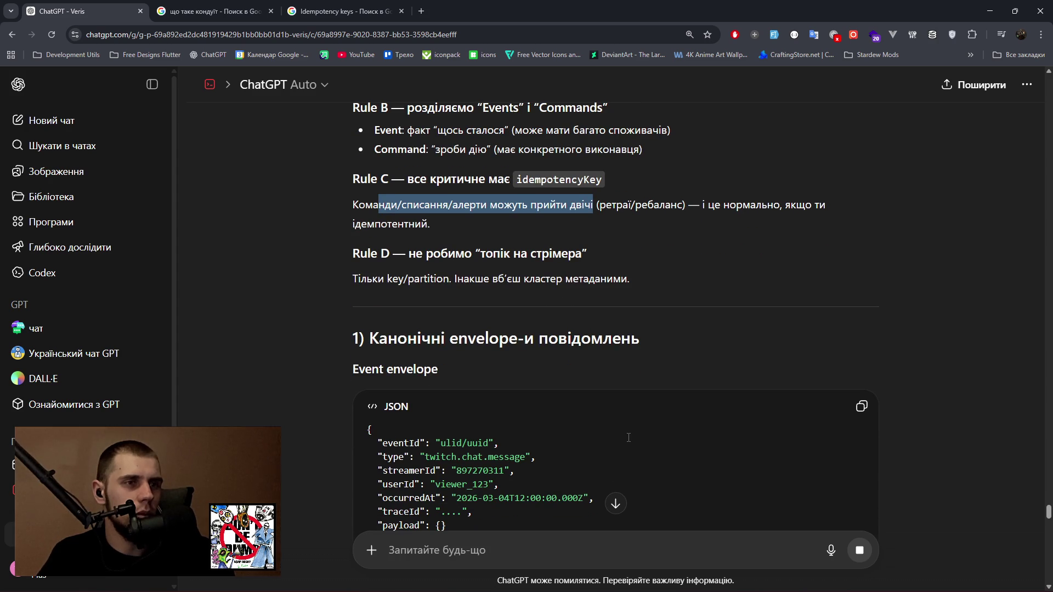
scroll(628, 437, down, 2)
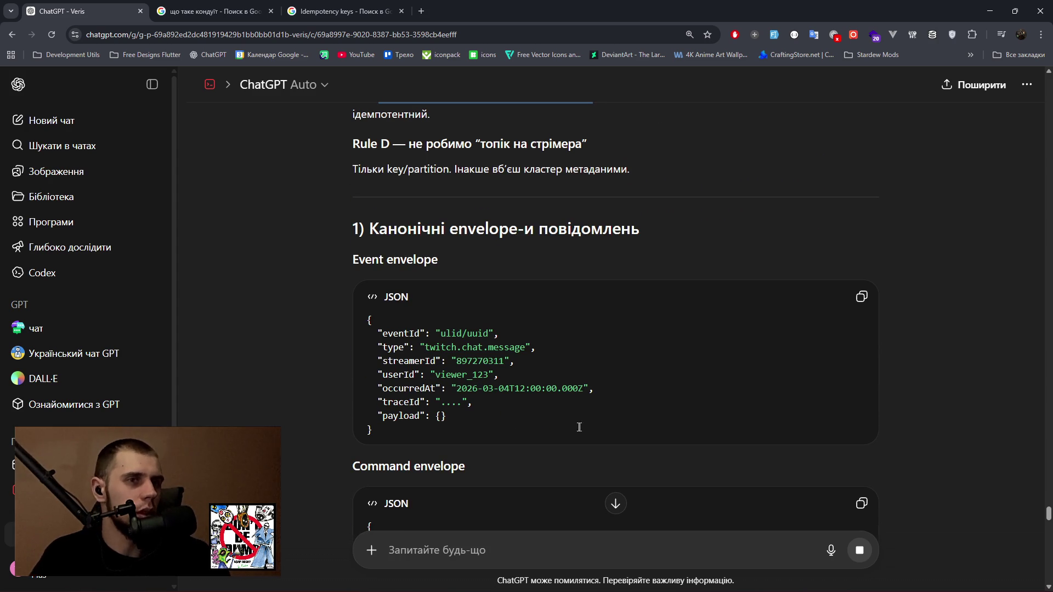
drag(378, 333, 497, 333)
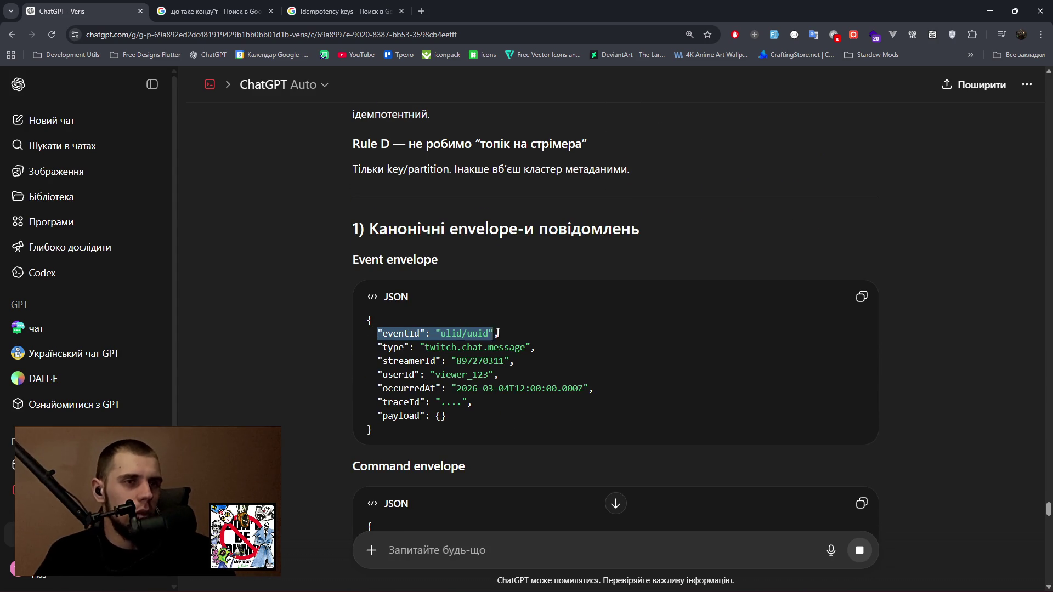
drag(378, 347, 536, 348)
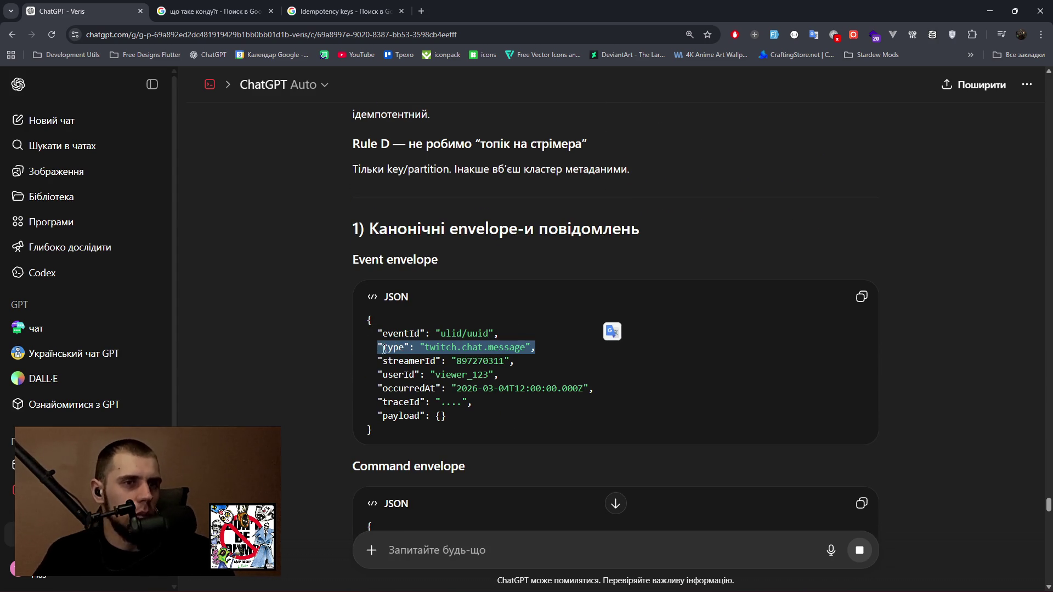
drag(378, 361, 514, 360)
drag(392, 361, 490, 368)
drag(378, 388, 608, 391)
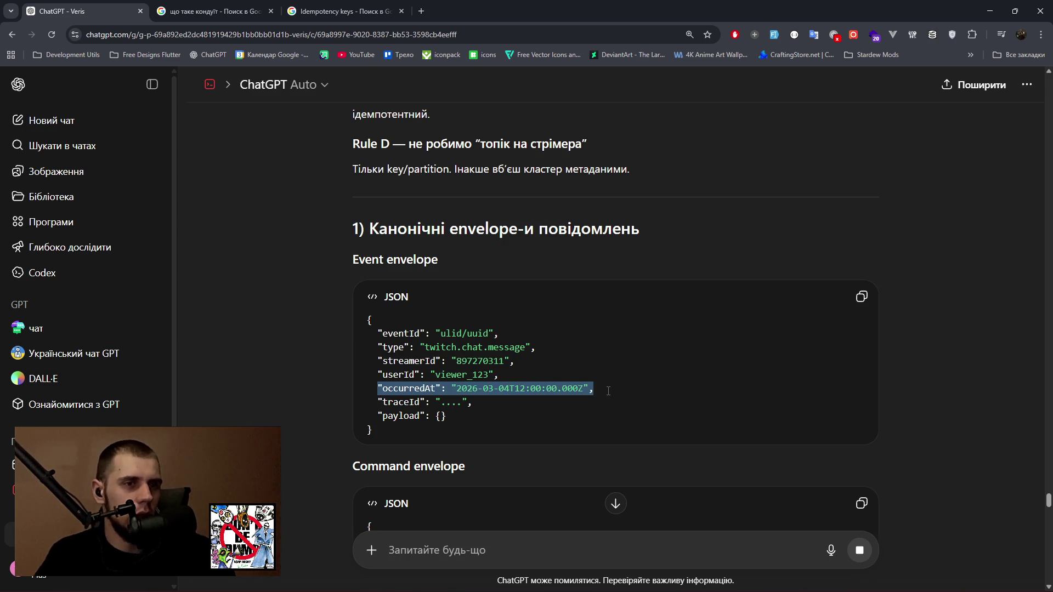
drag(378, 402, 503, 400)
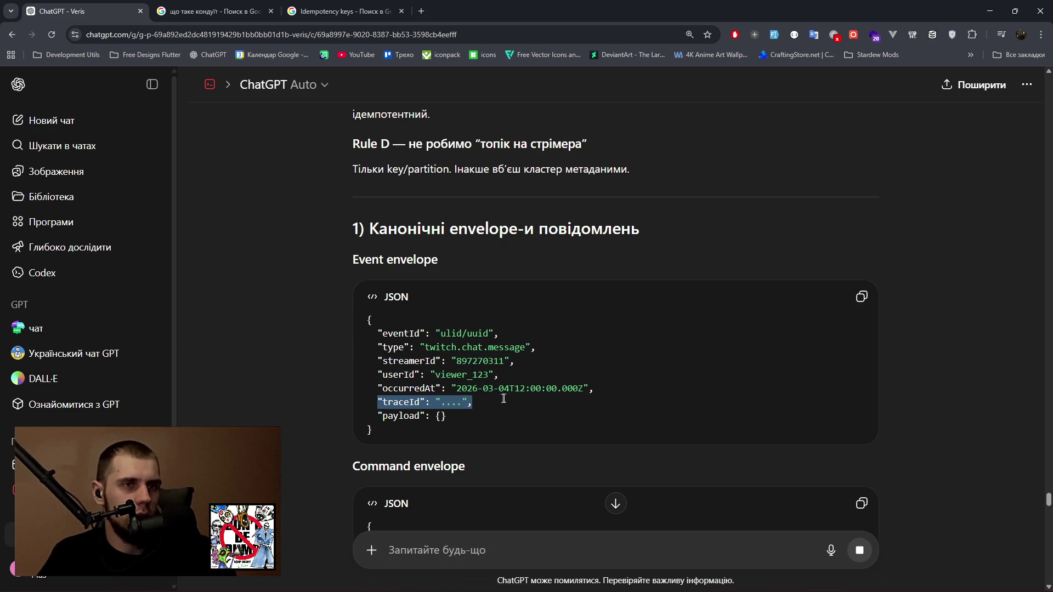
scroll(503, 399, down, 4)
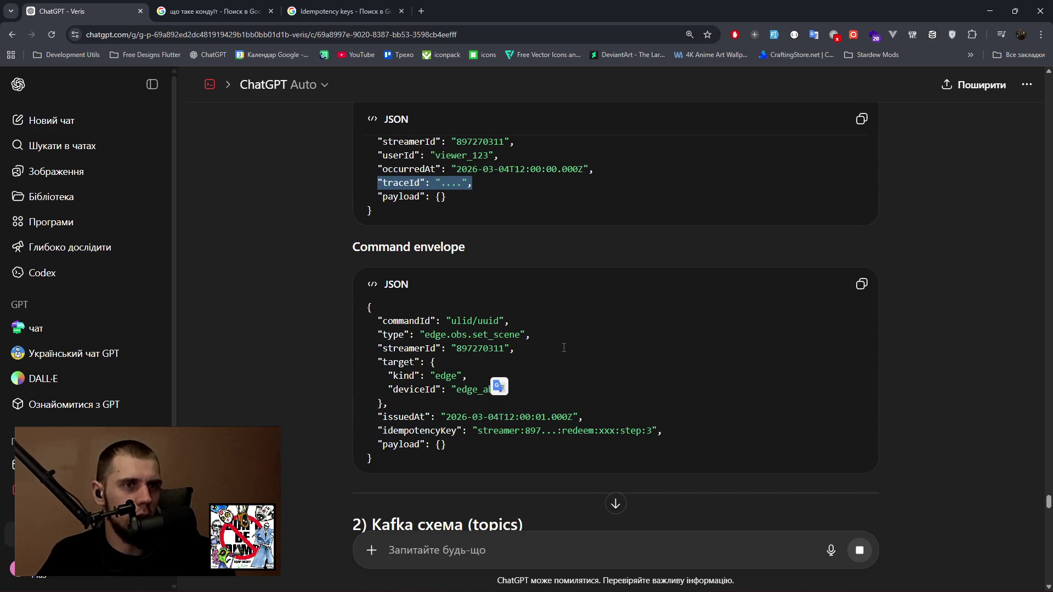
scroll(563, 347, up, 1)
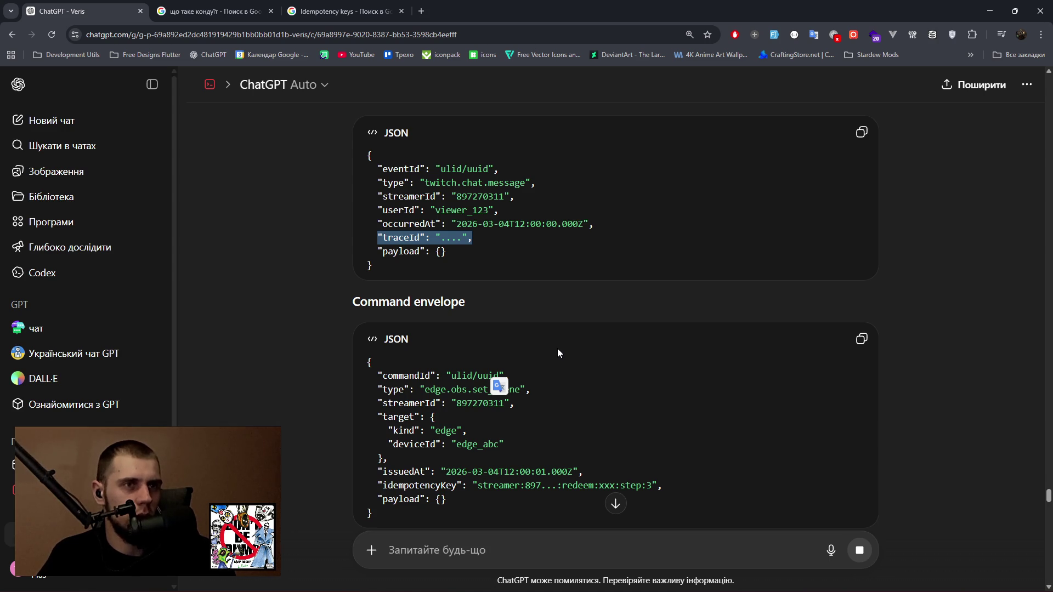
scroll(557, 353, down, 1)
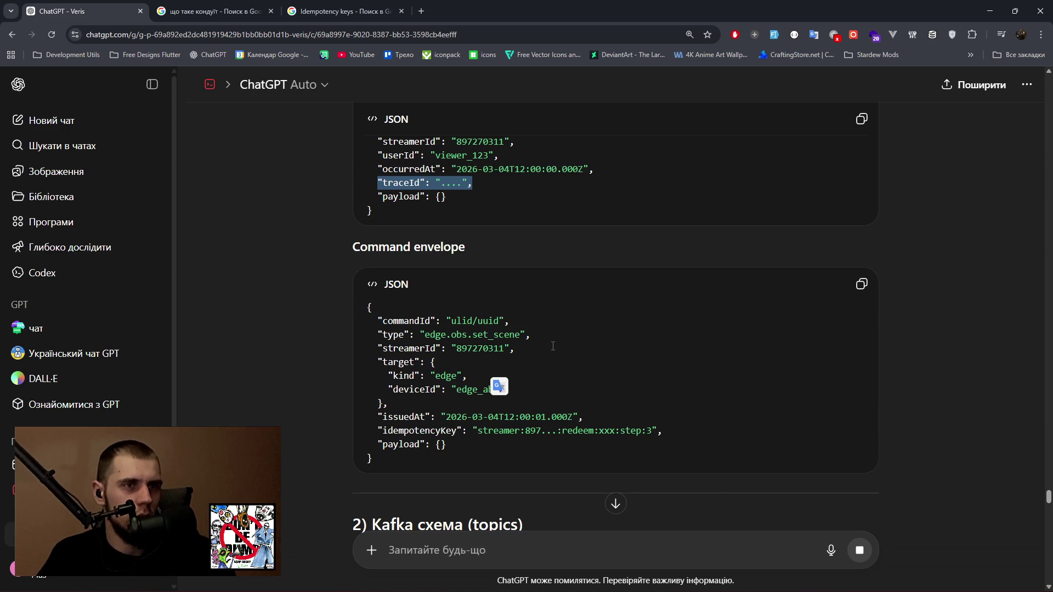
mouse_move(378, 362)
mouse_down()
mouse_move(441, 379)
mouse_move(405, 401)
mouse_up()
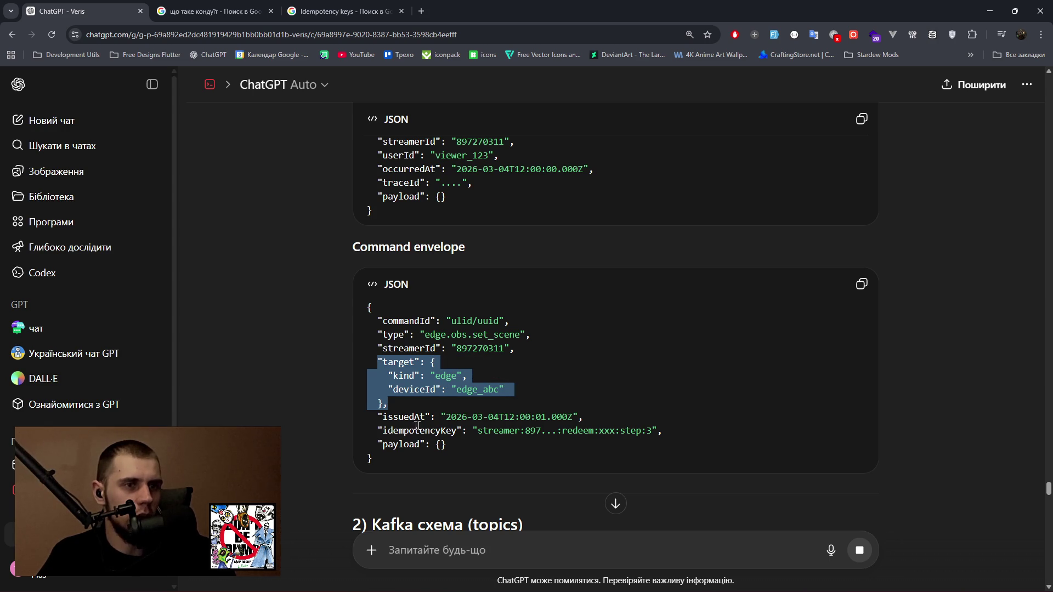
drag(477, 430, 652, 431)
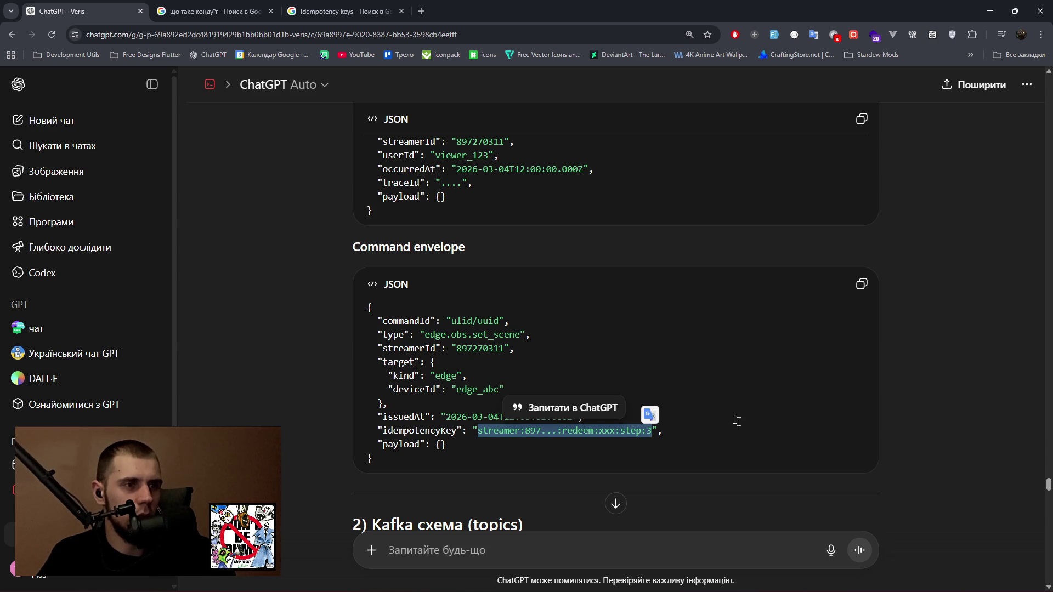
click(709, 415)
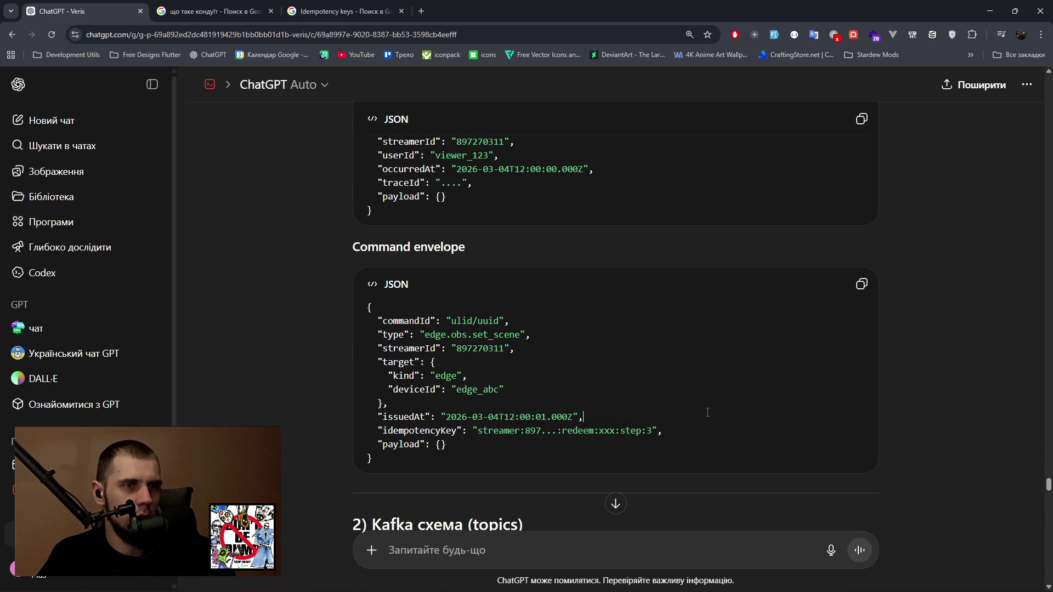
scroll(707, 415, down, 3)
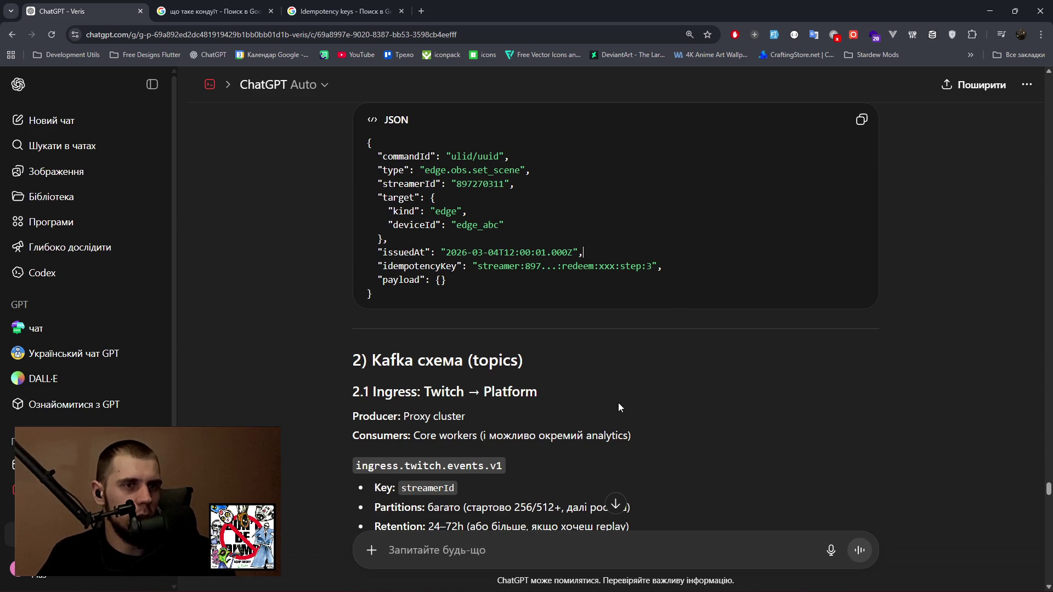
scroll(581, 404, down, 4)
scroll(569, 404, down, 10)
scroll(570, 406, down, 12)
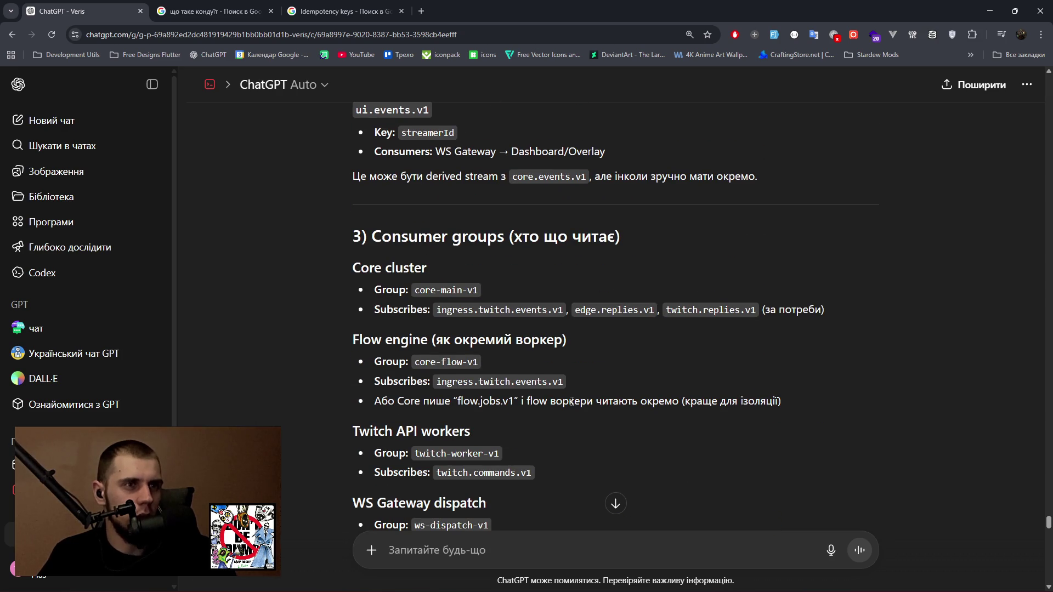
Ask why the Core is needed at all if Kafka plays the EventBus role.
click(454, 553)
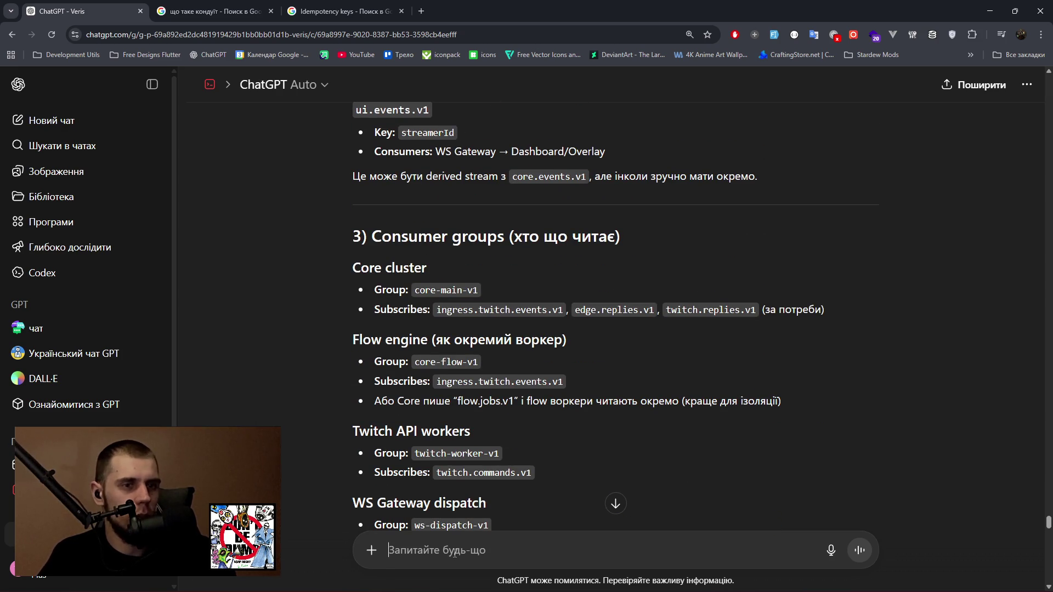
text(тоді)
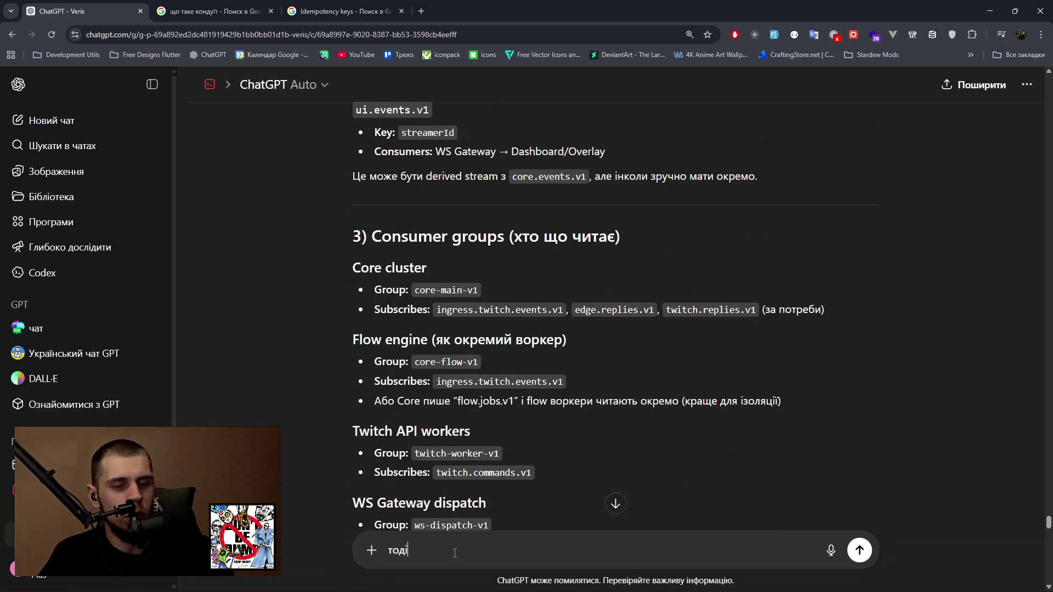
text( питання)
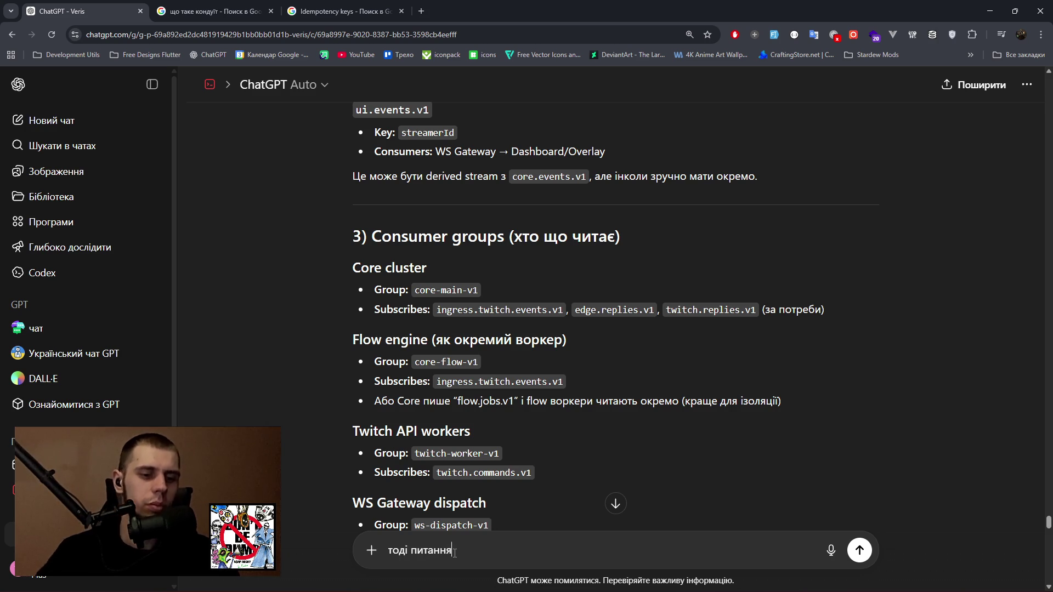
text(: нахуя нам тио)
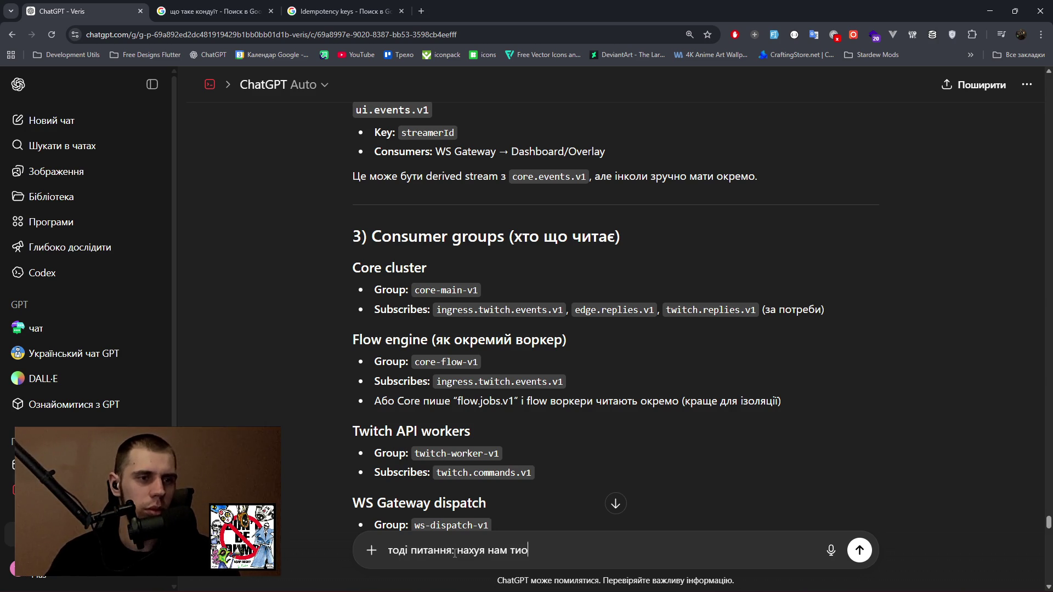
key(BackSpace)
text(оді взагалі ядро якщо роль ІвентБасу буде виконув)
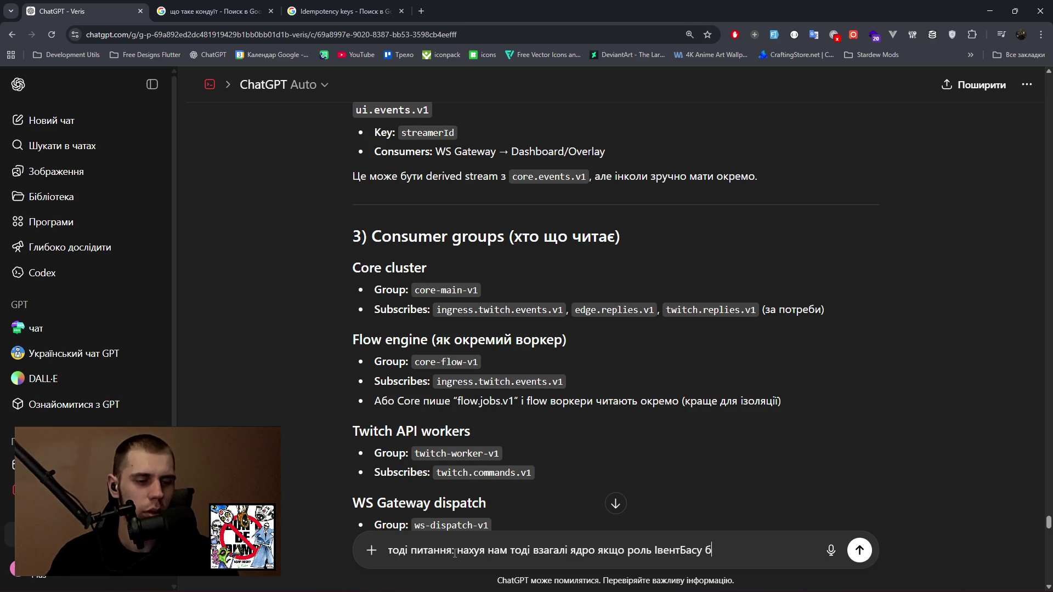
text(ати )
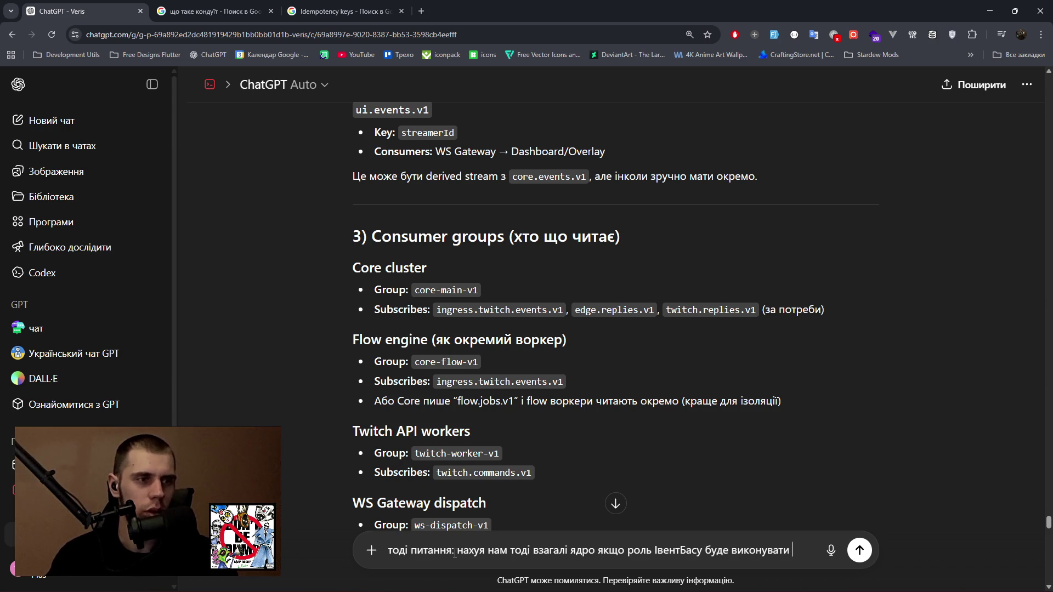
text(умовно к)
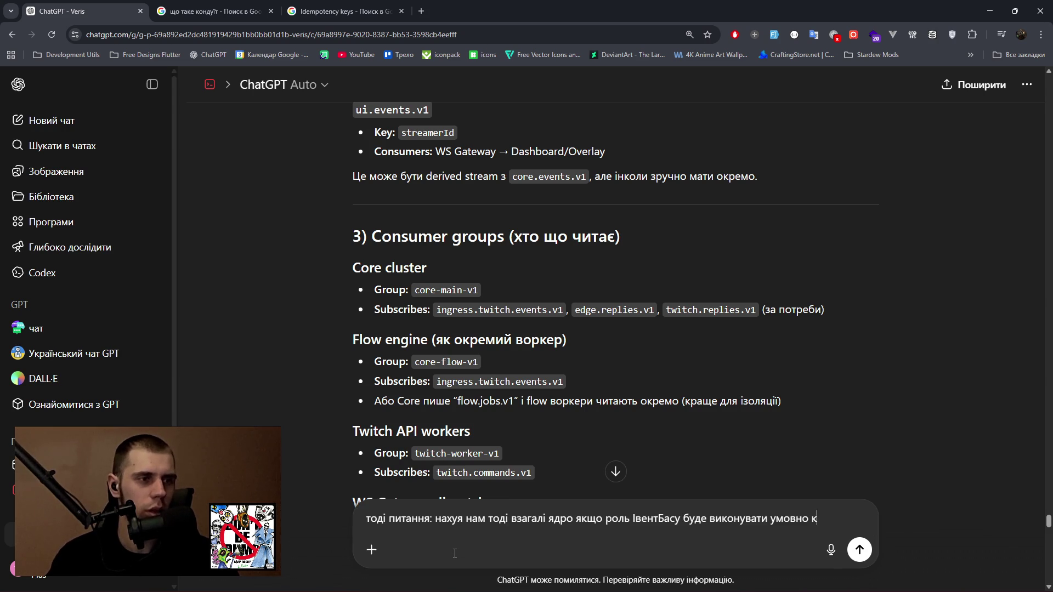
text(ажучи т)
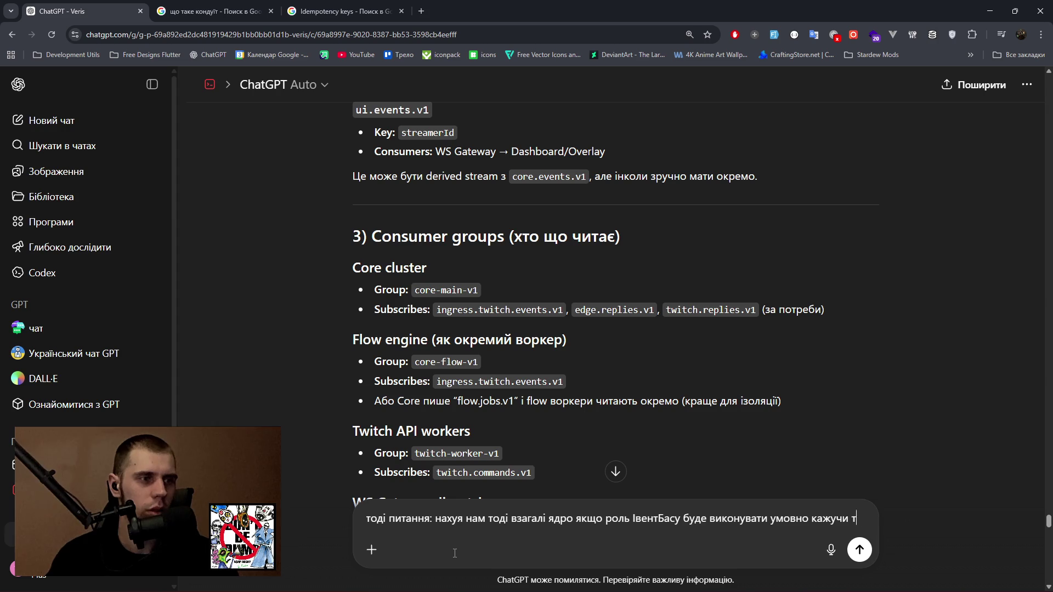
text(а сама кафка?)
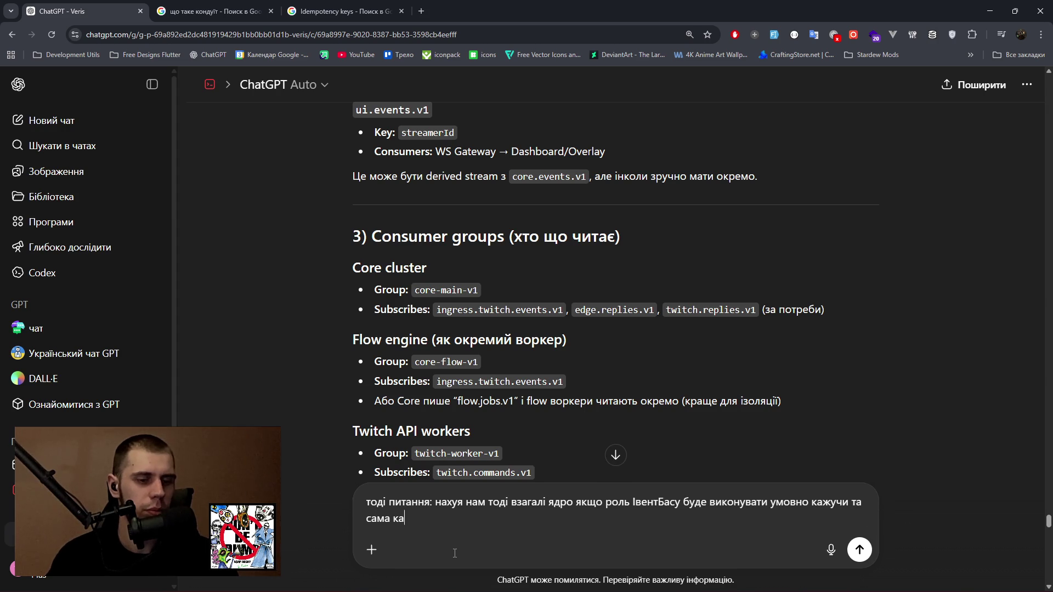
key(Return)
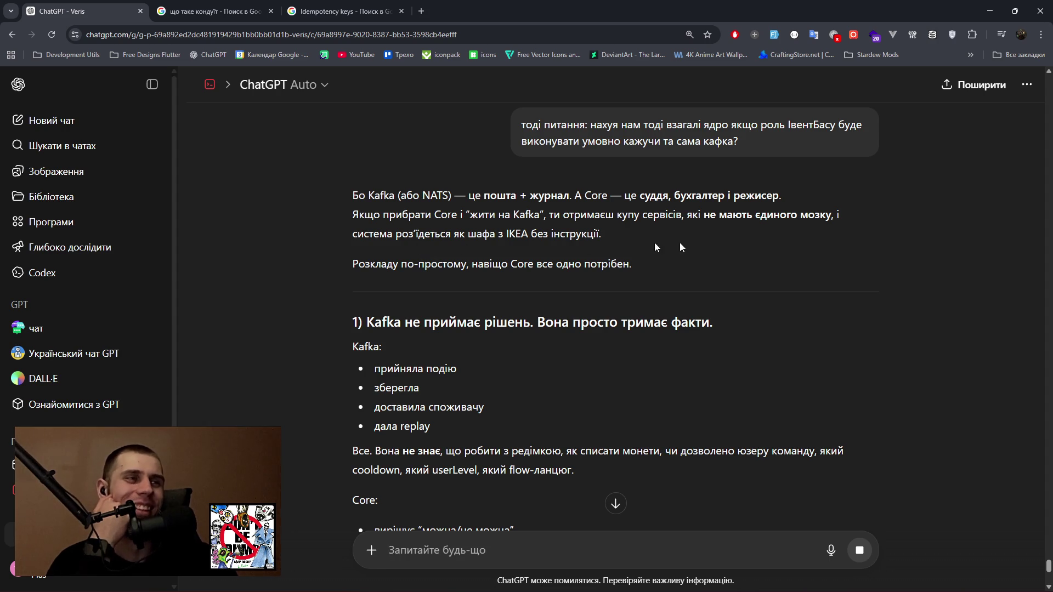
Read the reply, highlighting lines on removing the Core and services lacking one brain.
drag(357, 220, 486, 220)
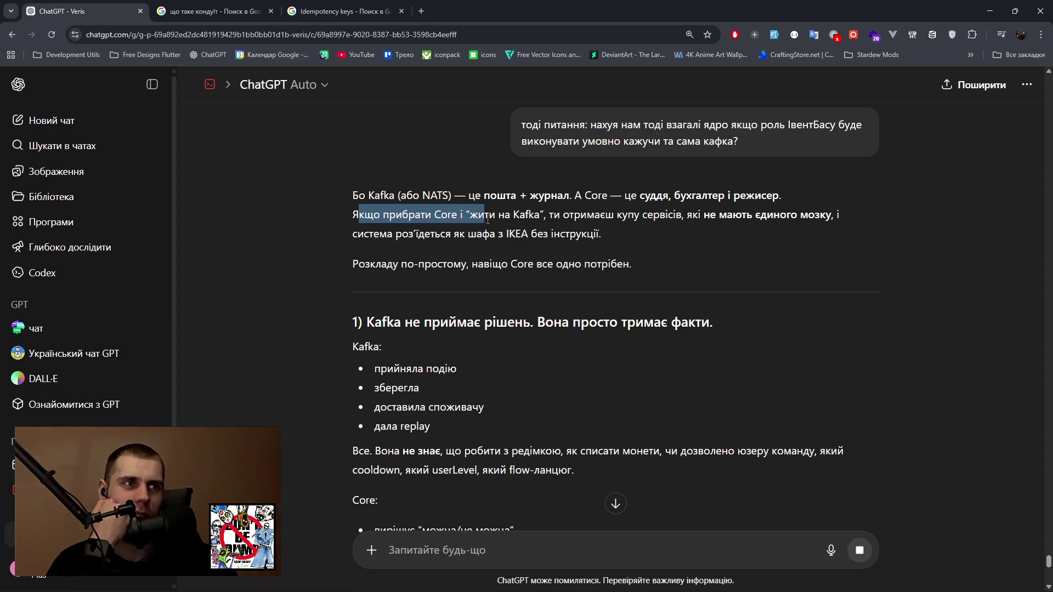
drag(553, 217, 832, 216)
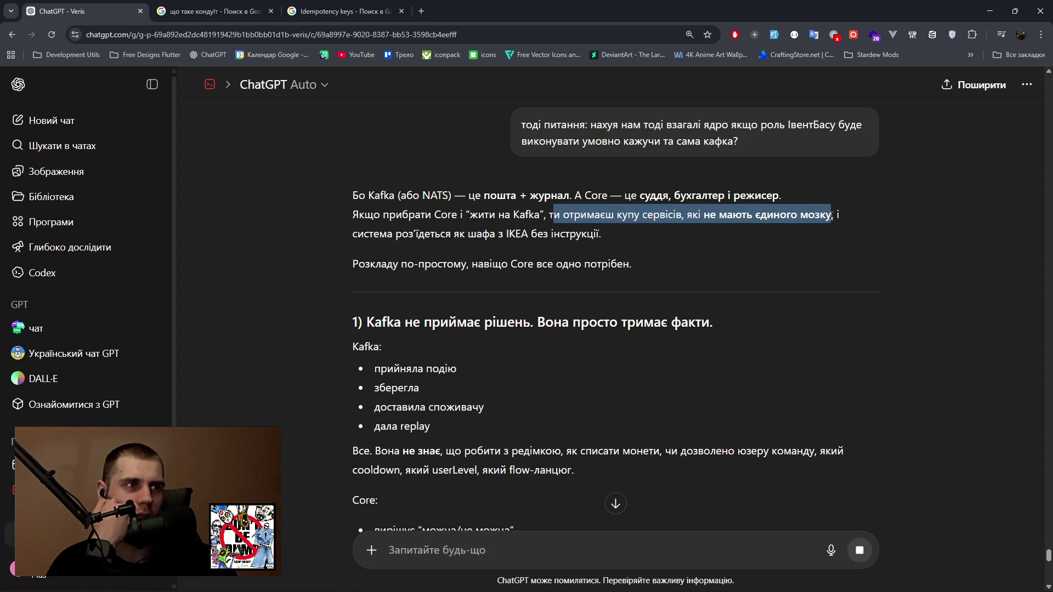
drag(369, 234, 593, 235)
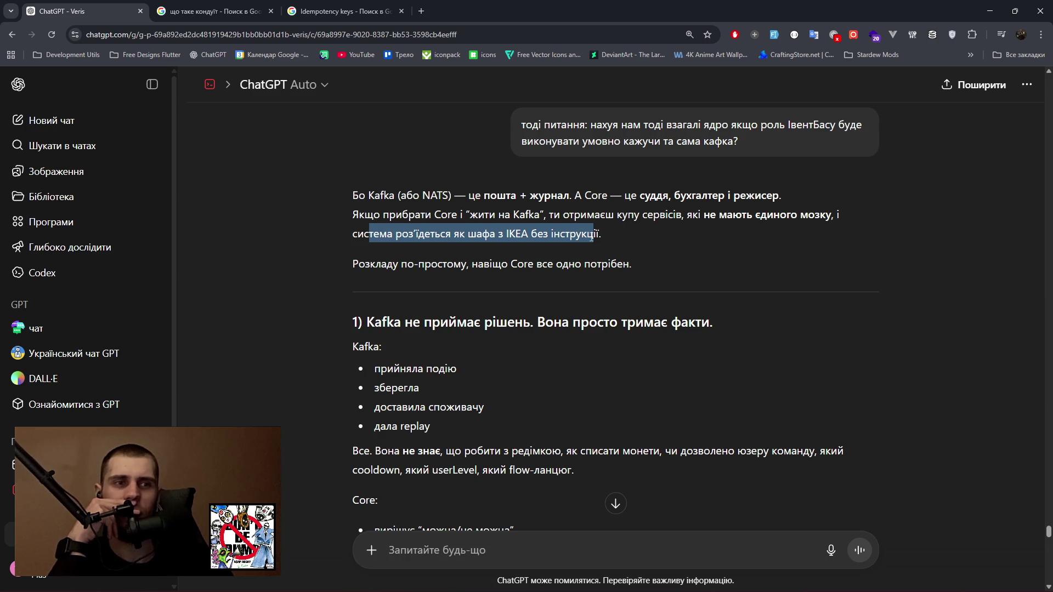
scroll(613, 296, down, 2)
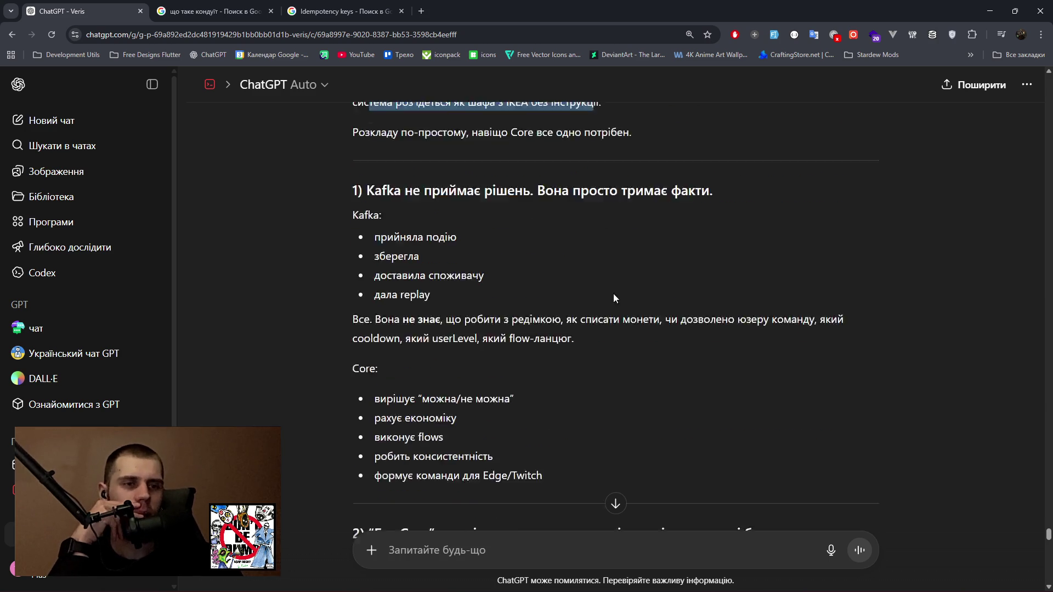
Highlight the Core's listed duties, including consistency, while reading the reply.
drag(386, 366, 451, 385)
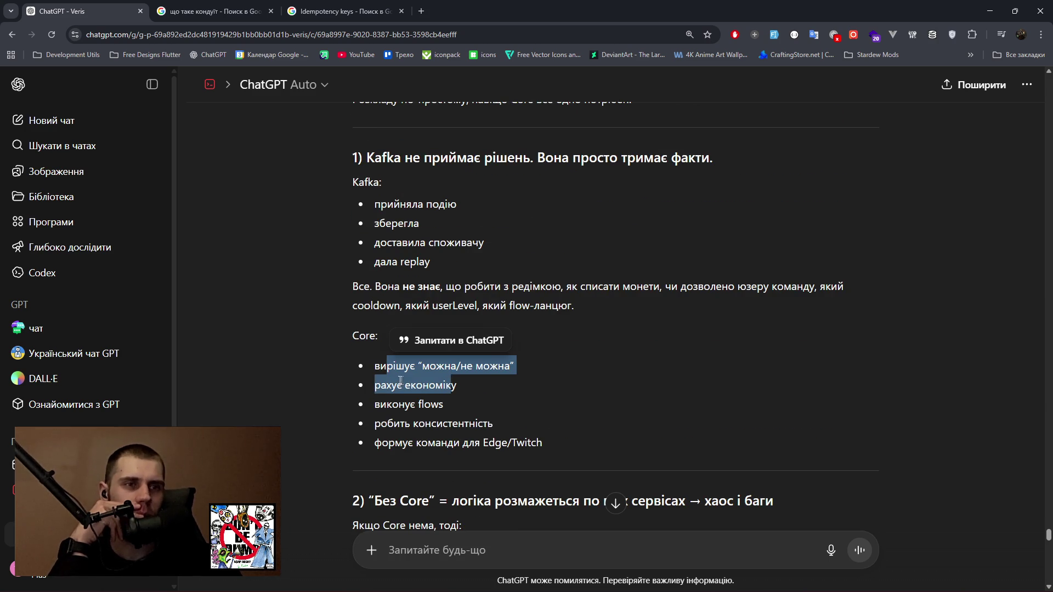
click(381, 401)
drag(386, 424, 493, 432)
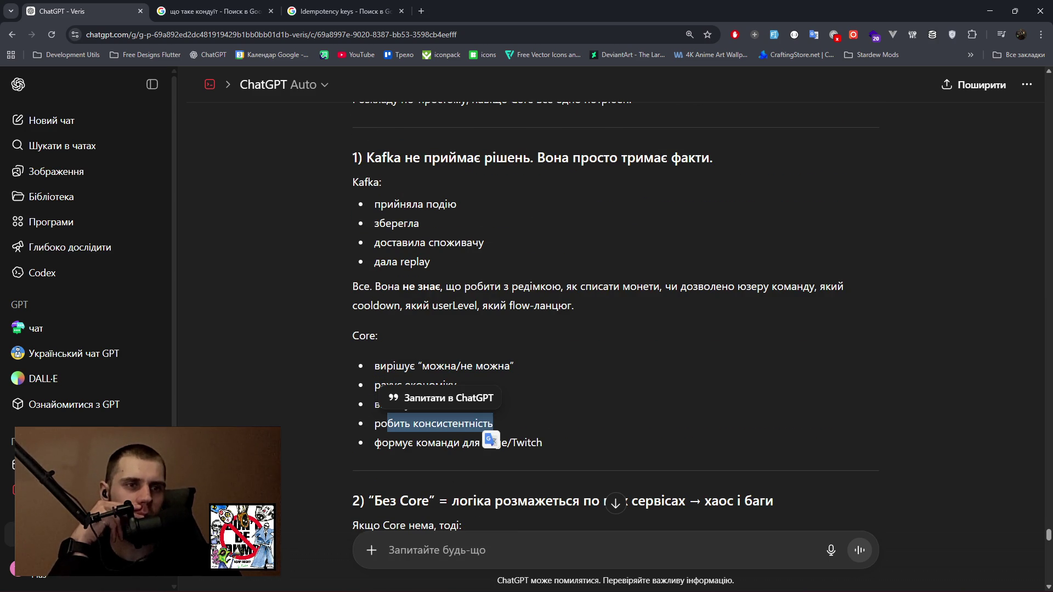
drag(375, 443, 549, 444)
click(631, 396)
scroll(485, 361, down, 3)
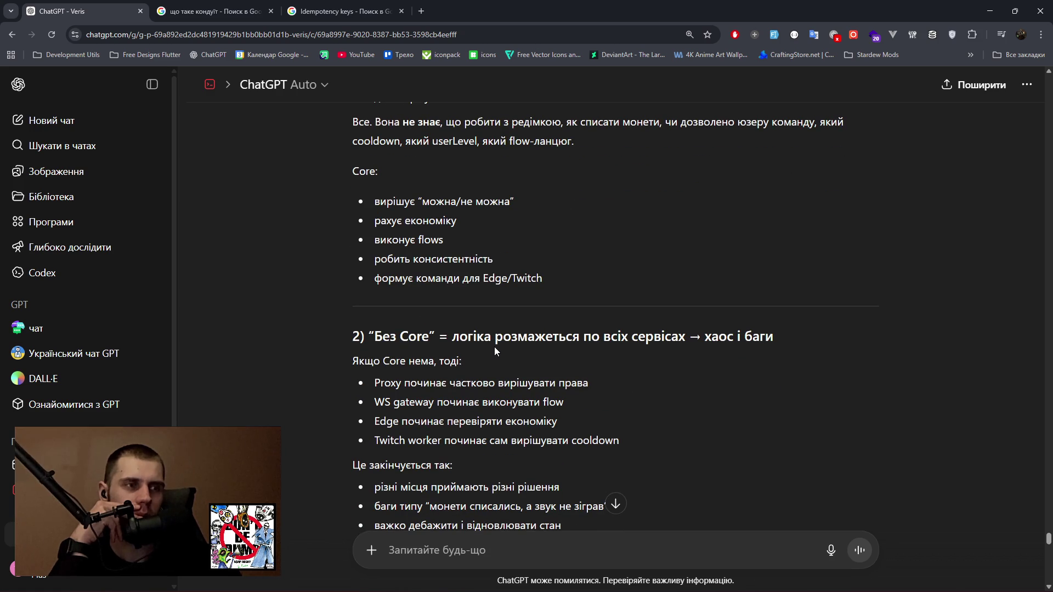
Read the no-Core scenario: WS gateway, Edge economy check and Twitch worker cooldown lines.
mouse_move(352, 362)
mouse_down()
mouse_move(430, 377)
mouse_move(589, 382)
mouse_up()
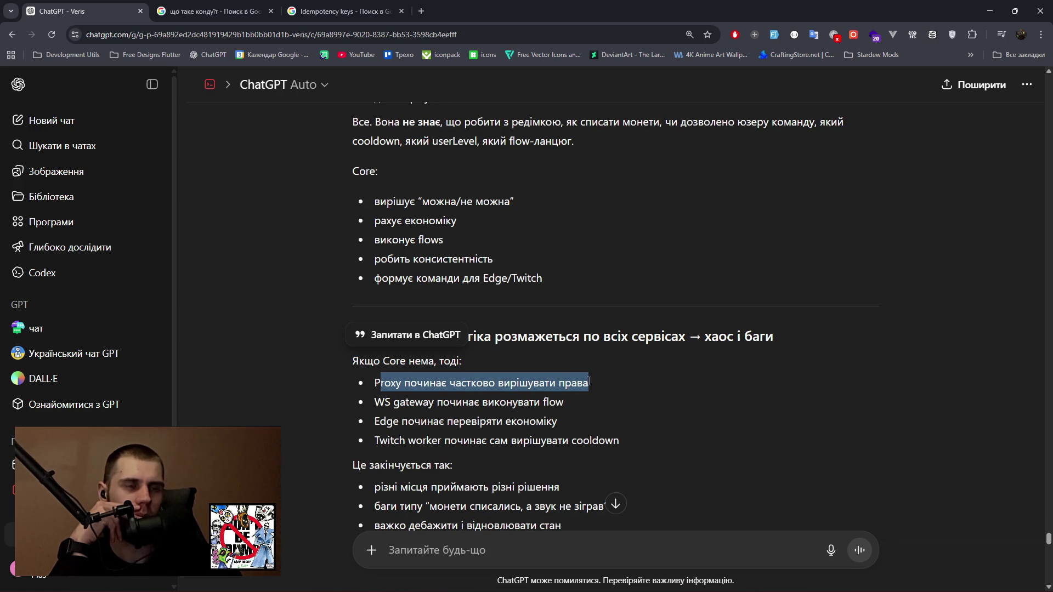
drag(383, 402, 570, 403)
drag(372, 422, 562, 431)
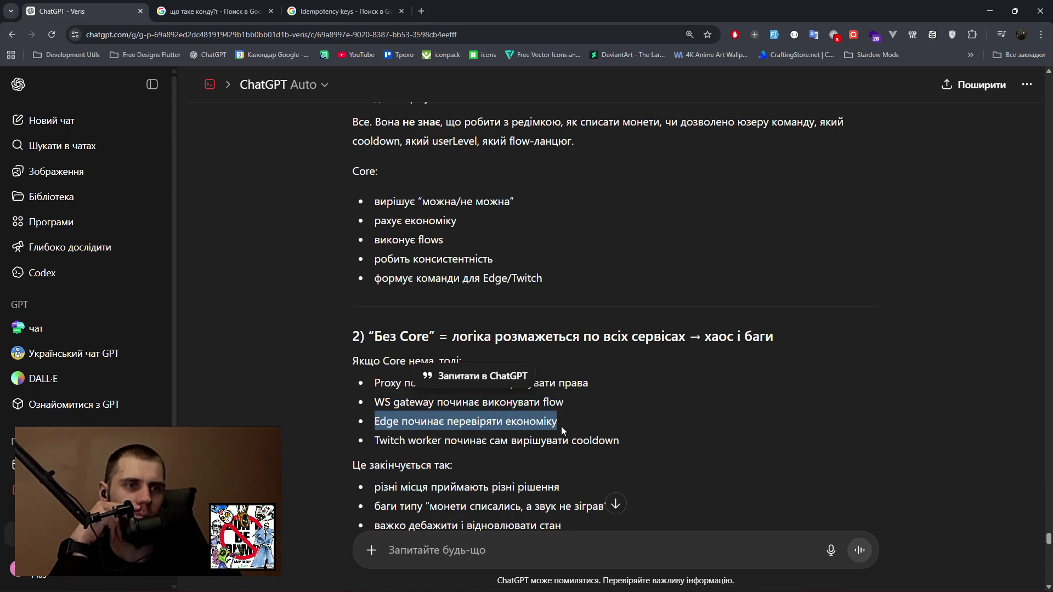
drag(379, 441, 620, 447)
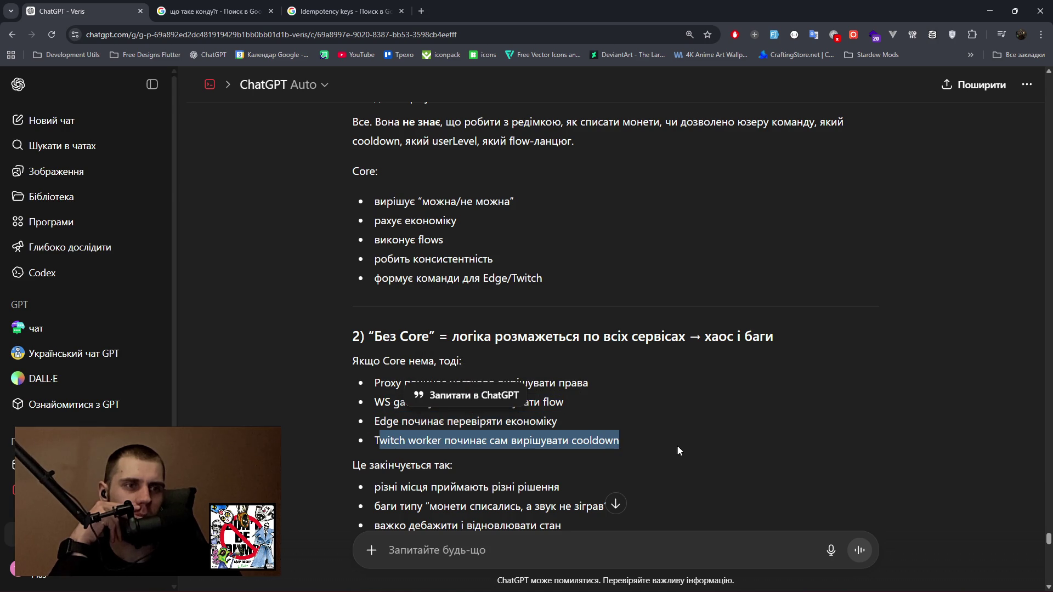
scroll(680, 423, down, 3)
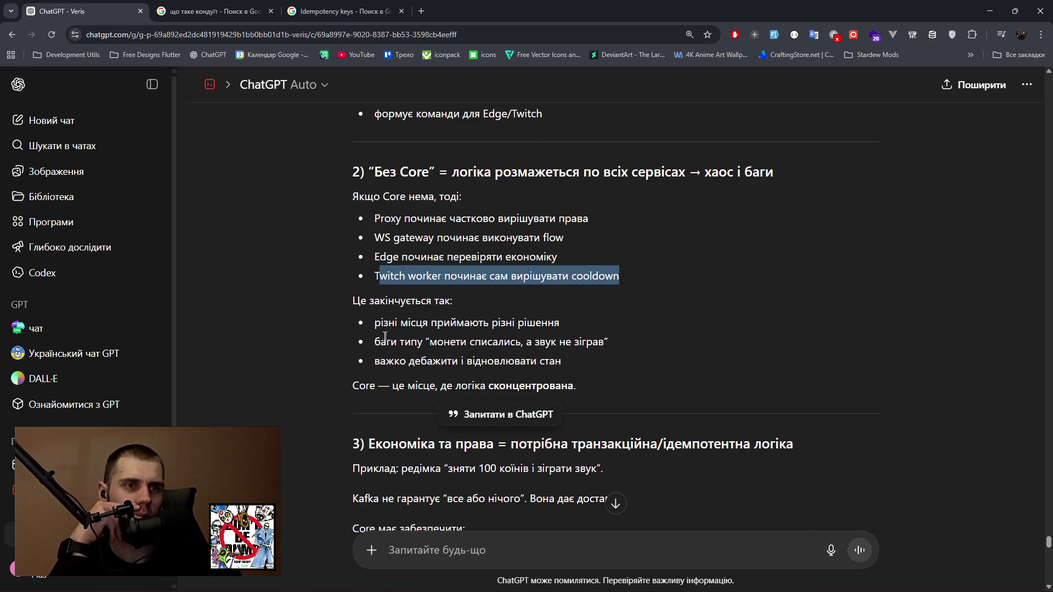
Read the consequences, like coins spent but no sound, and the Core-role summary, then open Start.
drag(376, 322, 572, 332)
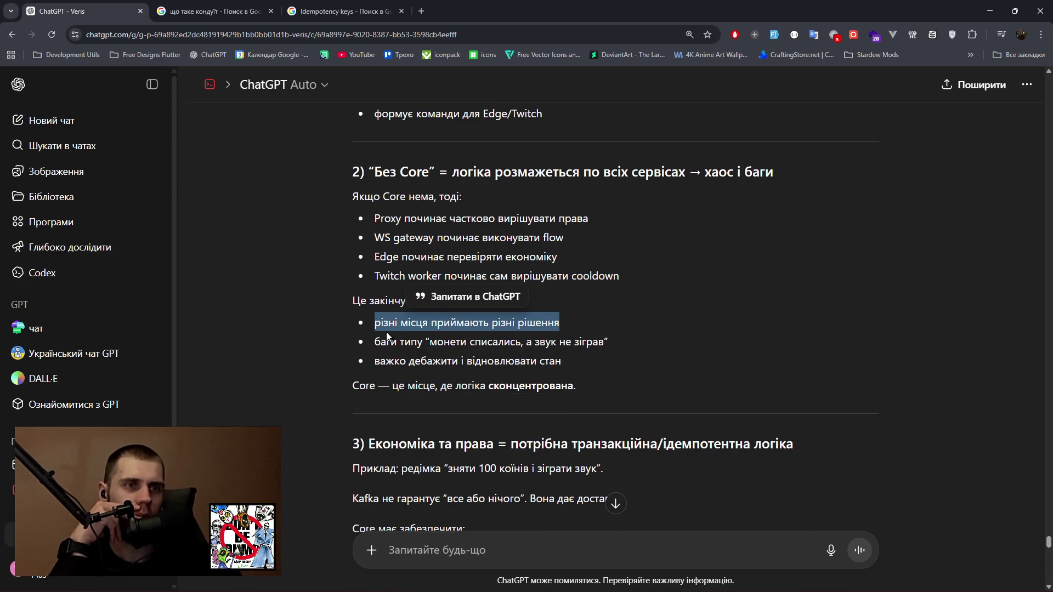
drag(373, 342, 638, 349)
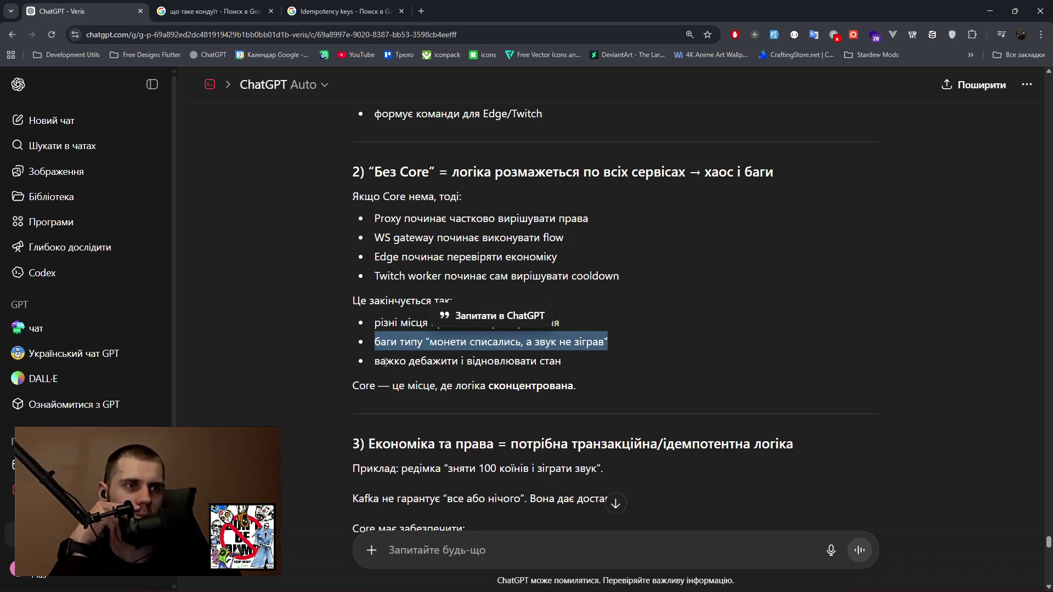
drag(376, 362, 559, 364)
drag(352, 385, 636, 380)
scroll(649, 357, down, 4)
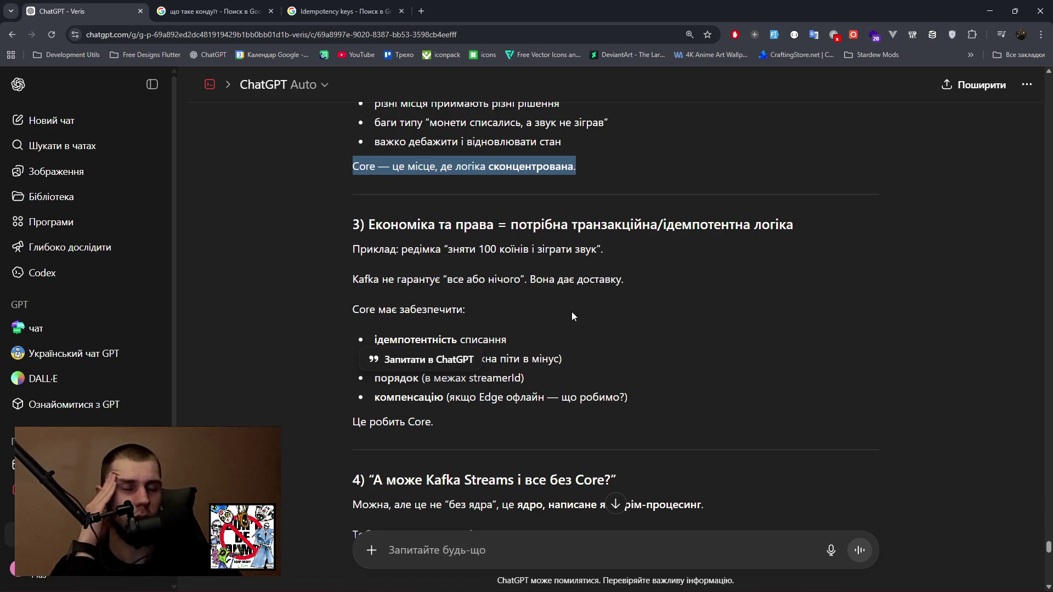
click(665, 408)
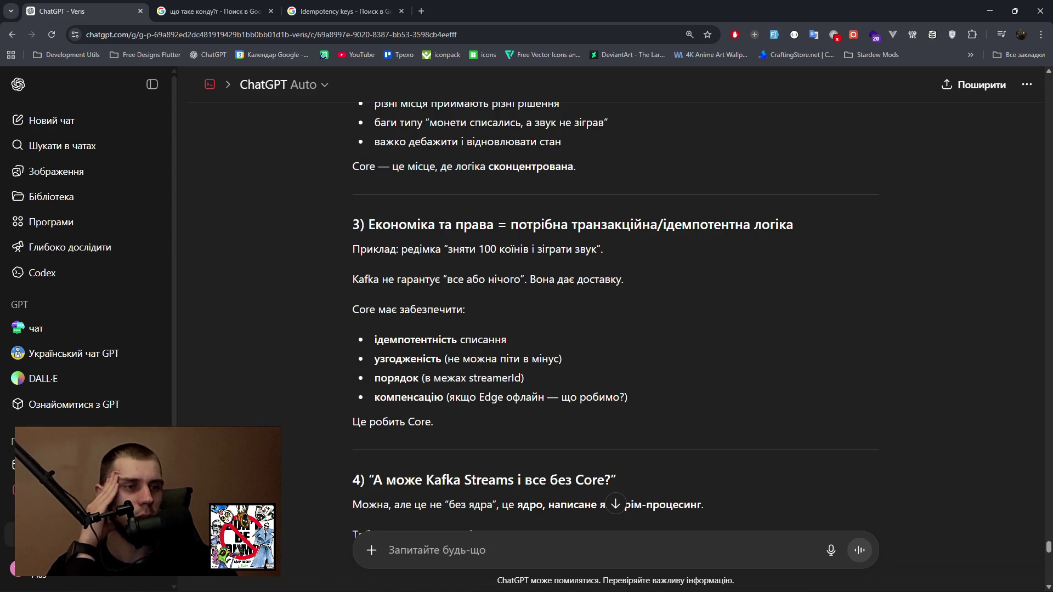
click(717, 379)
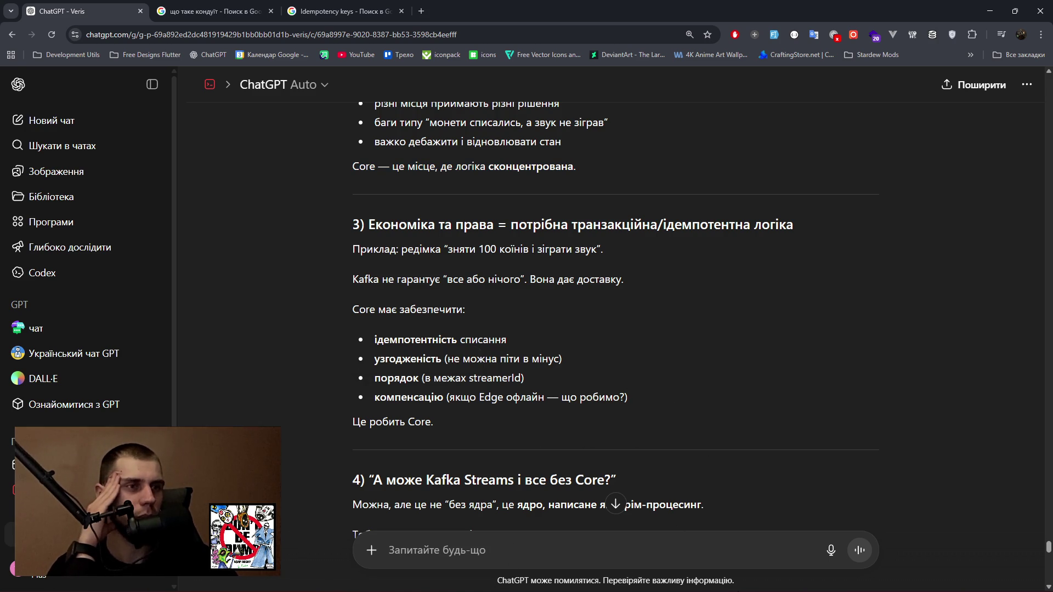
key(super)
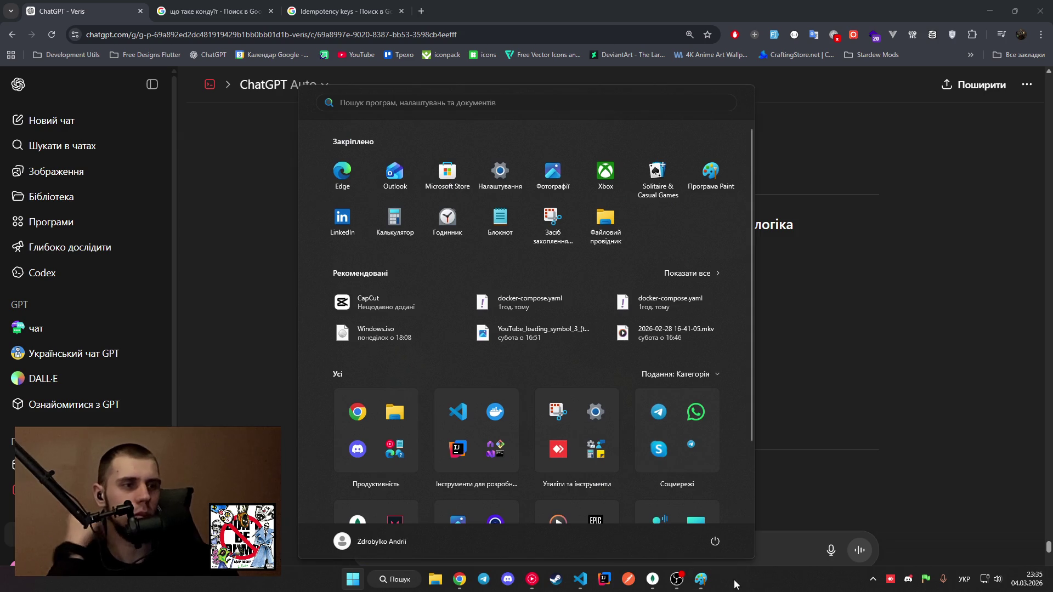
Draw light-blue lines radiating up, down and outward from the right-hand box.
click(701, 579)
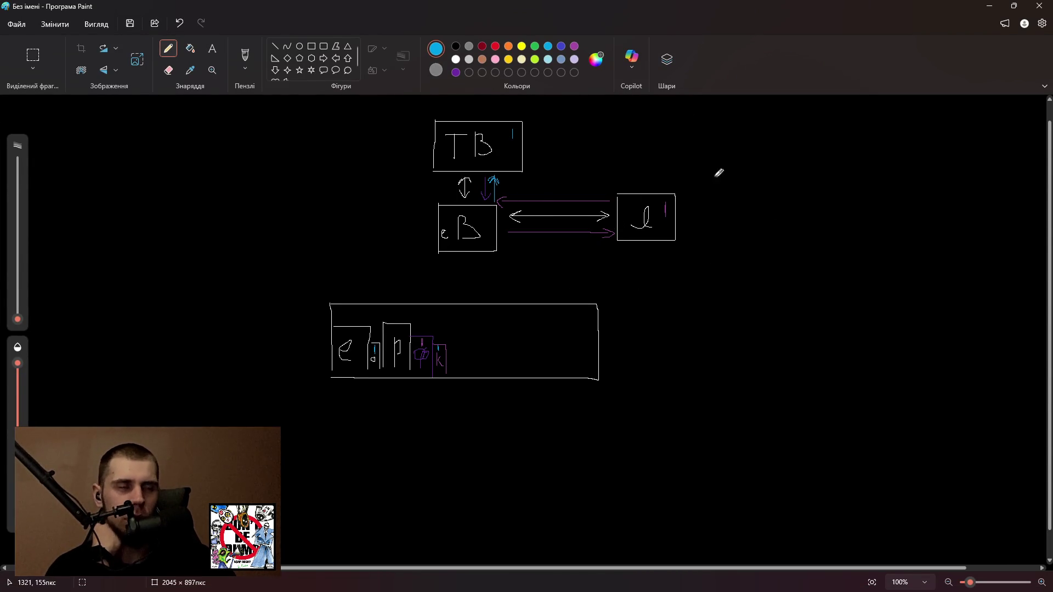
click(548, 59)
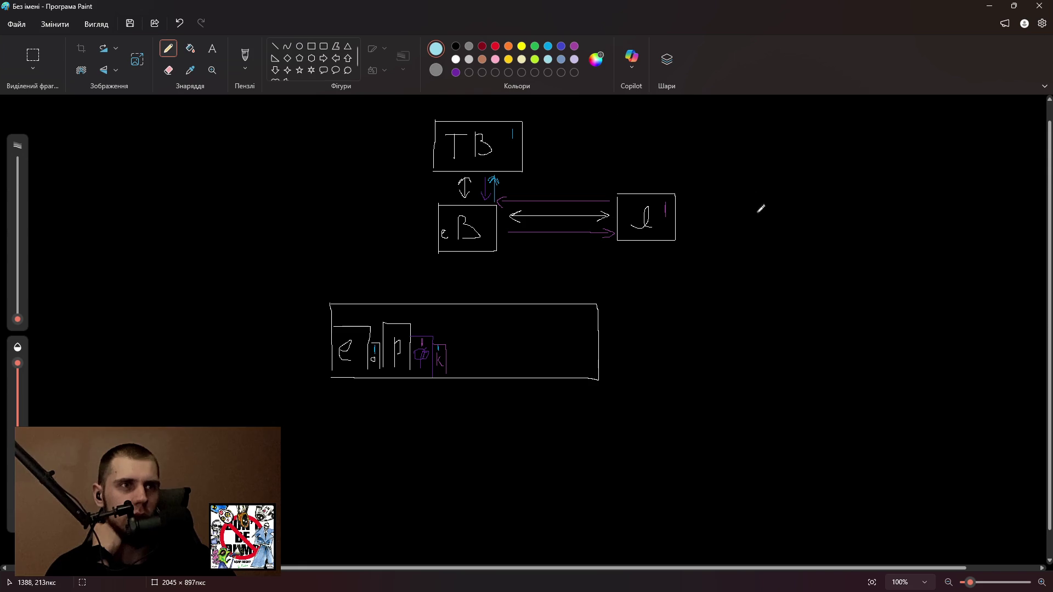
drag(683, 190, 728, 162)
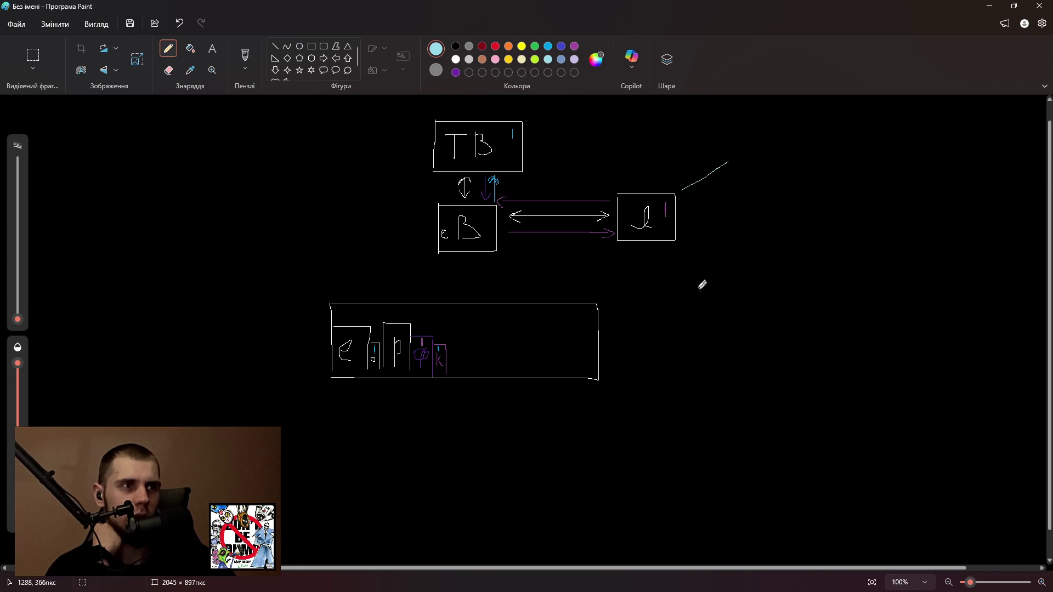
drag(681, 246, 730, 282)
drag(643, 180, 644, 142)
drag(644, 274, 648, 324)
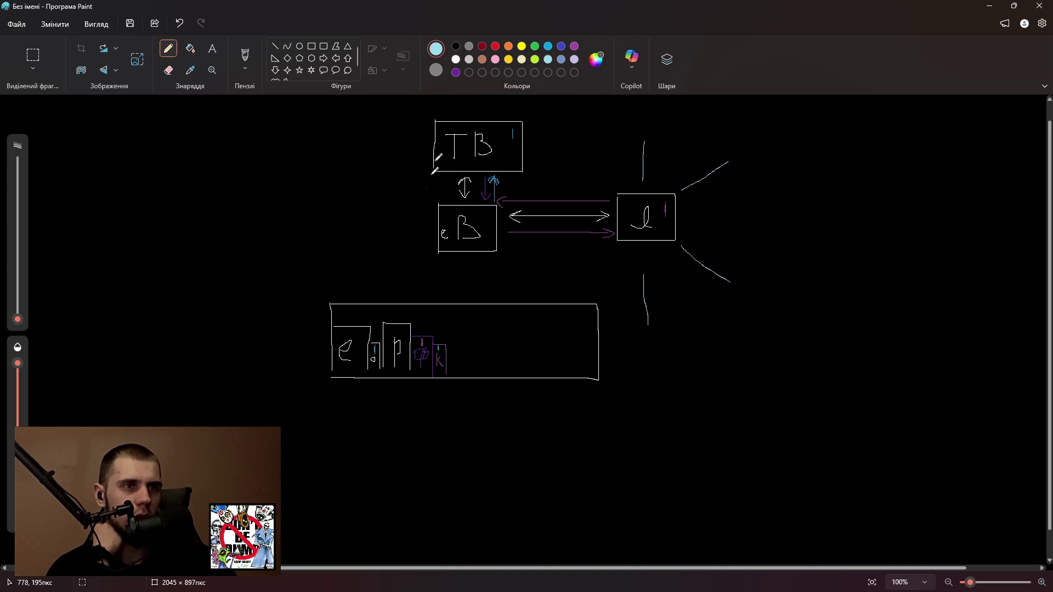
Draw dark red lines running into the B box from the left, then minimise Paint.
click(482, 46)
drag(444, 212, 357, 184)
drag(429, 231, 335, 231)
drag(417, 256, 313, 274)
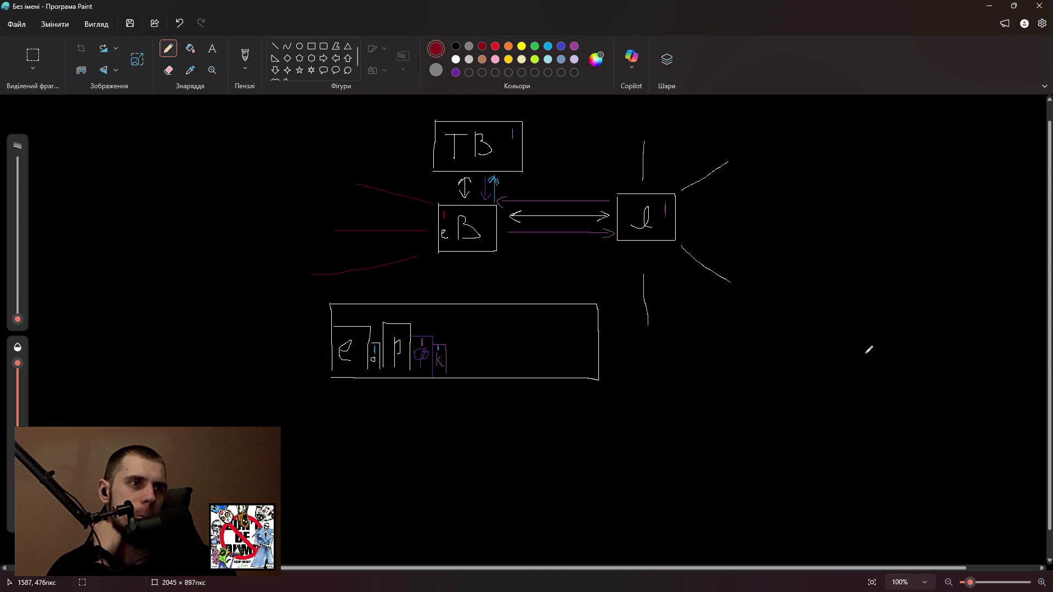
click(979, 13)
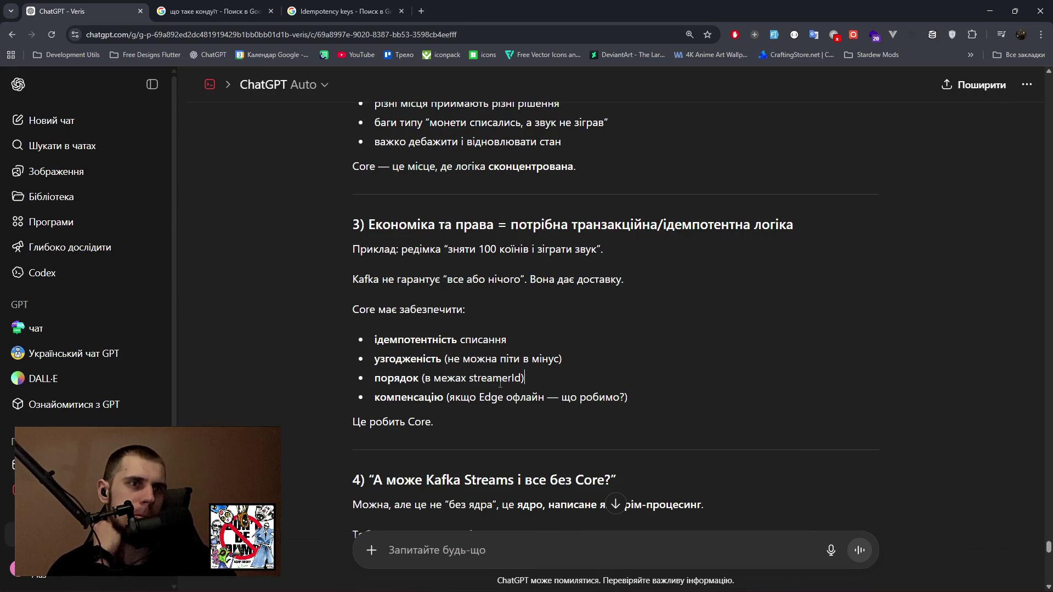
scroll(507, 400, down, 1)
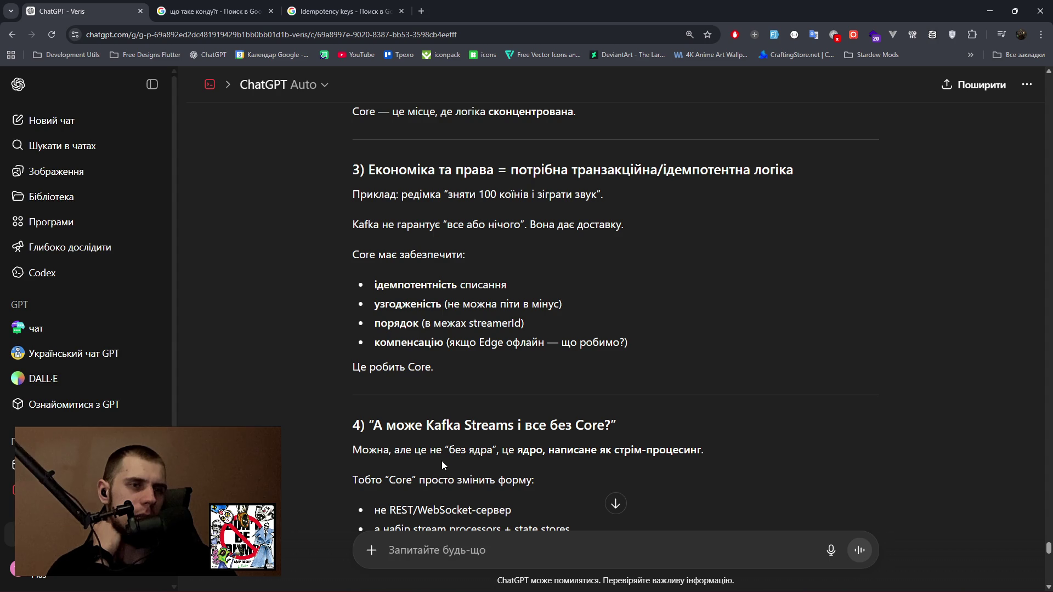
scroll(639, 455, down, 2)
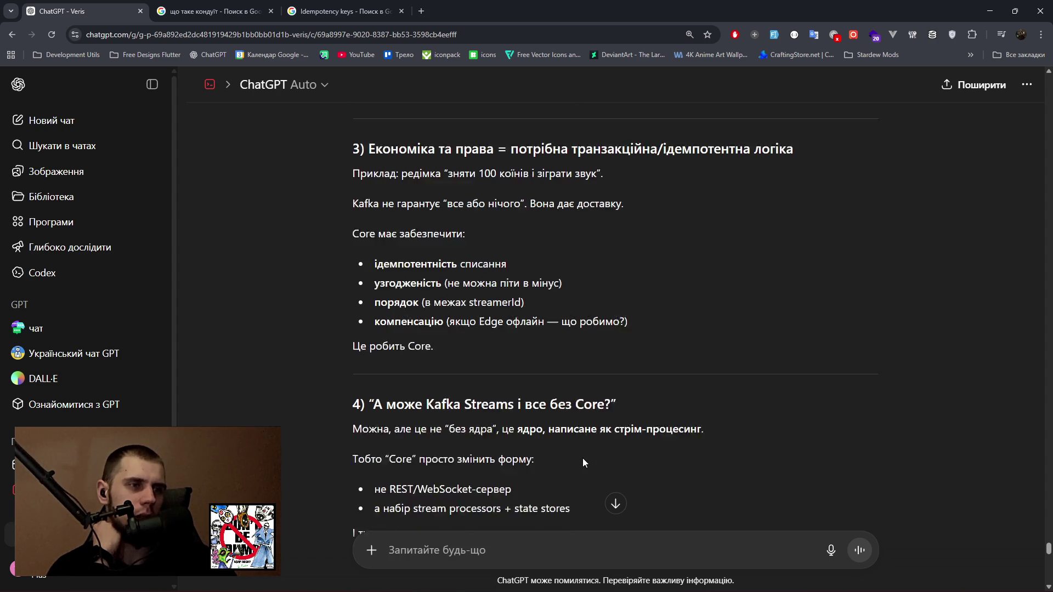
scroll(462, 379, down, 1)
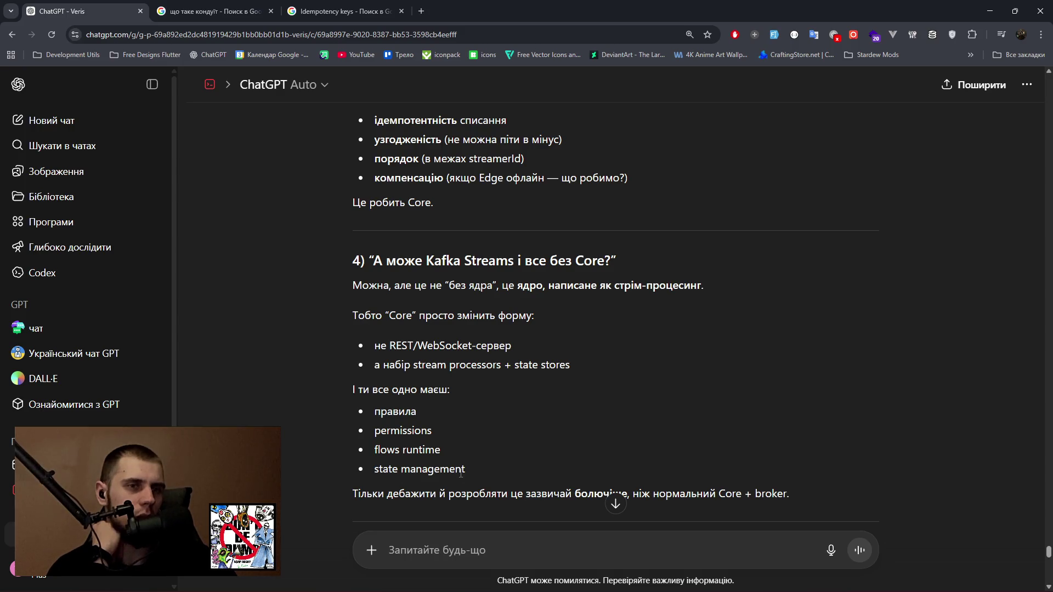
scroll(440, 490, down, 1)
drag(420, 439, 745, 439)
scroll(633, 367, down, 1)
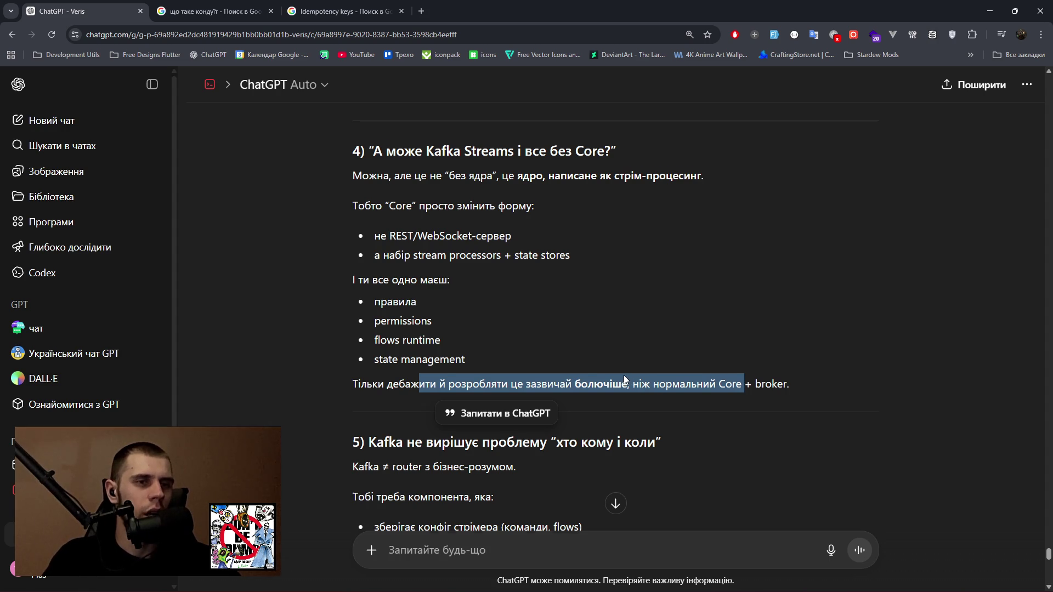
scroll(625, 375, down, 3)
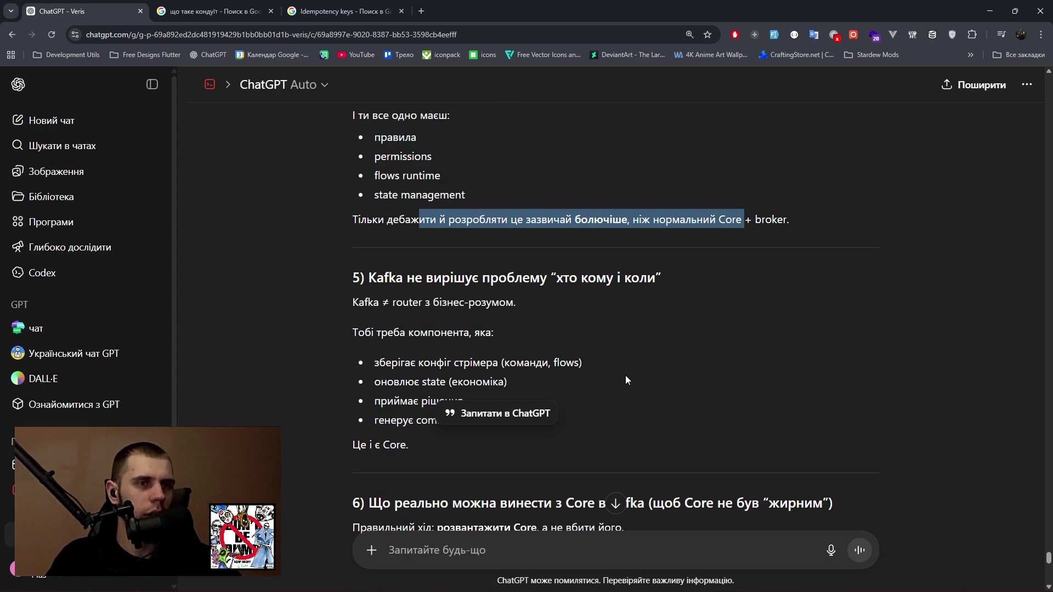
drag(385, 363, 486, 362)
drag(375, 382, 445, 382)
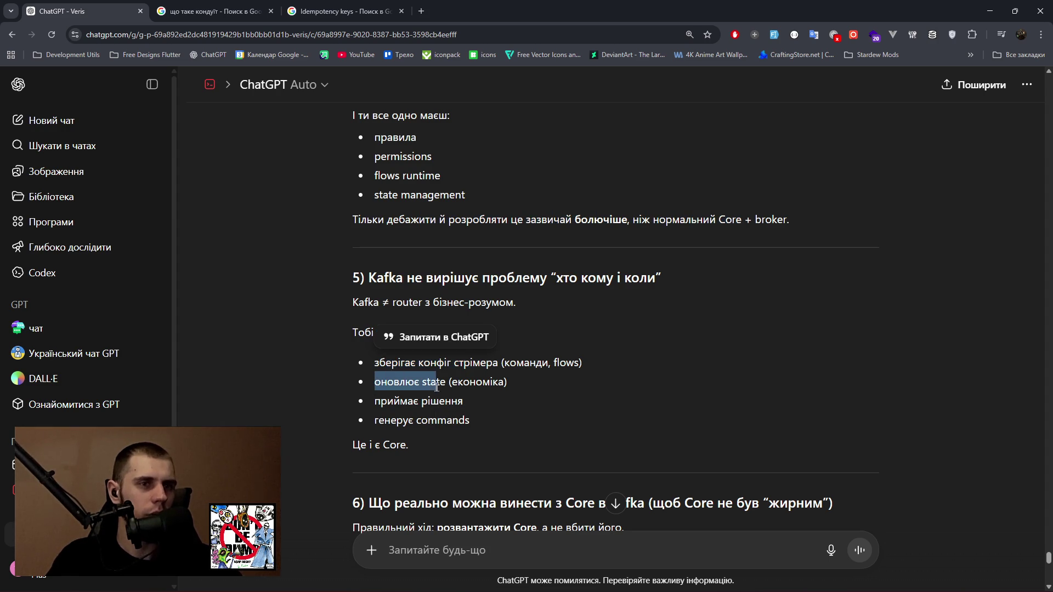
drag(374, 401, 463, 401)
drag(375, 420, 469, 421)
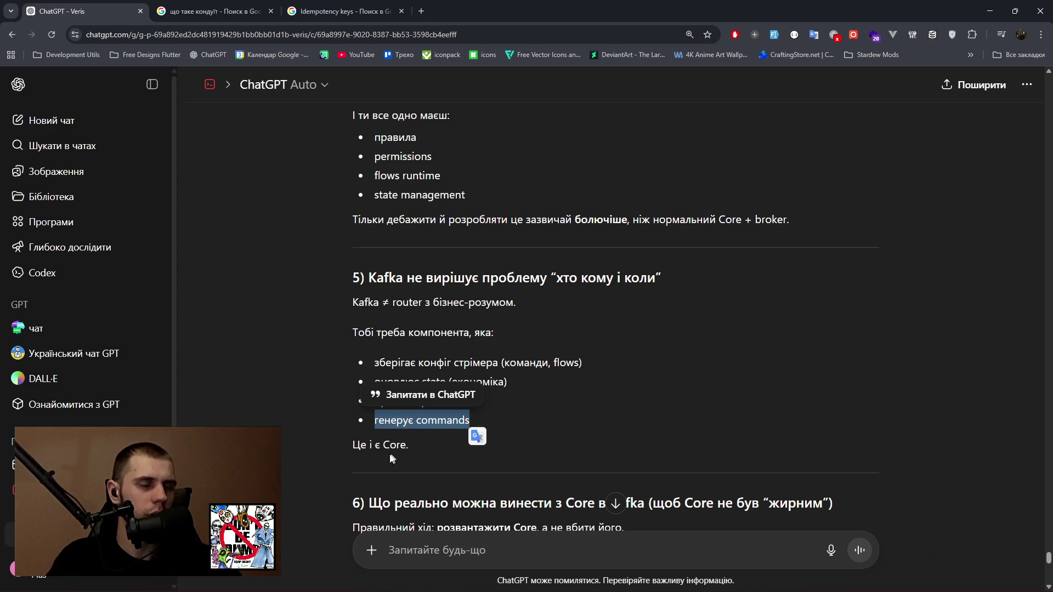
click(411, 456)
scroll(543, 445, down, 2)
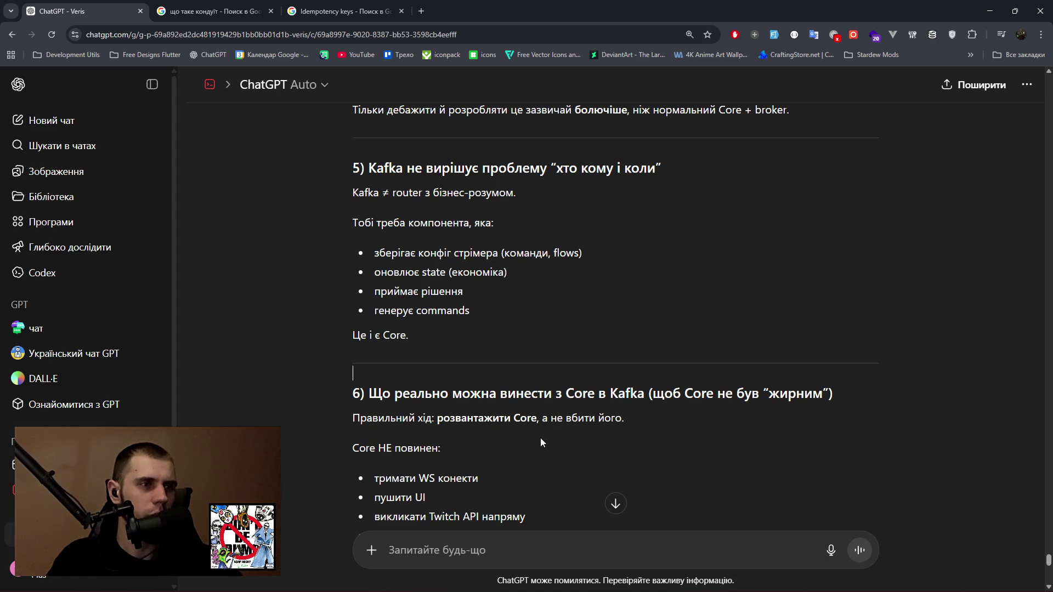
double_click(475, 418)
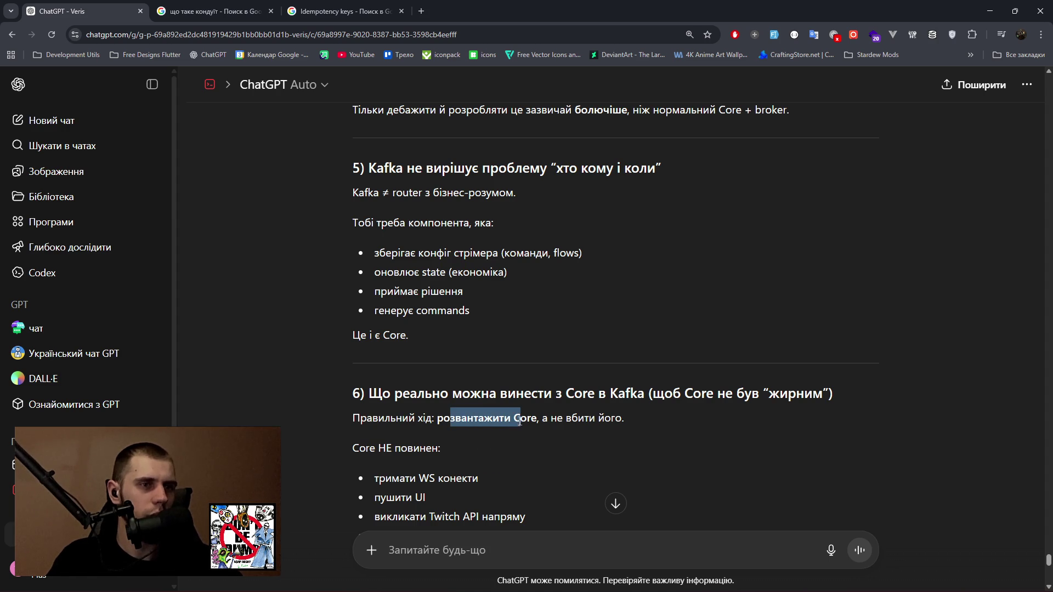
drag(565, 418, 625, 418)
scroll(409, 465, down, 1)
scroll(420, 465, down, 1)
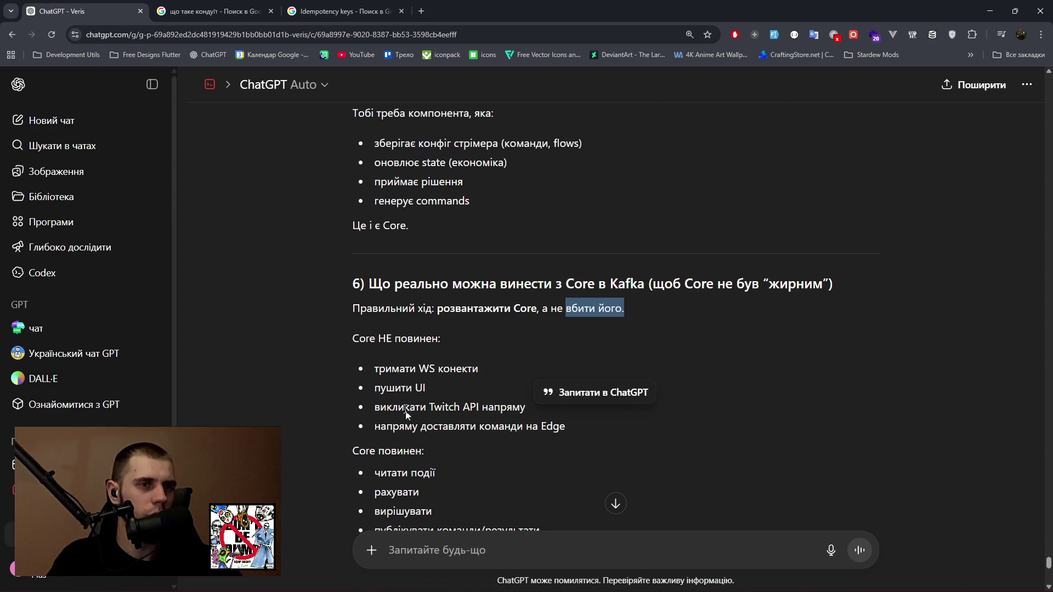
drag(385, 370, 479, 373)
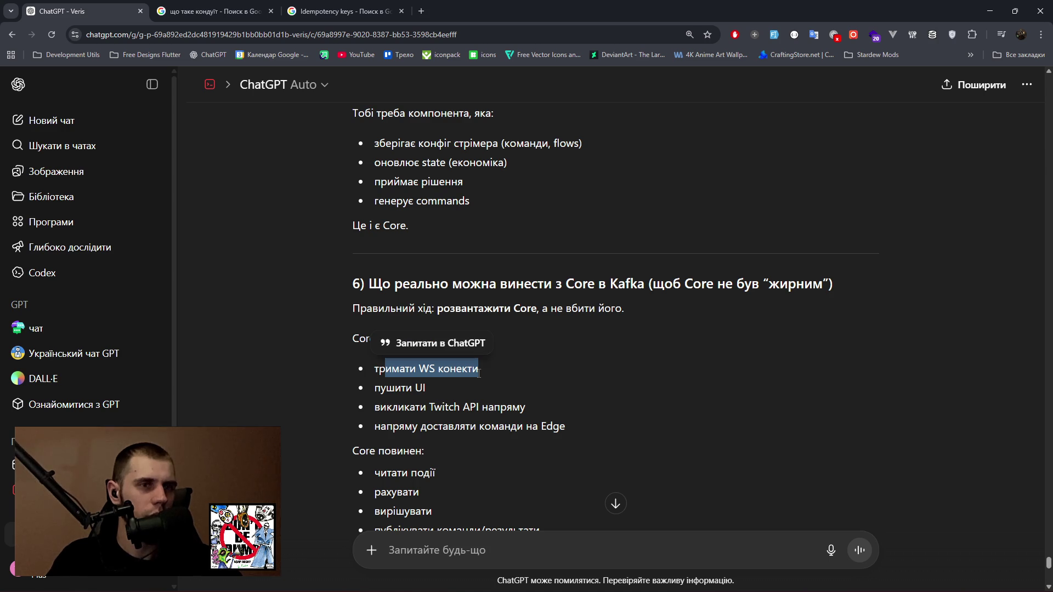
drag(384, 390, 448, 391)
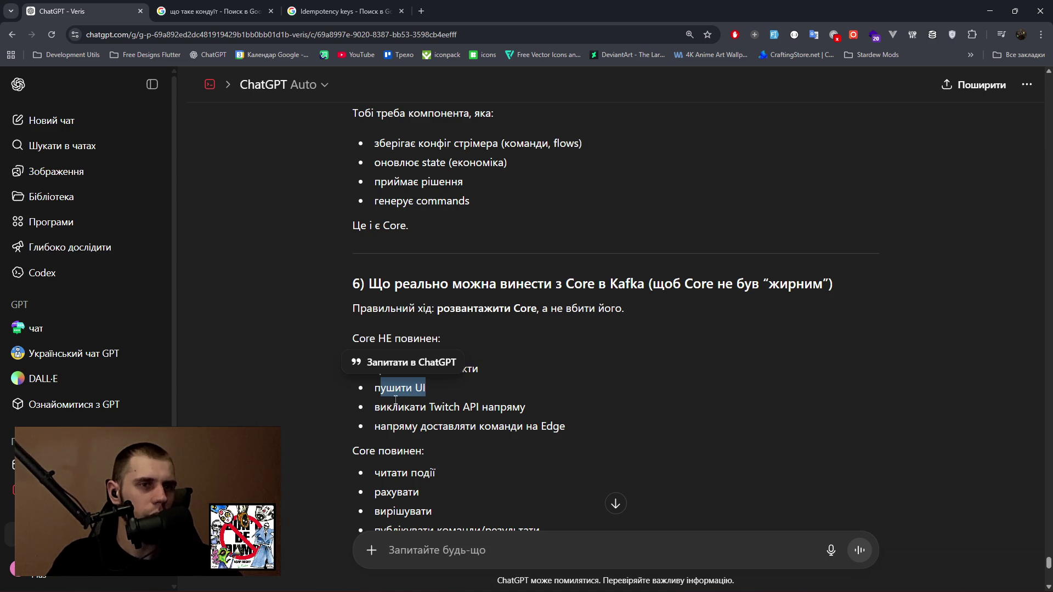
drag(392, 407, 515, 409)
drag(387, 429, 570, 428)
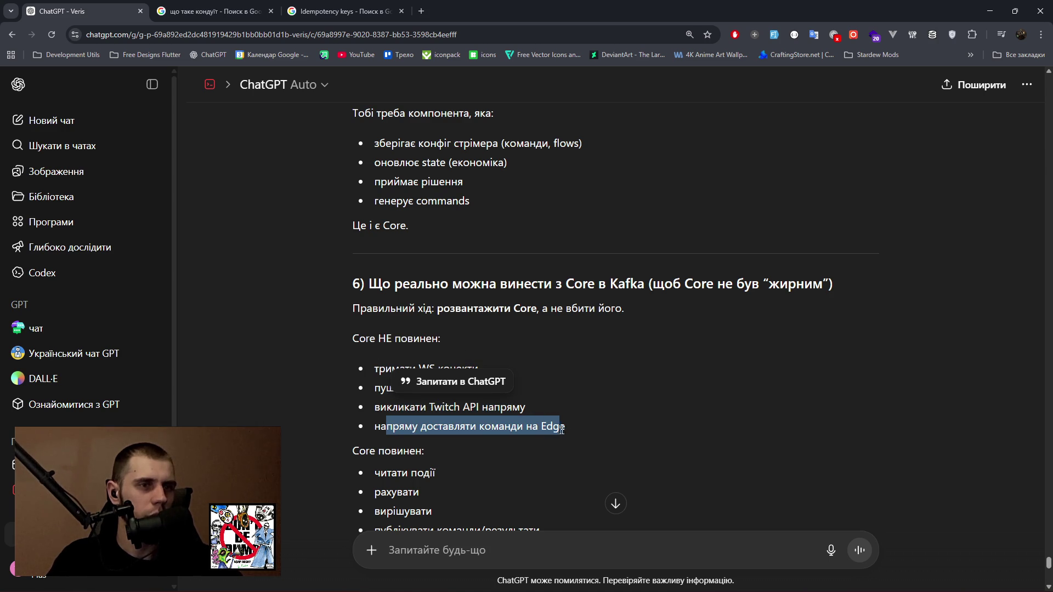
scroll(608, 393, down, 3)
scroll(608, 392, down, 2)
drag(374, 251, 436, 252)
mouse_move(370, 281)
mouse_down()
mouse_move(419, 273)
mouse_move(431, 292)
mouse_move(565, 321)
mouse_up()
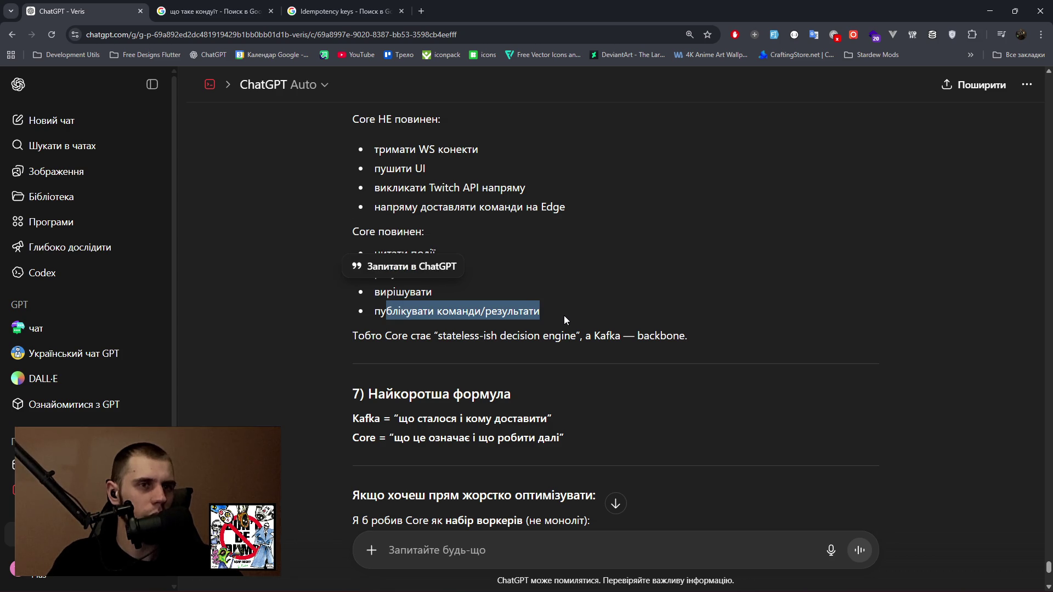
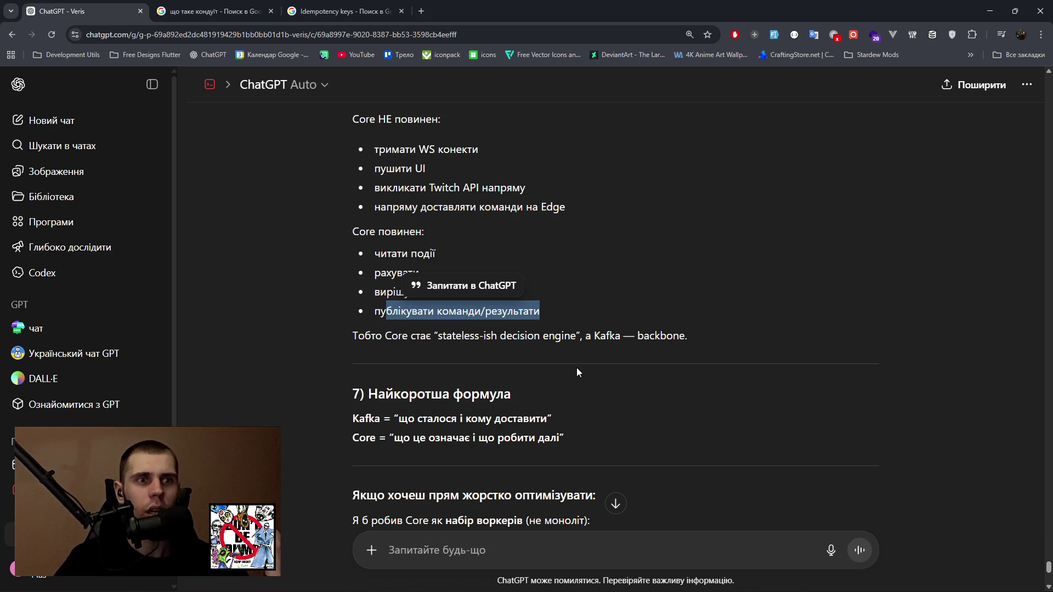
Type a follow-up proposing Kafka as a thread bridge for public modules like the Twitch bot, WebSockets for others.
click(464, 549)
text(A)
text( якщо нам)
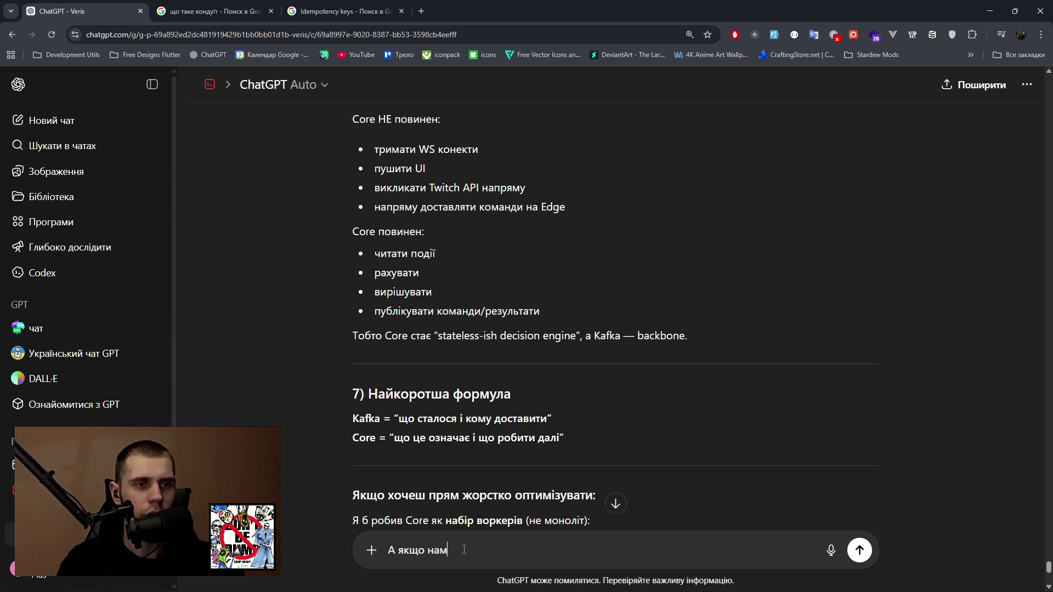
text( Кафк)
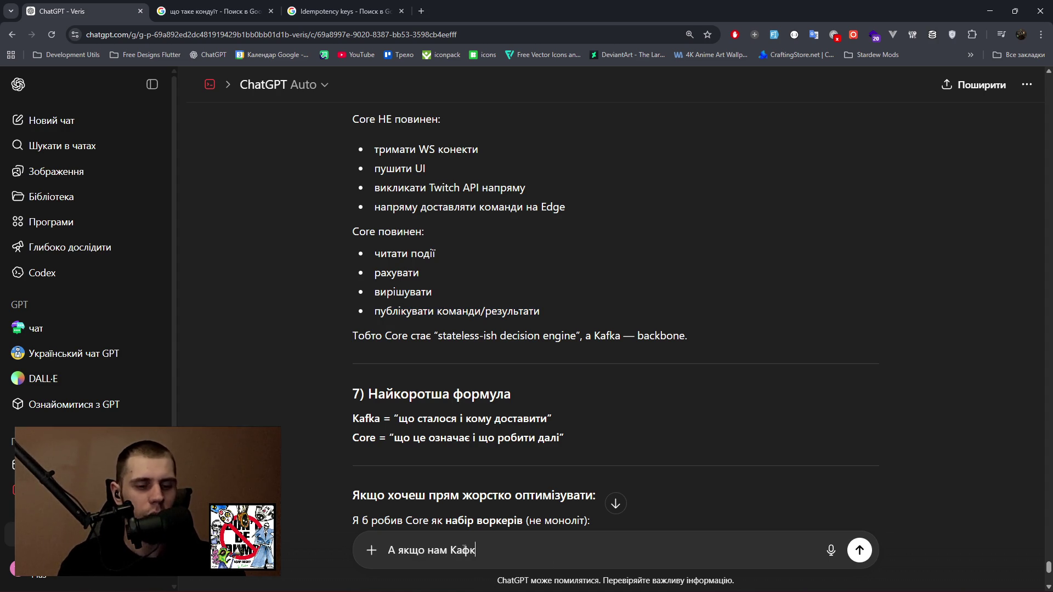
text(у юзати як )
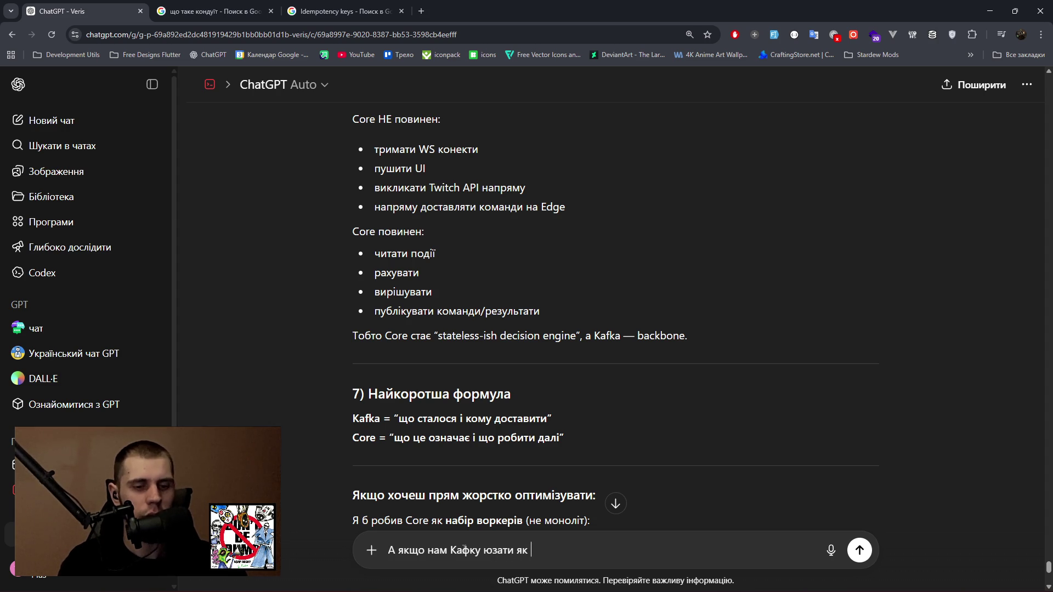
text(місток)
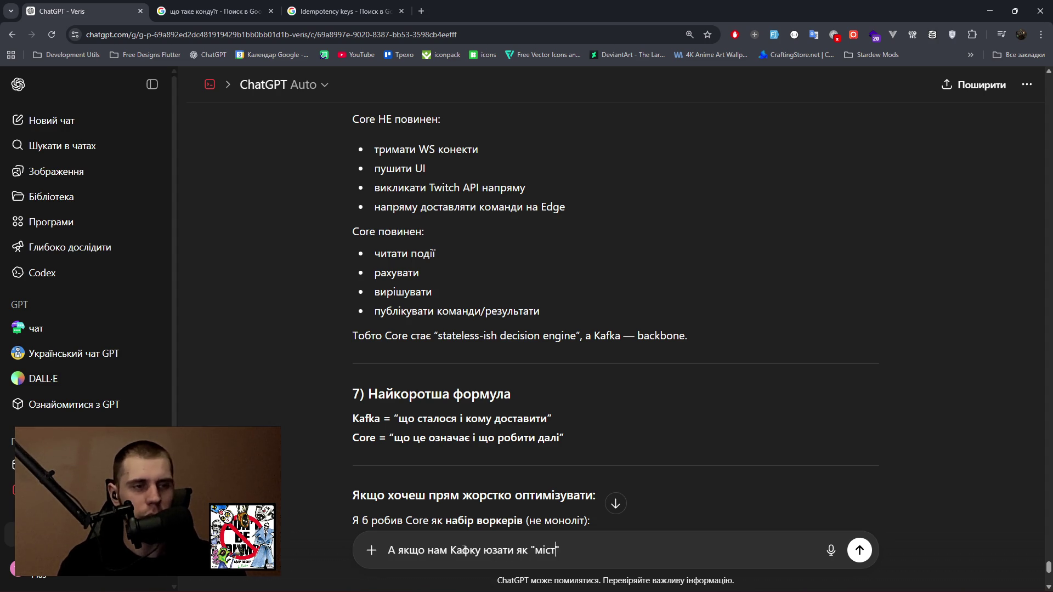
text(и набір )
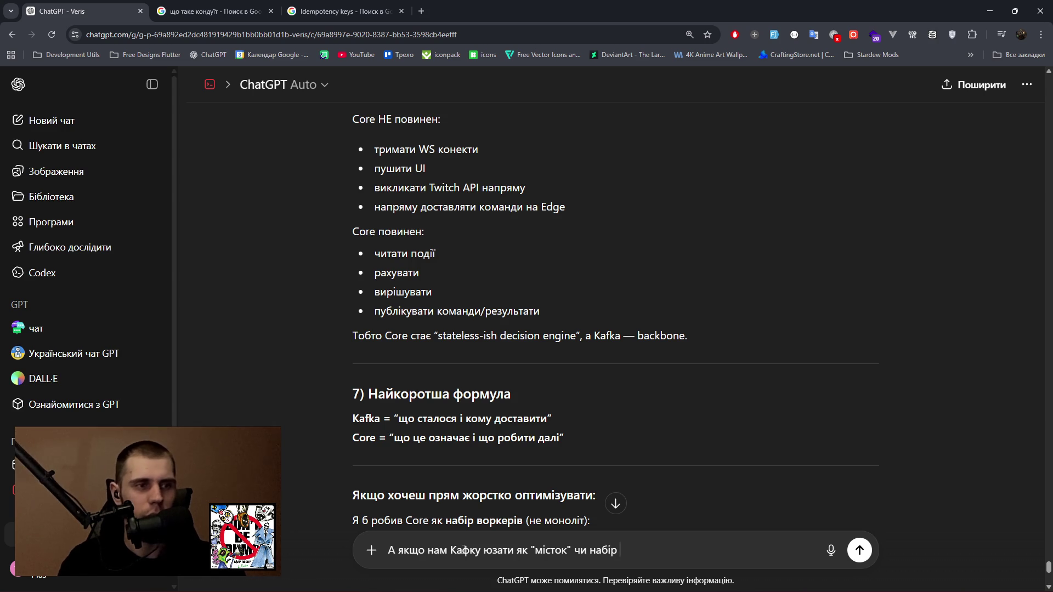
text(")
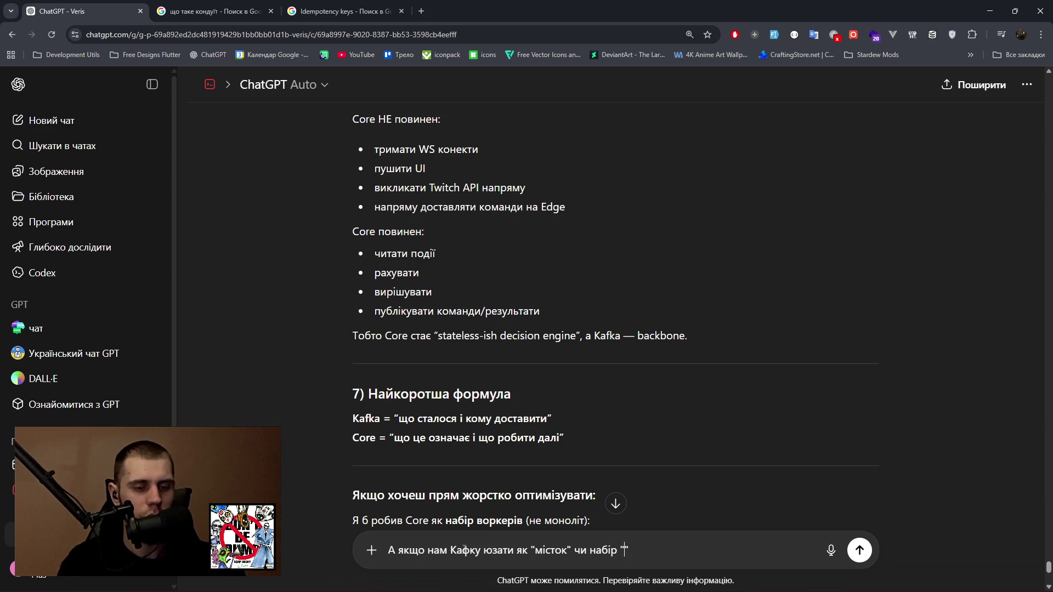
text(тредів)
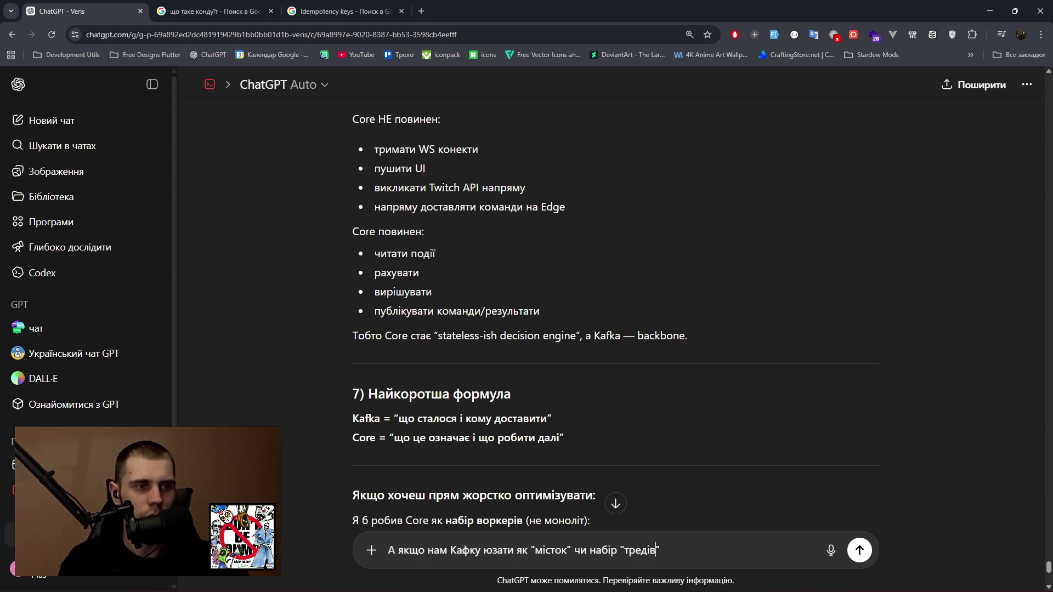
text( на як)
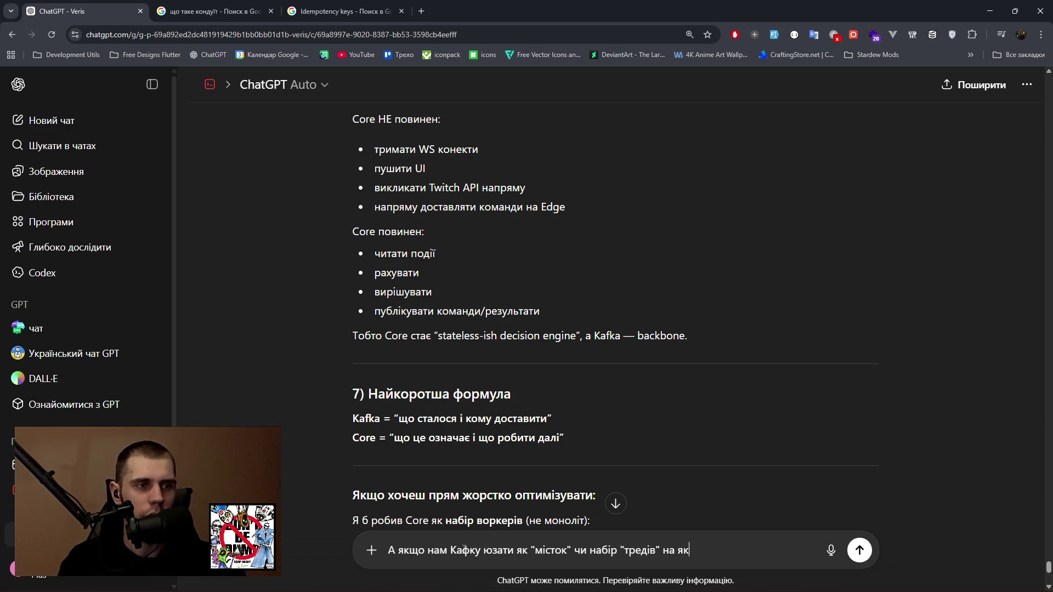
text(і підписан)
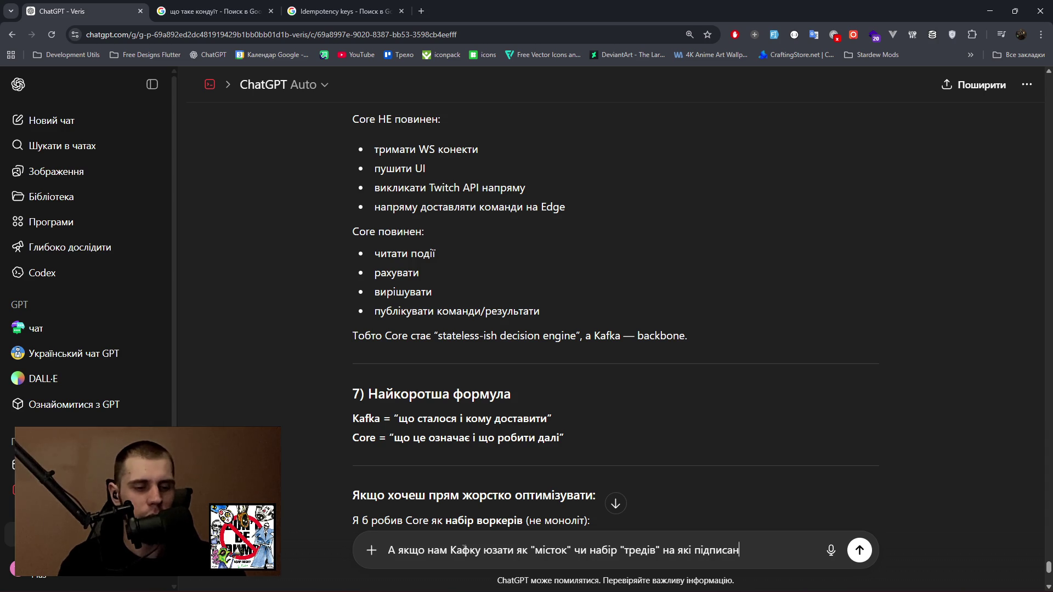
text(і модулі я)
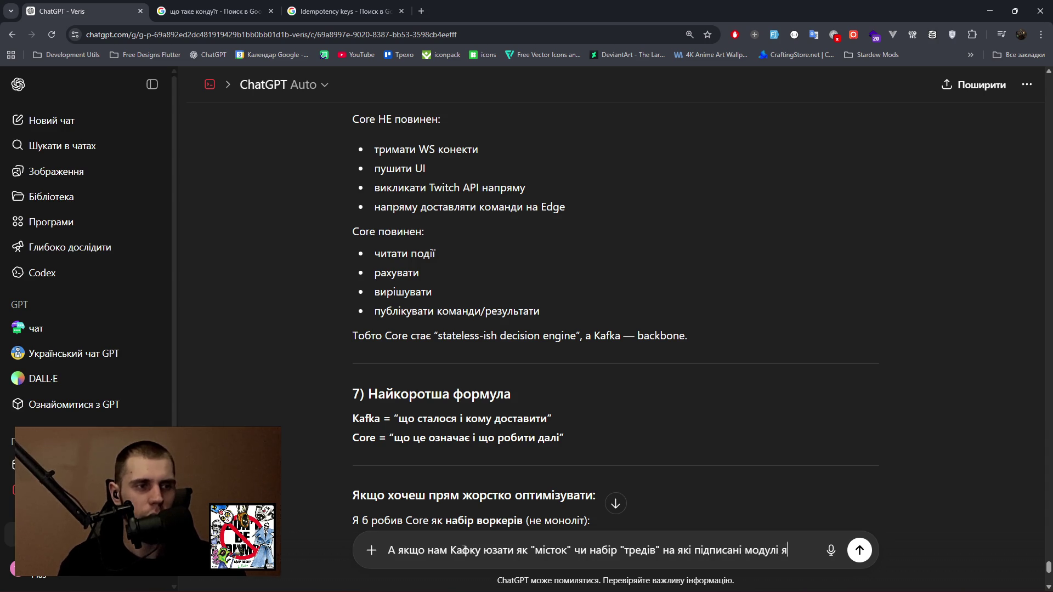
text(кіпрацю)
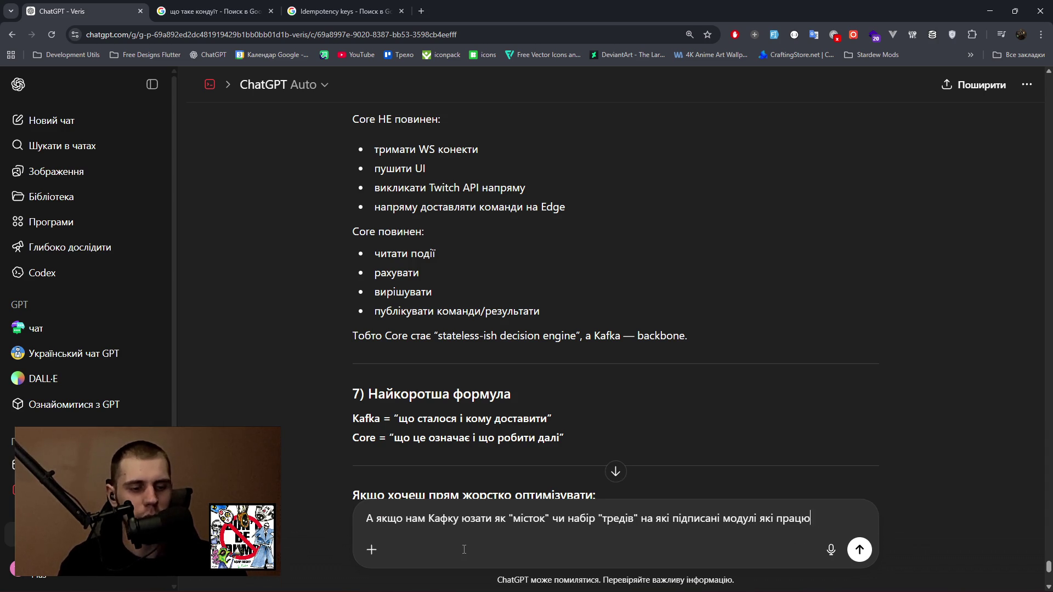
text(ютз публічними еле)
key(BackSpace)
key(BackSpace)
key(BackSpace)
text(елементами як о)
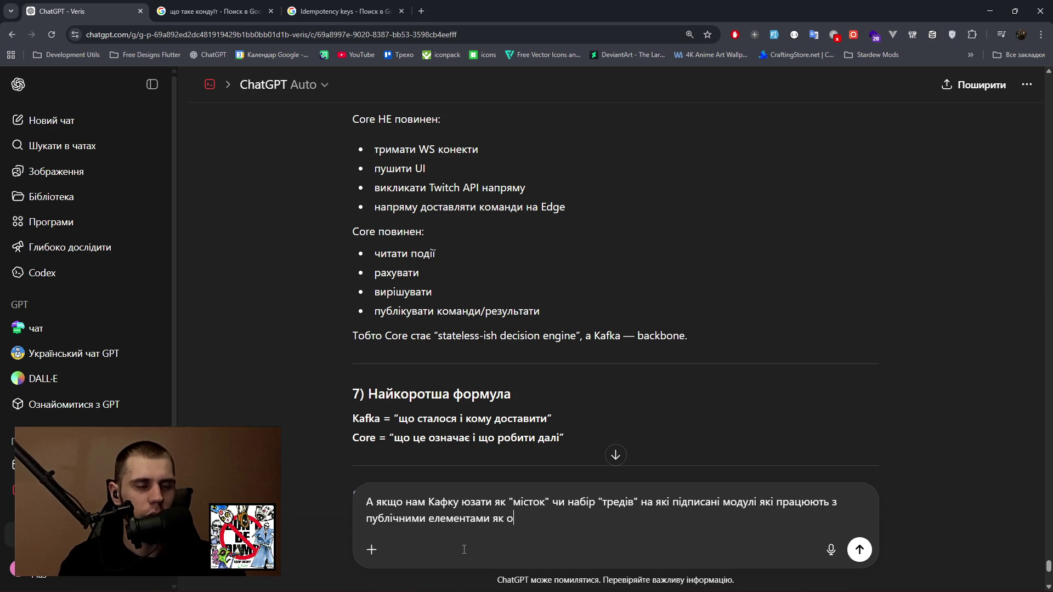
text(т той самий твіч бот, )
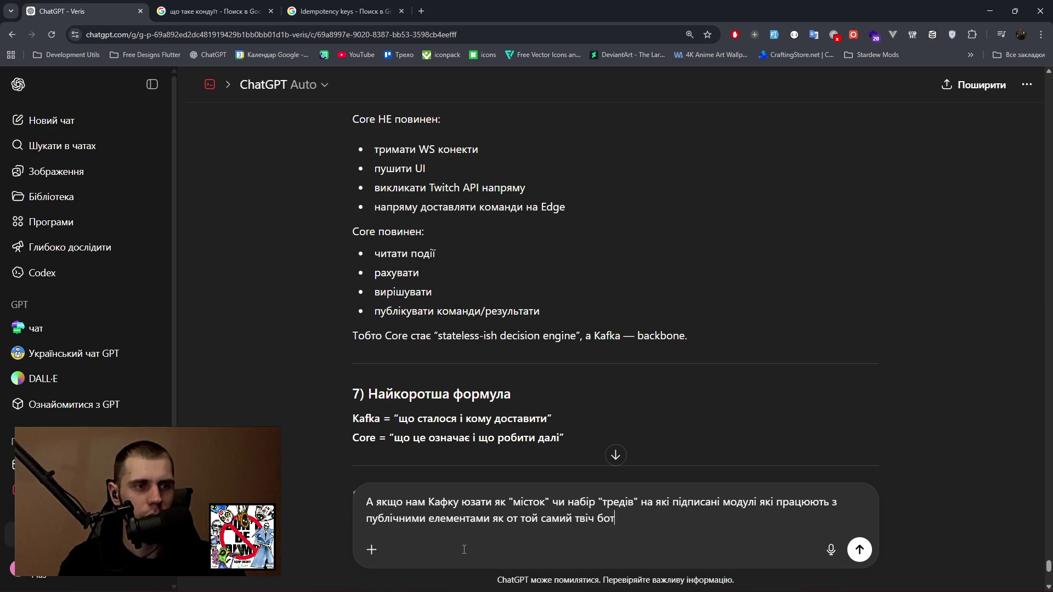
text(а вебсокет т)
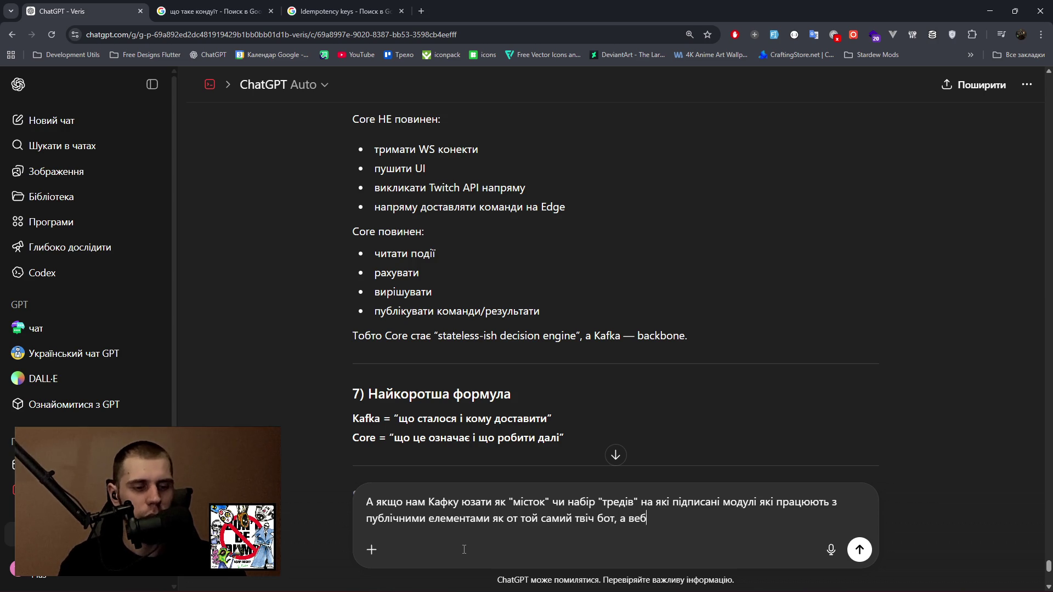
text(рим)
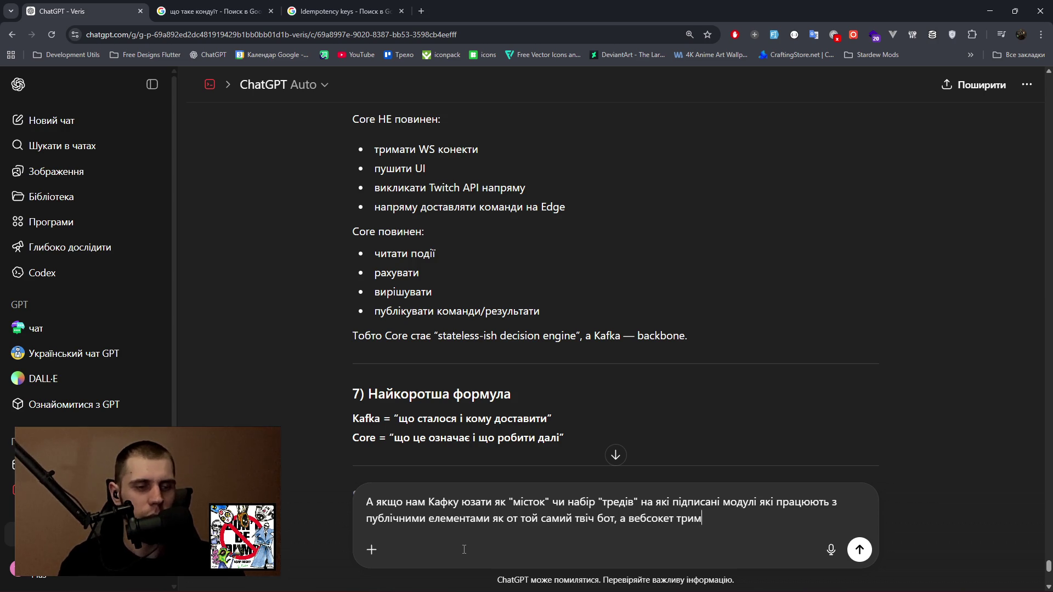
text(ати лише для тих )
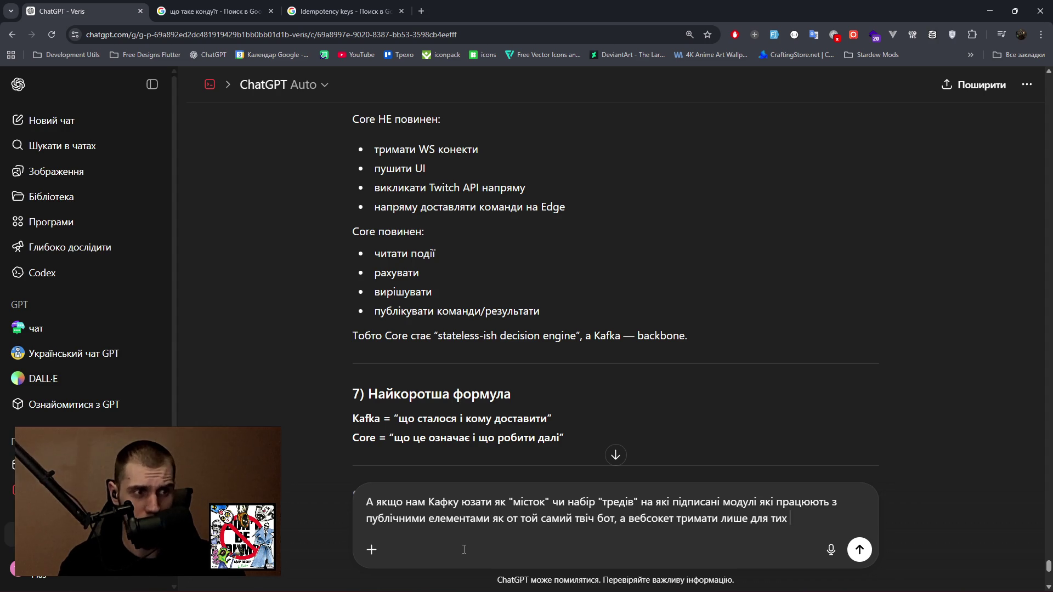
text(модулів, які працюють)
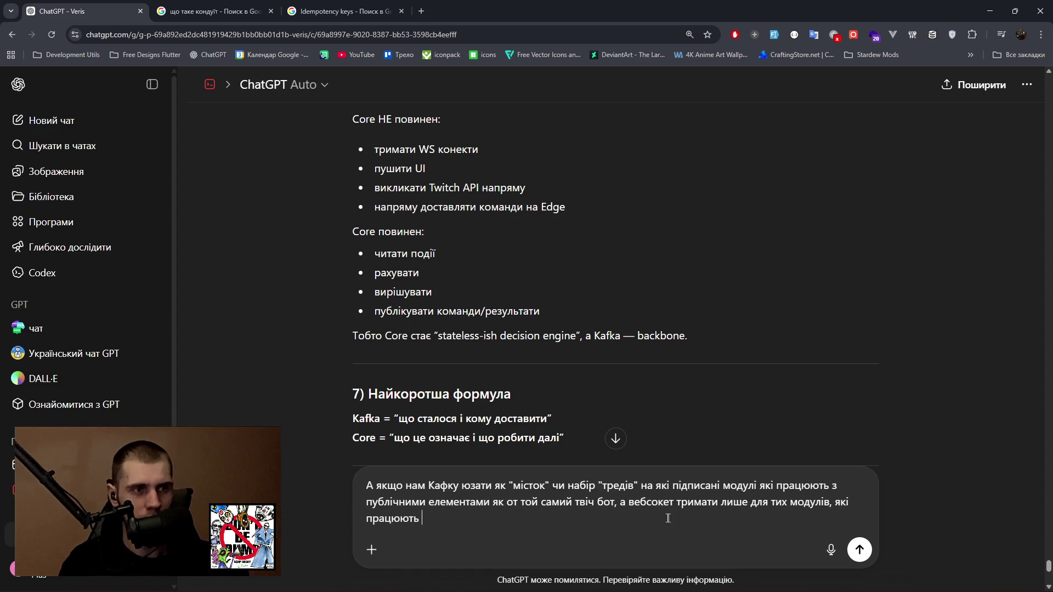
click(615, 503)
Add 'чи Edge (клієнтська програ на ПК стрімера)', limit WebSockets to core-only server modules, and send the question.
text(чи)
text( Edge)
text( ())
text(клієнт)
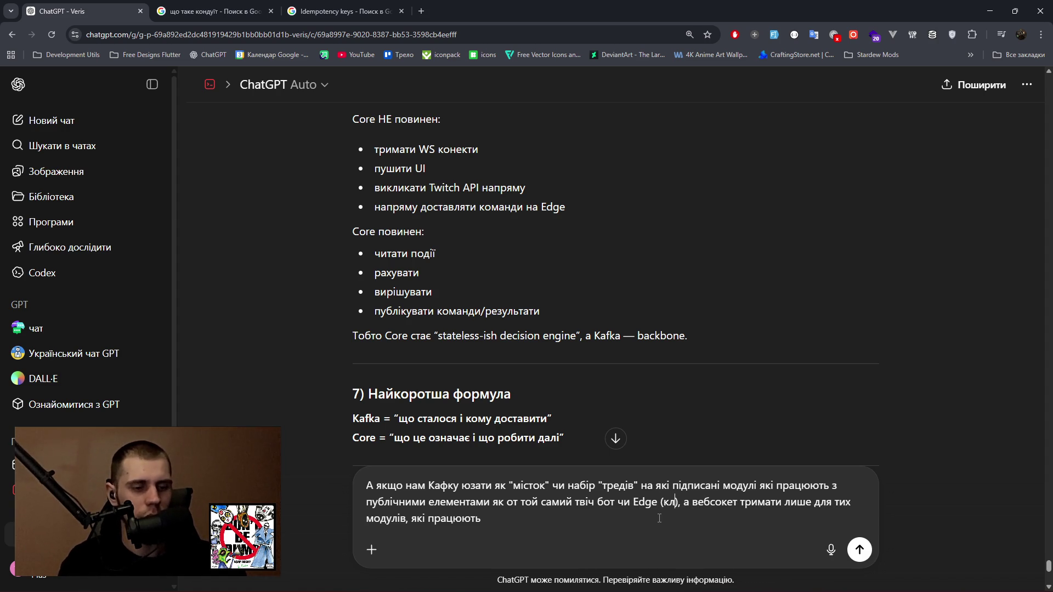
key(BackSpace)
text(ська програ на ПК )
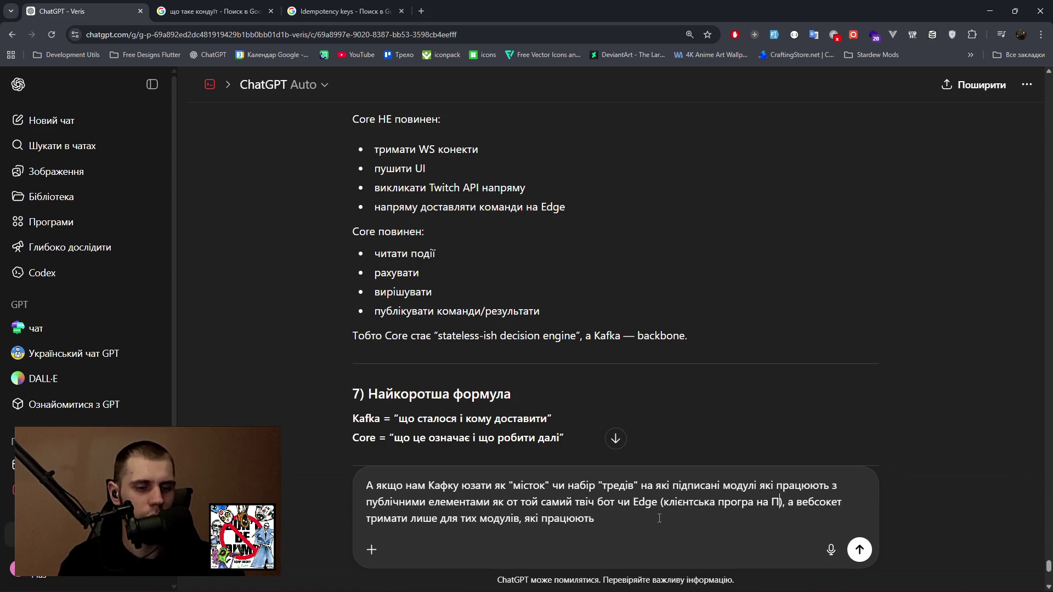
text(стрімера)
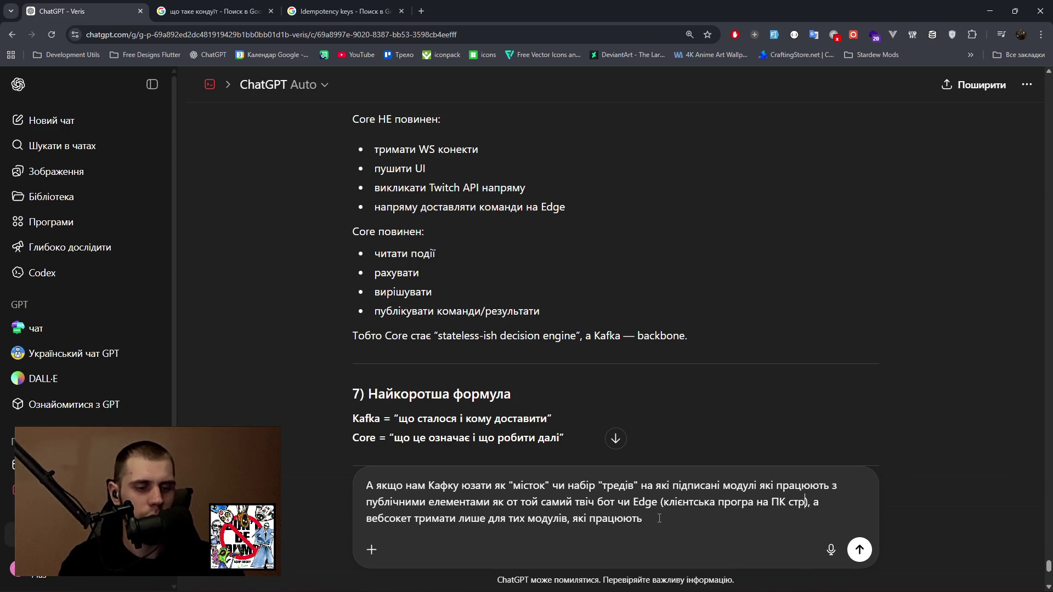
click(659, 518)
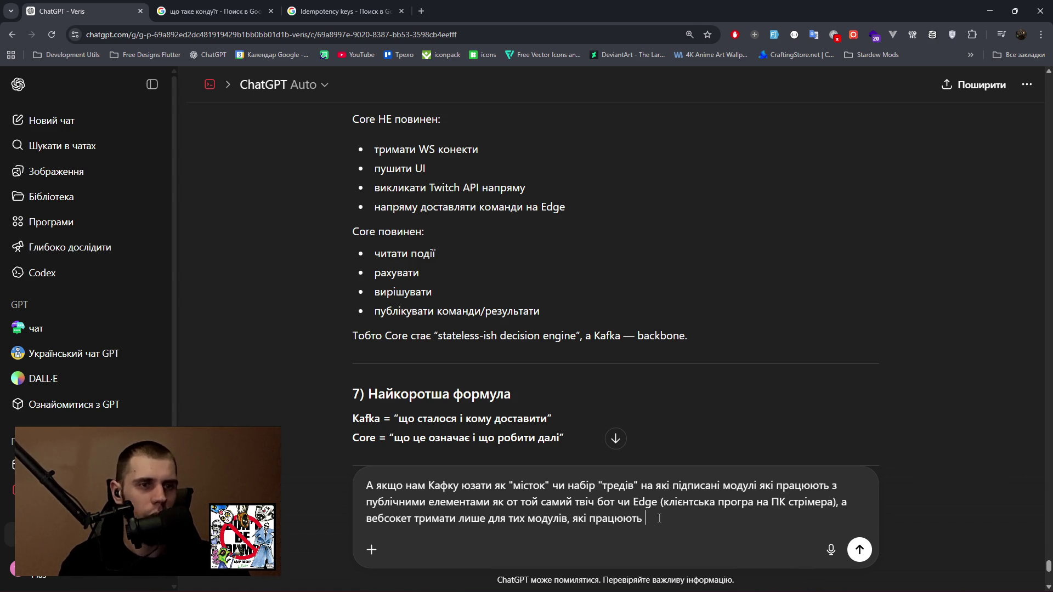
text(всередин)
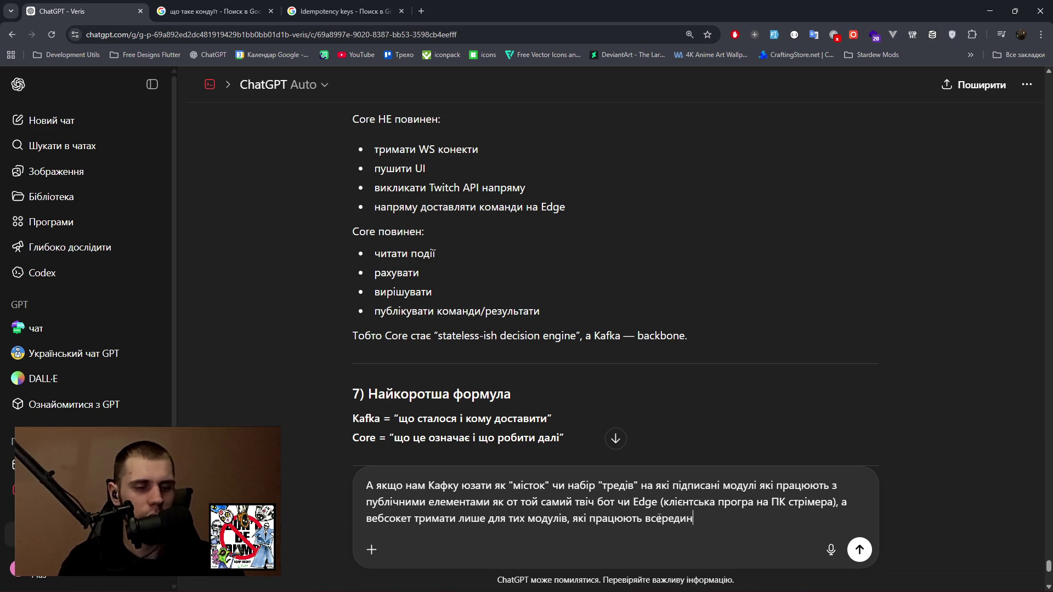
text(і сервера і )
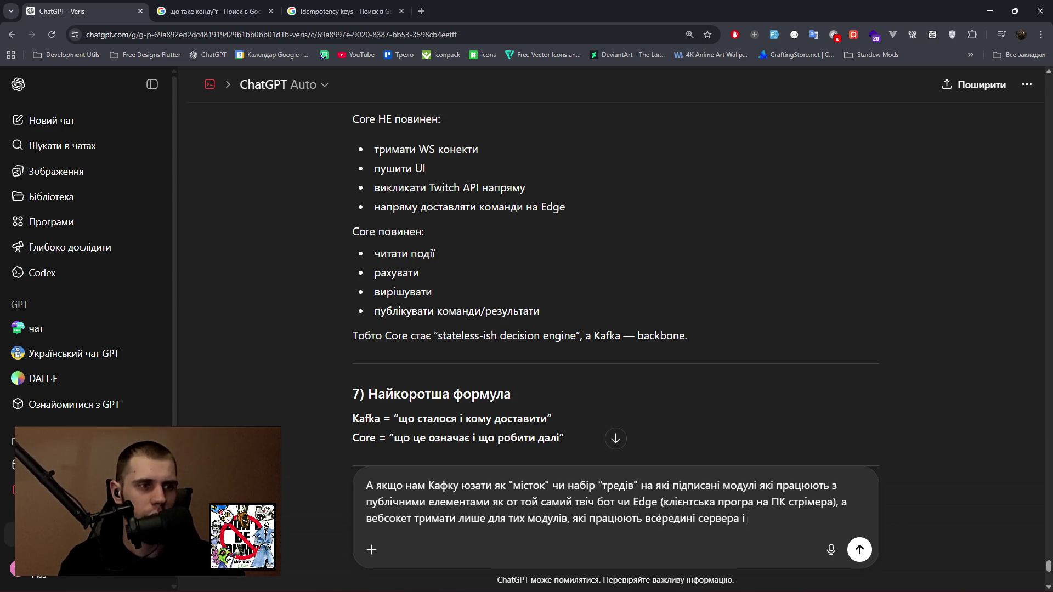
text(з якими )
text(працює )
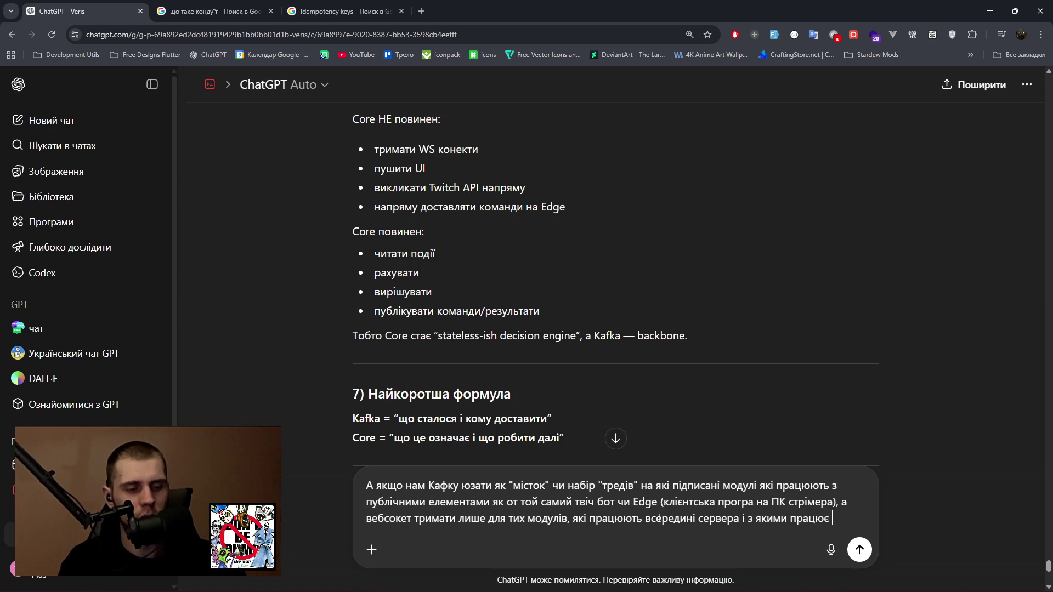
text(виклю)
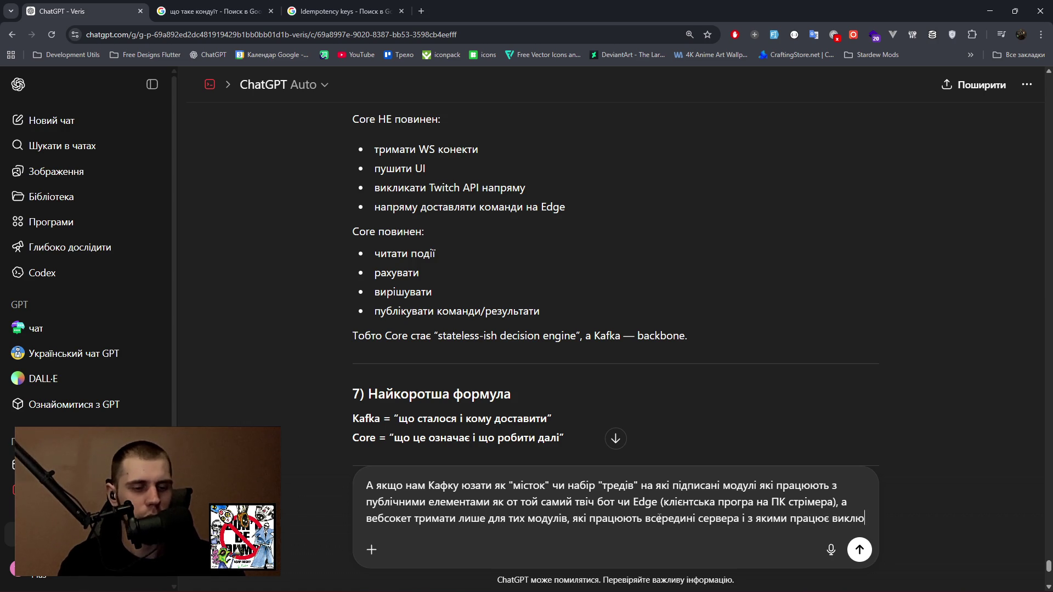
text(чно лише ядро?)
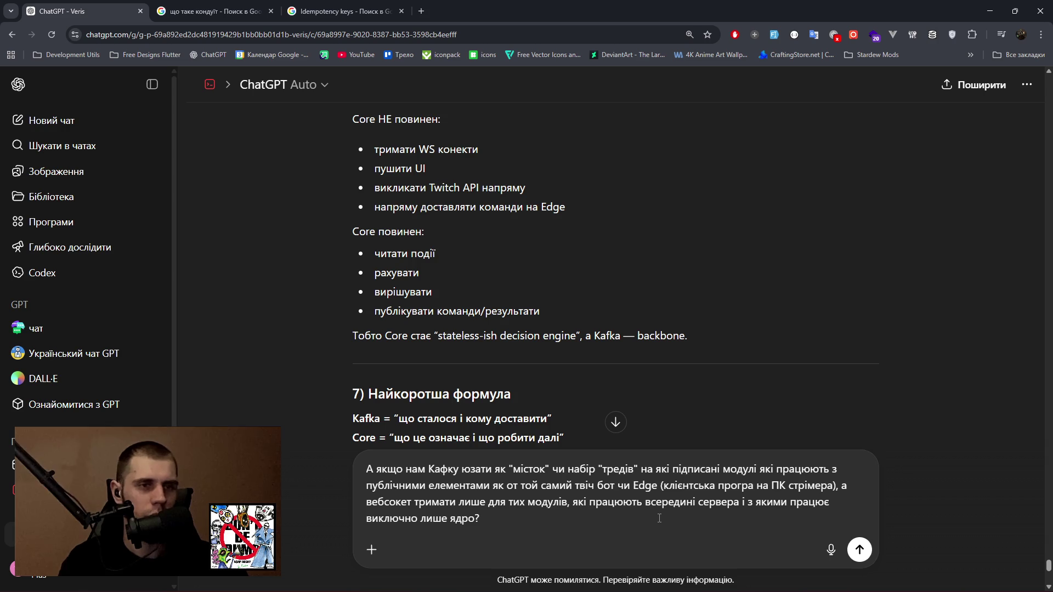
key(Return)
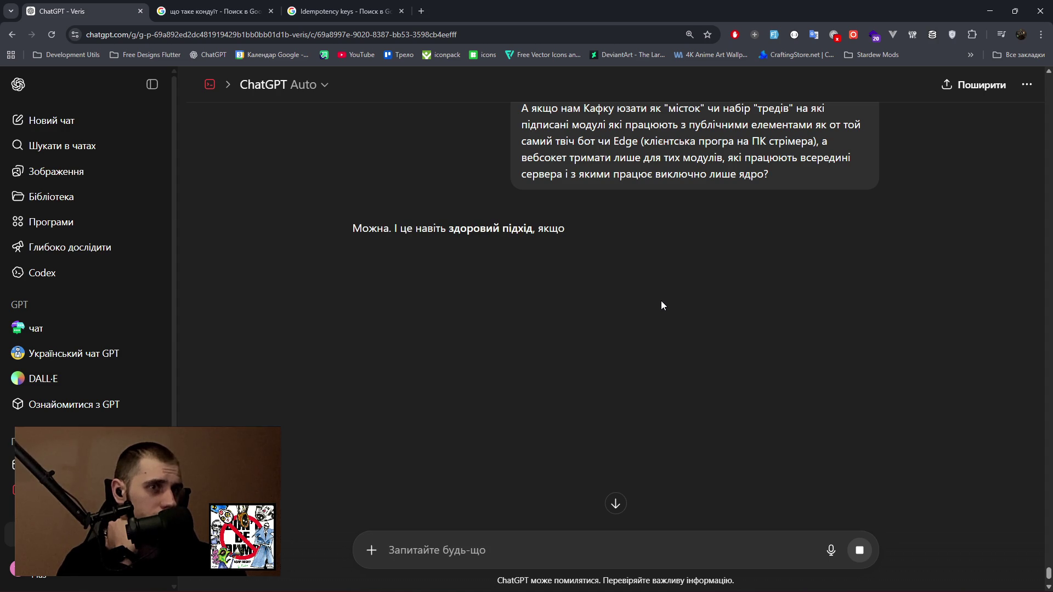
Read the reply calling Kafka a healthy approach, not a live client connection, then reopen the question for editing.
drag(454, 230, 698, 229)
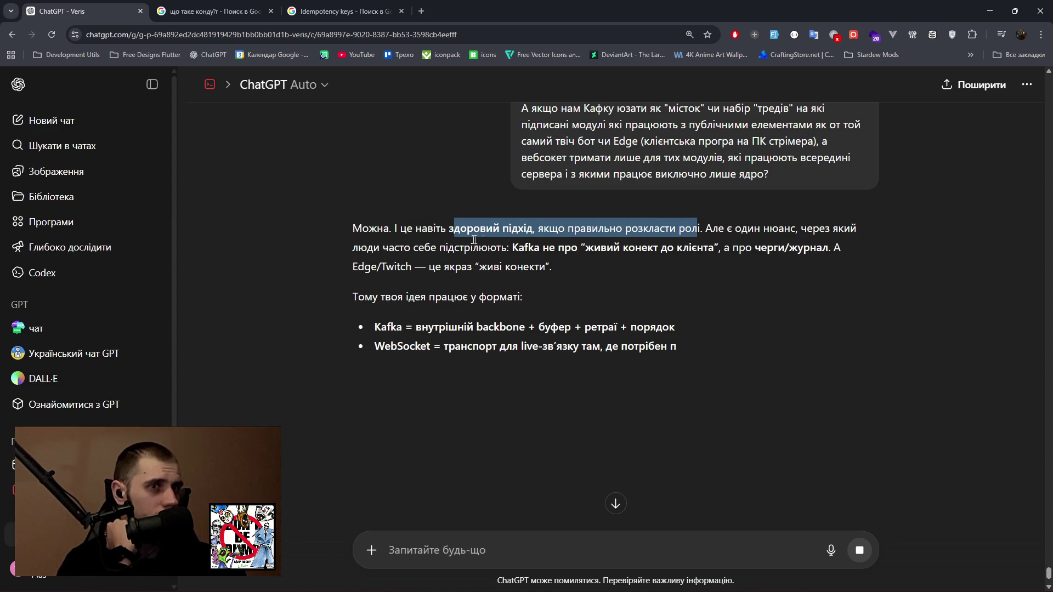
drag(359, 251, 715, 252)
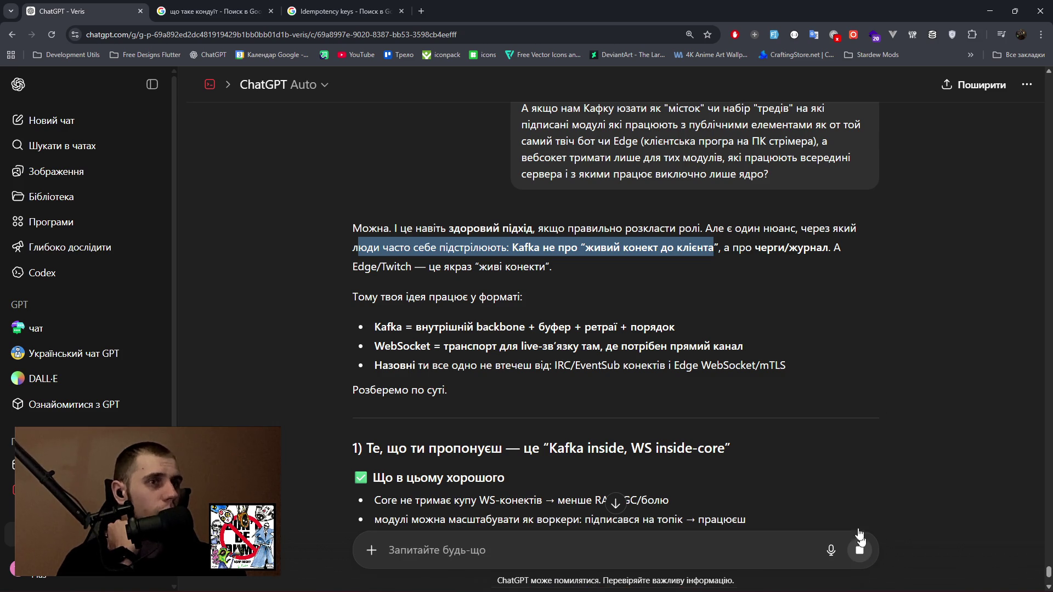
click(661, 239)
scroll(661, 240, up, 1)
scroll(661, 240, up, 2)
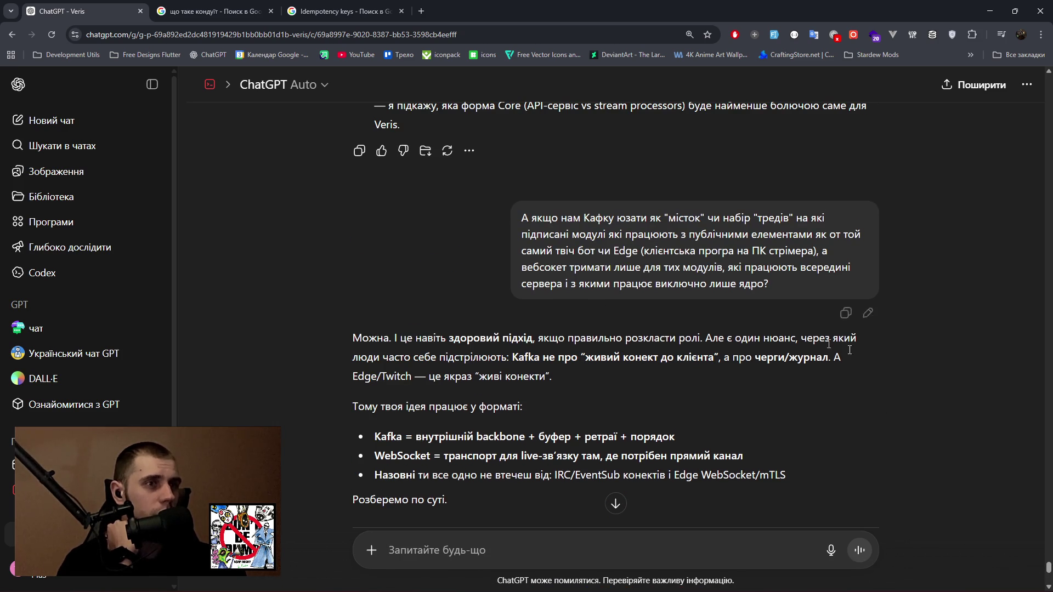
click(868, 313)
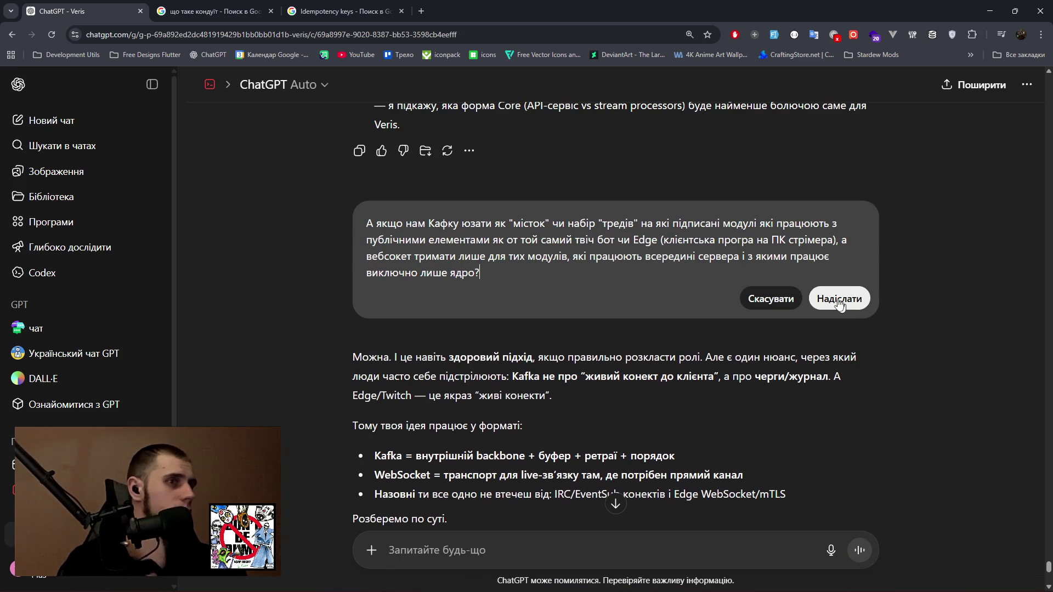
Add that modules and core write outbound work like custom-command replies to the journal, then resend the question.
click(838, 239)
text(, тобто )
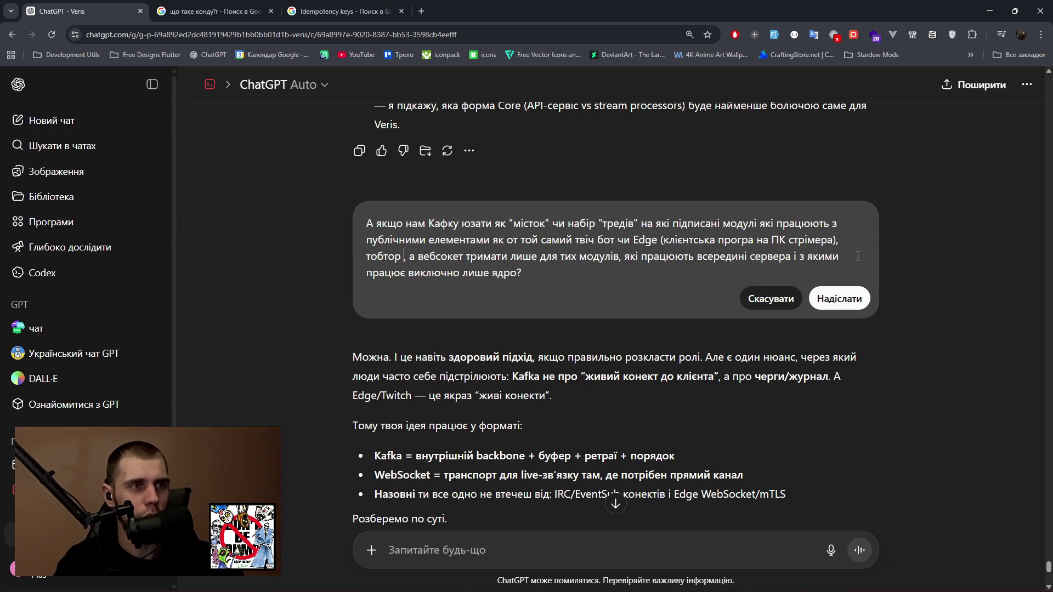
text(модулі і)
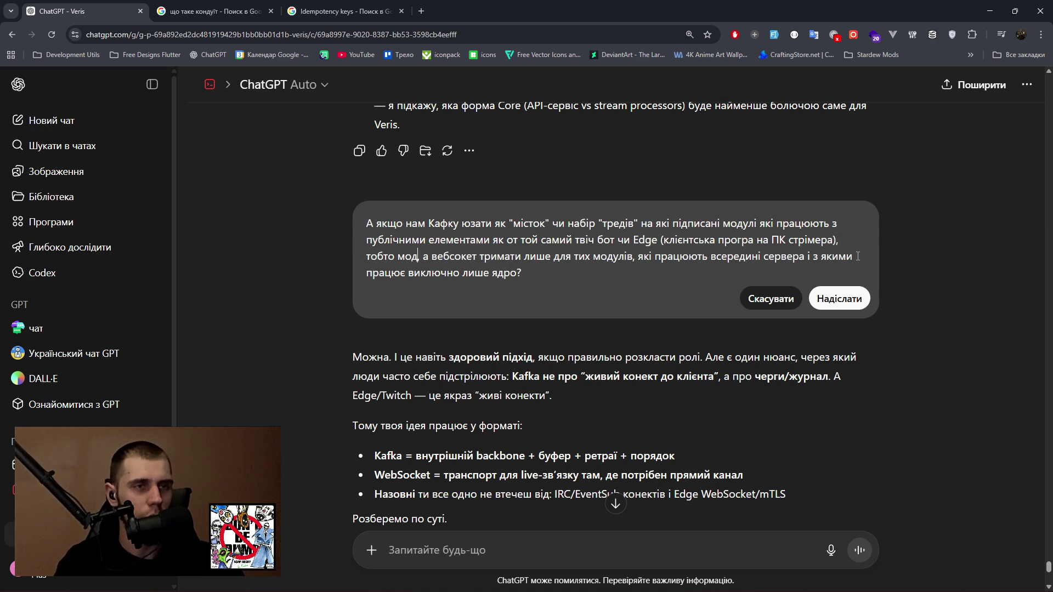
text( ядро бу)
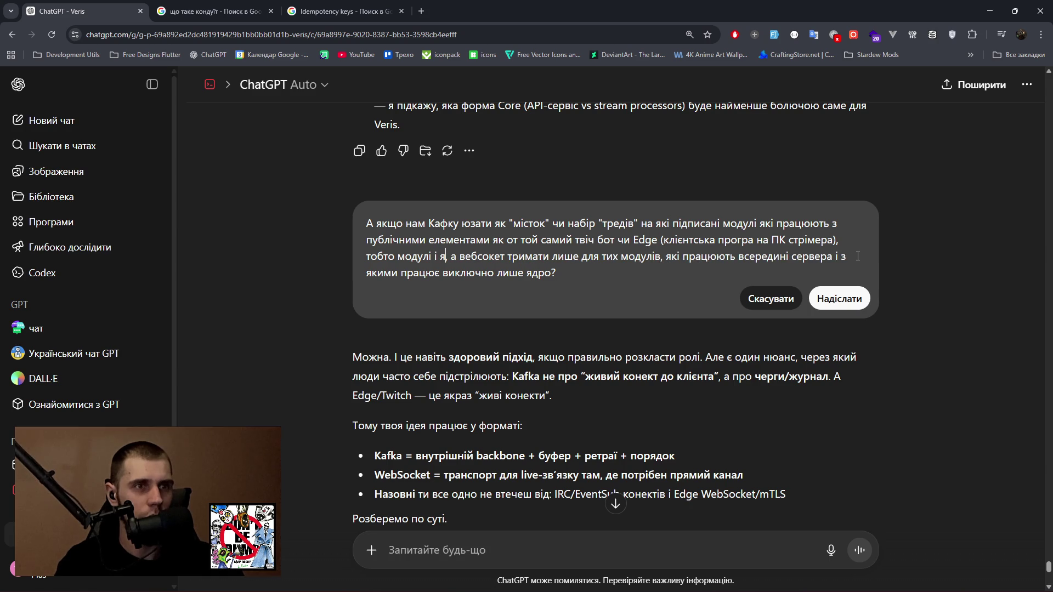
text(дуть в це )
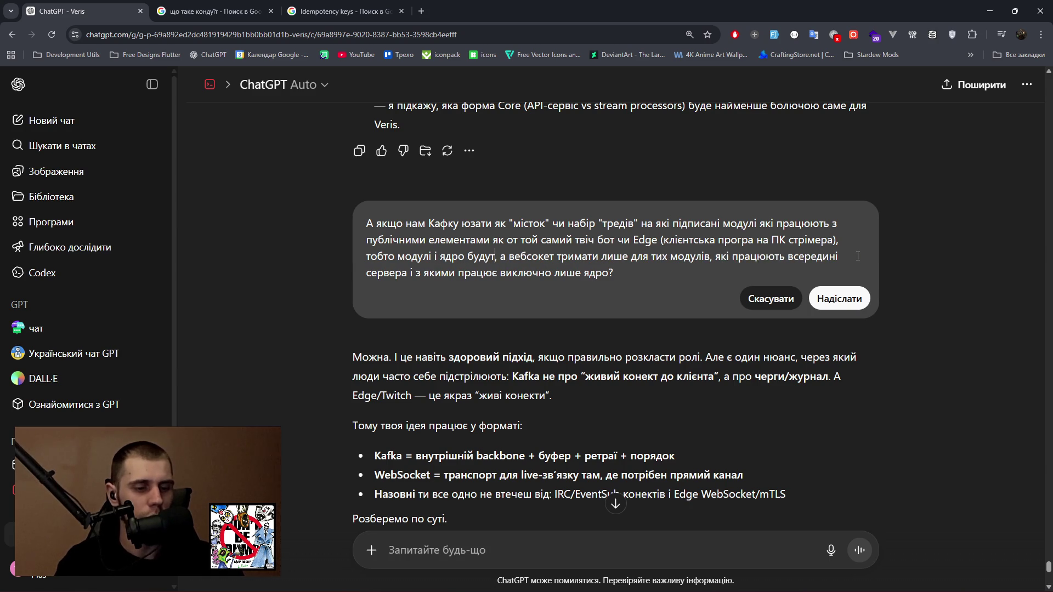
text(журнал з)
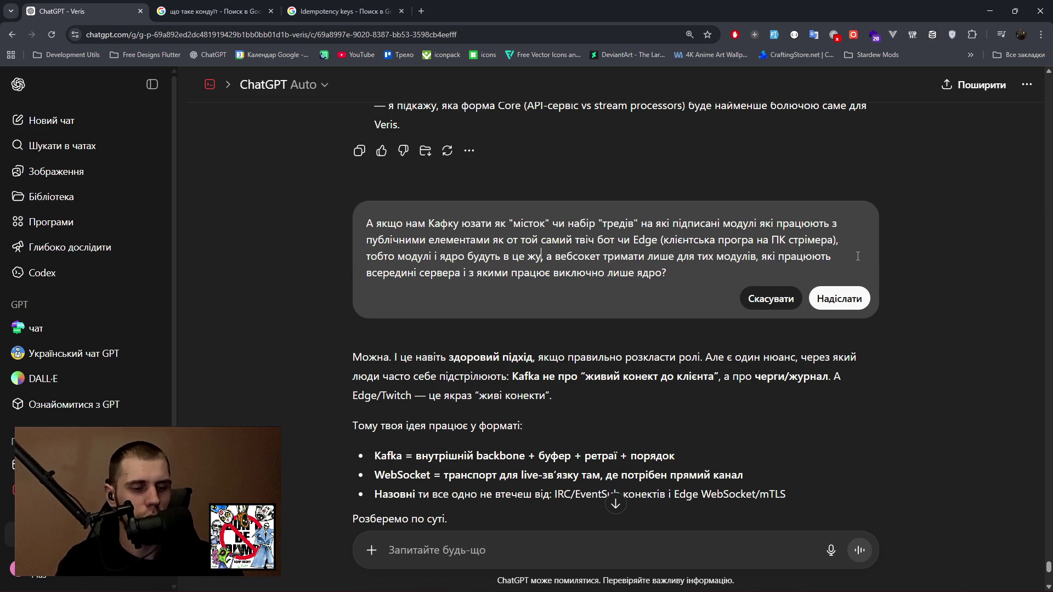
text(акидати т)
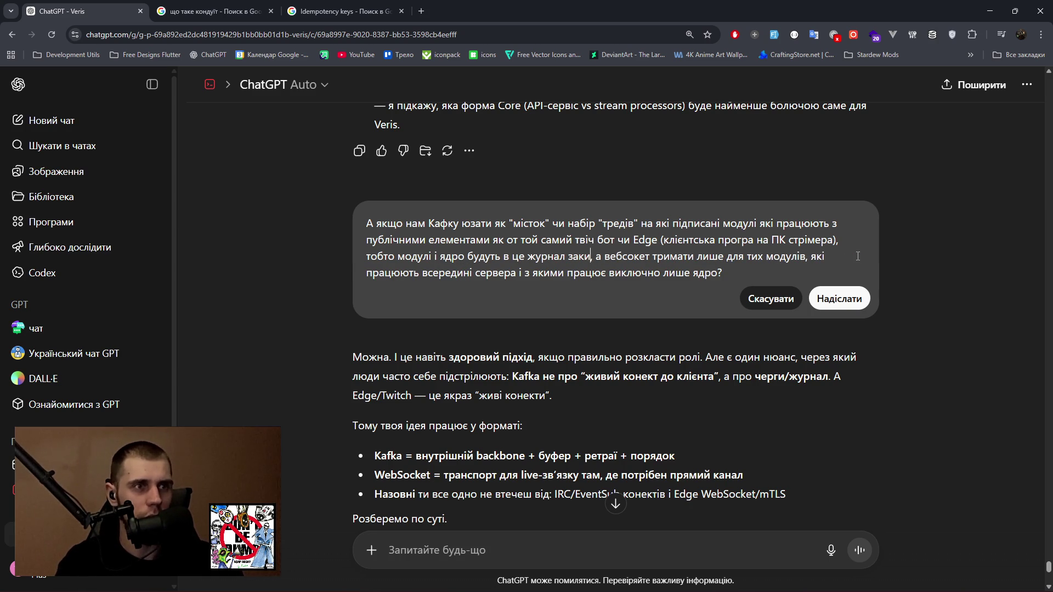
text(е що )
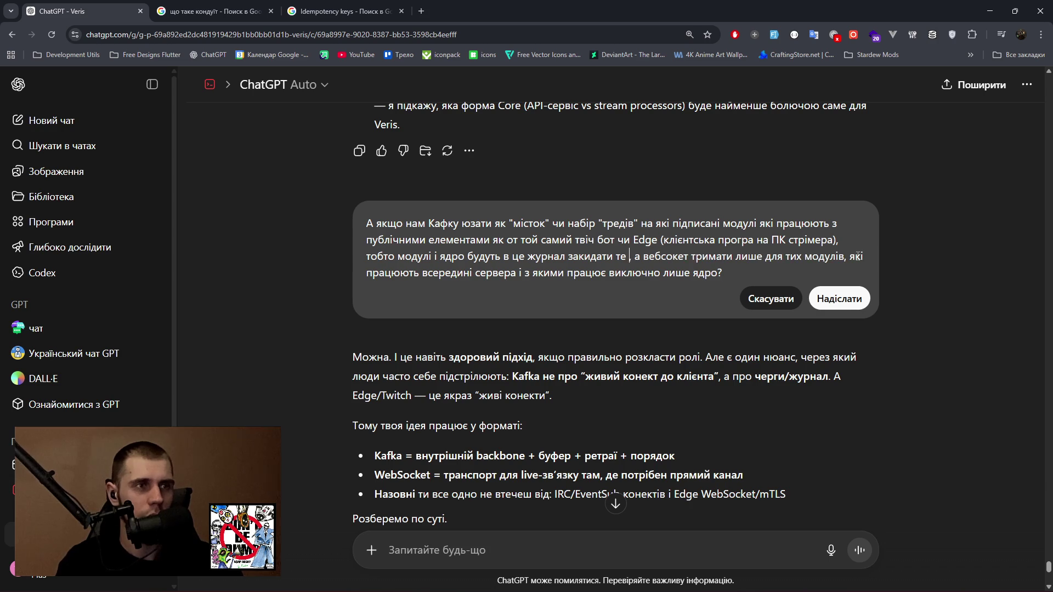
text(требьа)
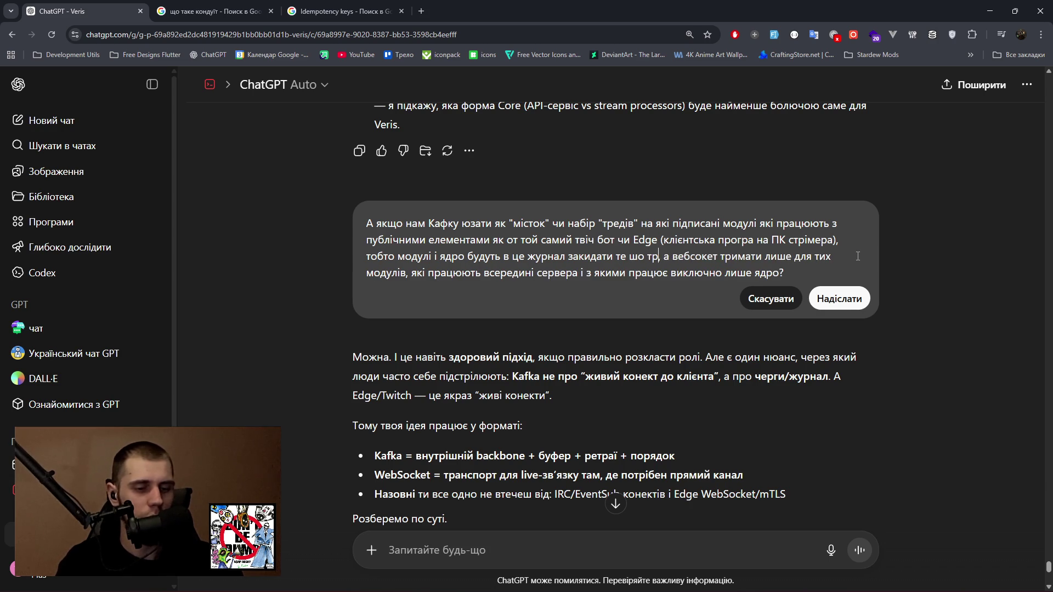
key(BackSpace)
key(BackSpace)
text(а оброб)
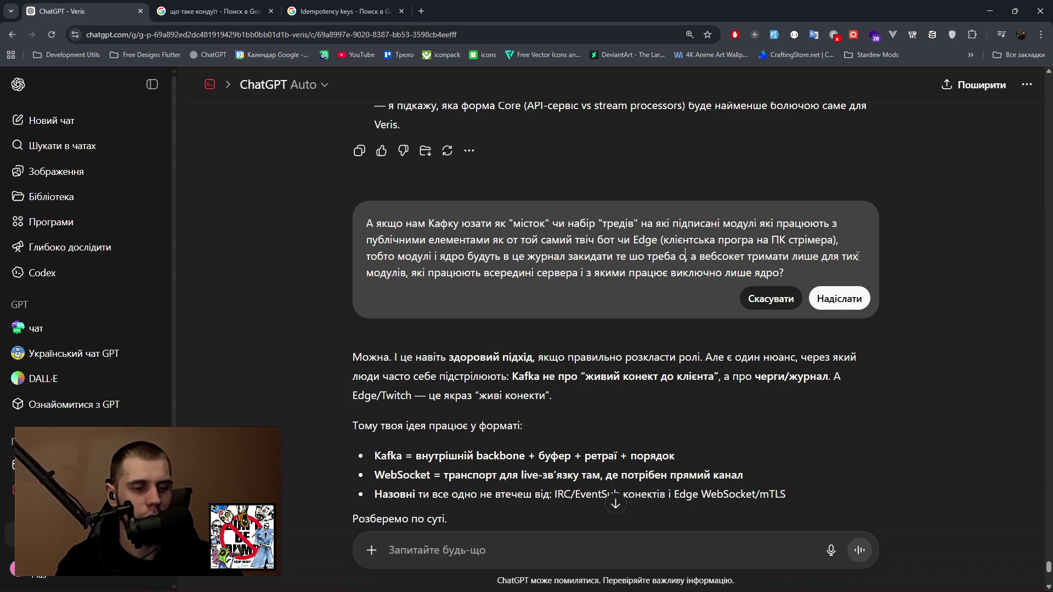
text(и)
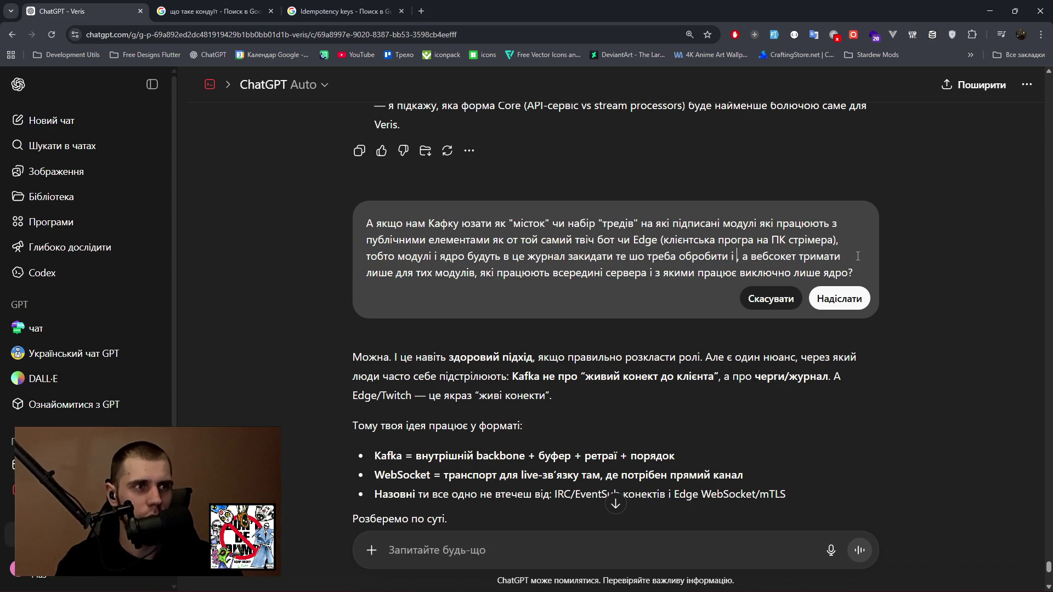
text(ти і відобразити на)
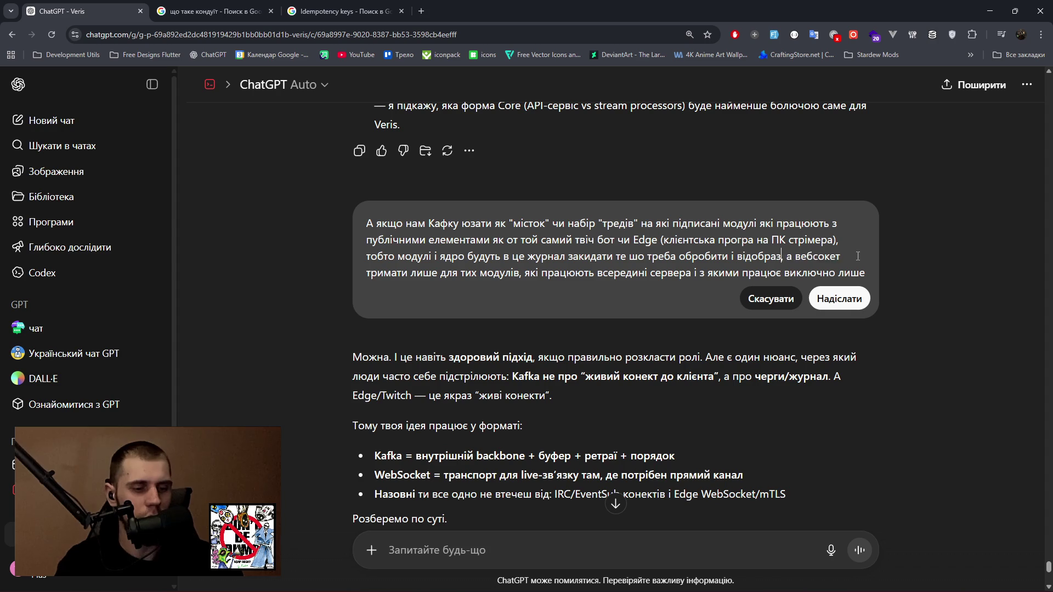
text(зовні )
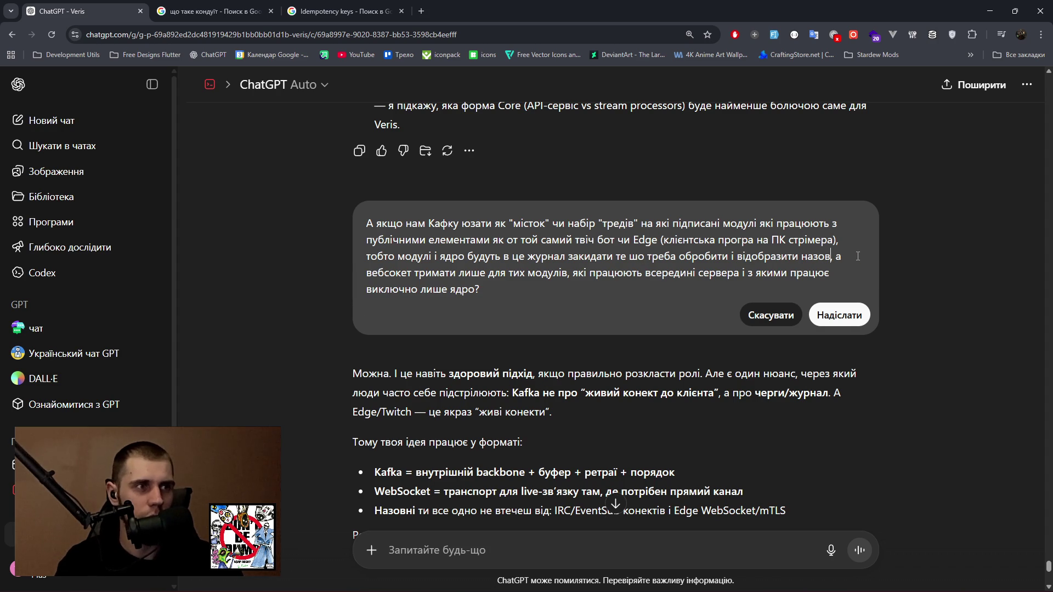
text(як о)
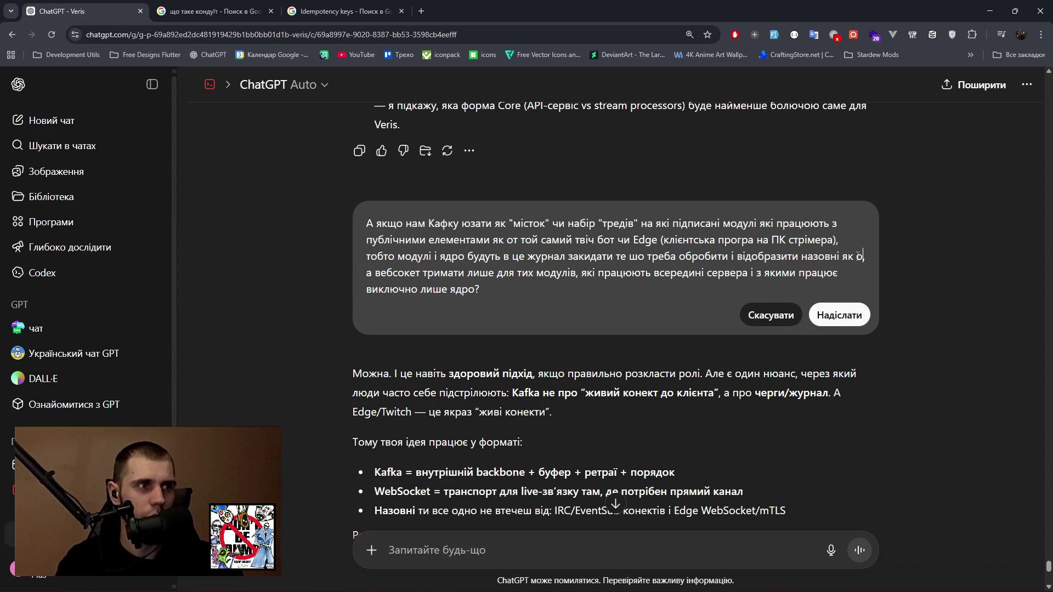
text(т від)
key(BackSpace)
text(повідь на кастомну команду)
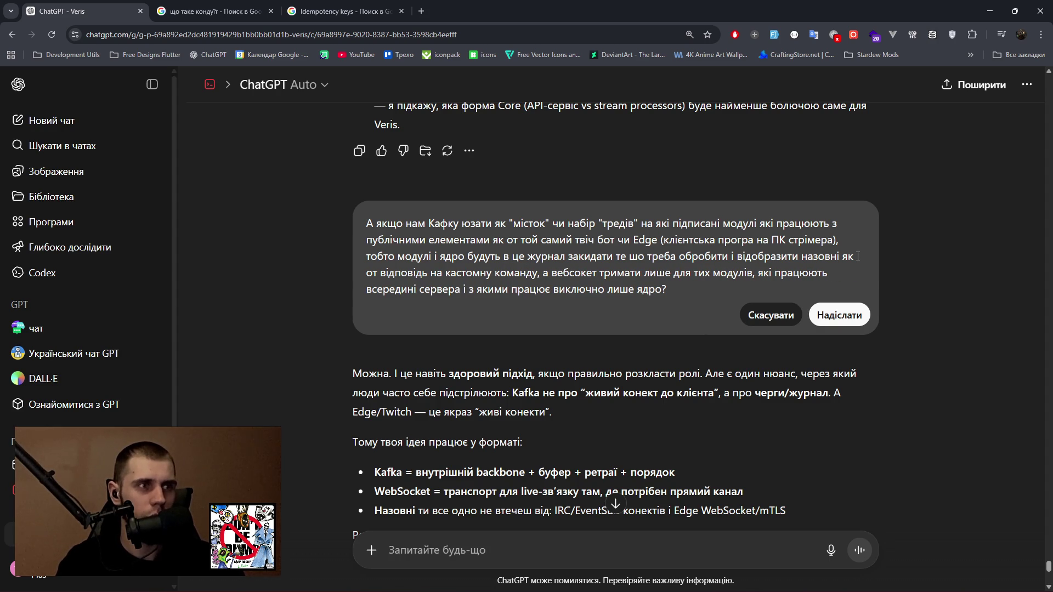
text(наприклад)
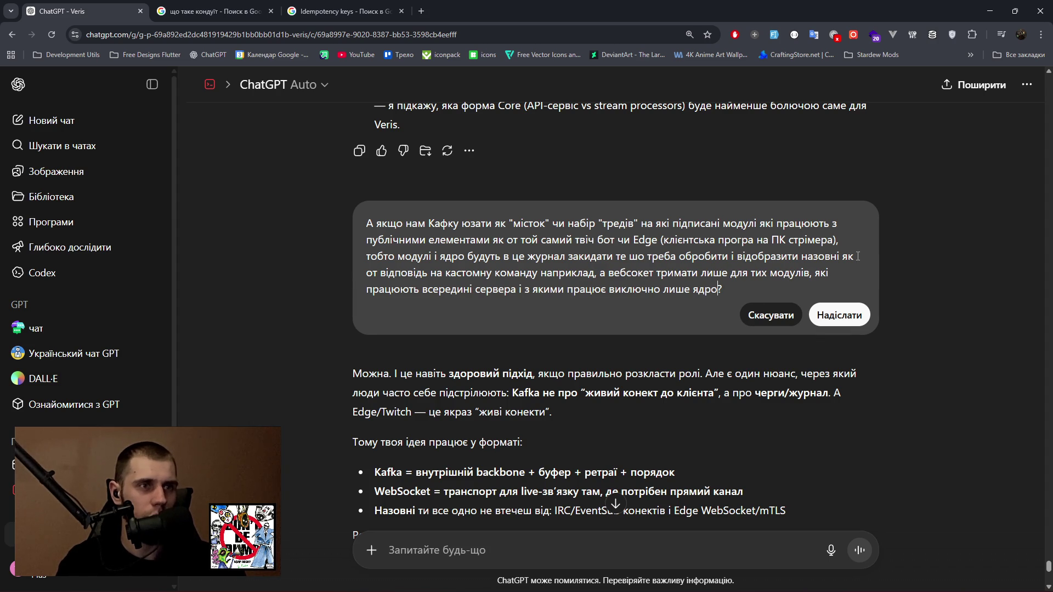
text(бо вони )
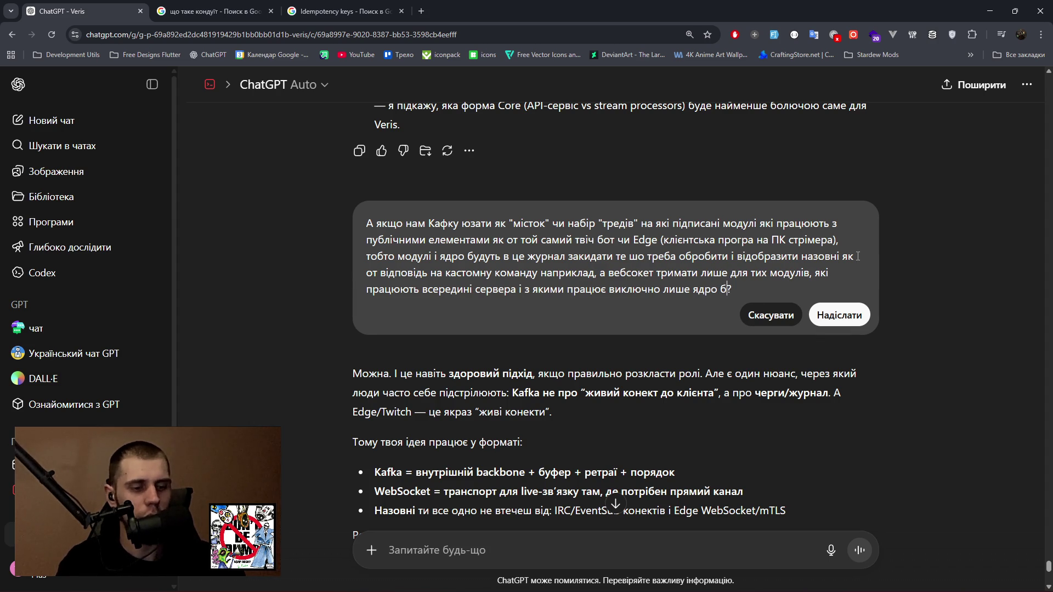
text(не мають прямого звязку із )
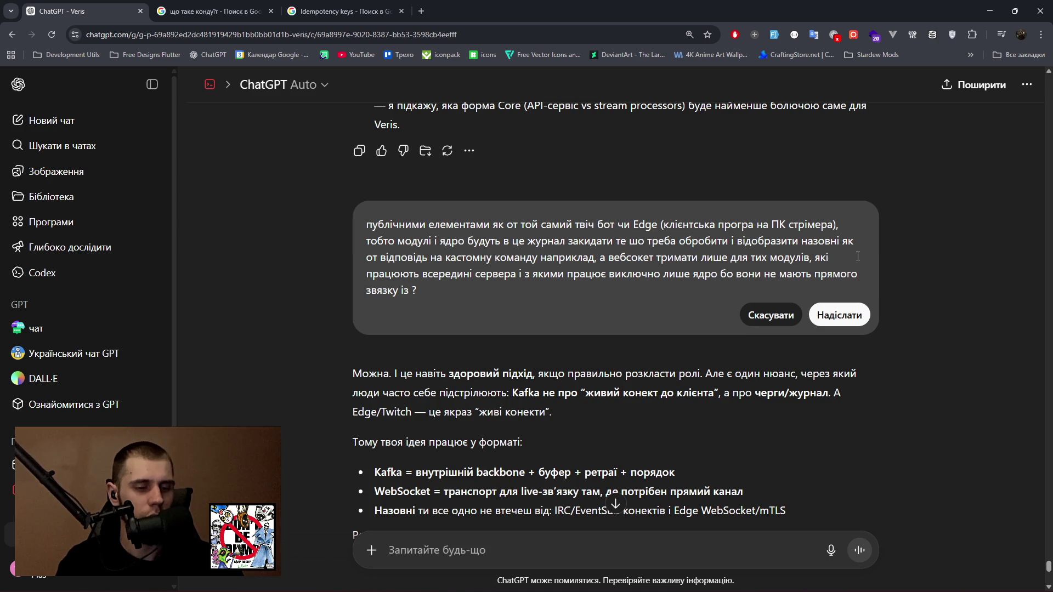
text(глобальни)
text(ми вихіжд)
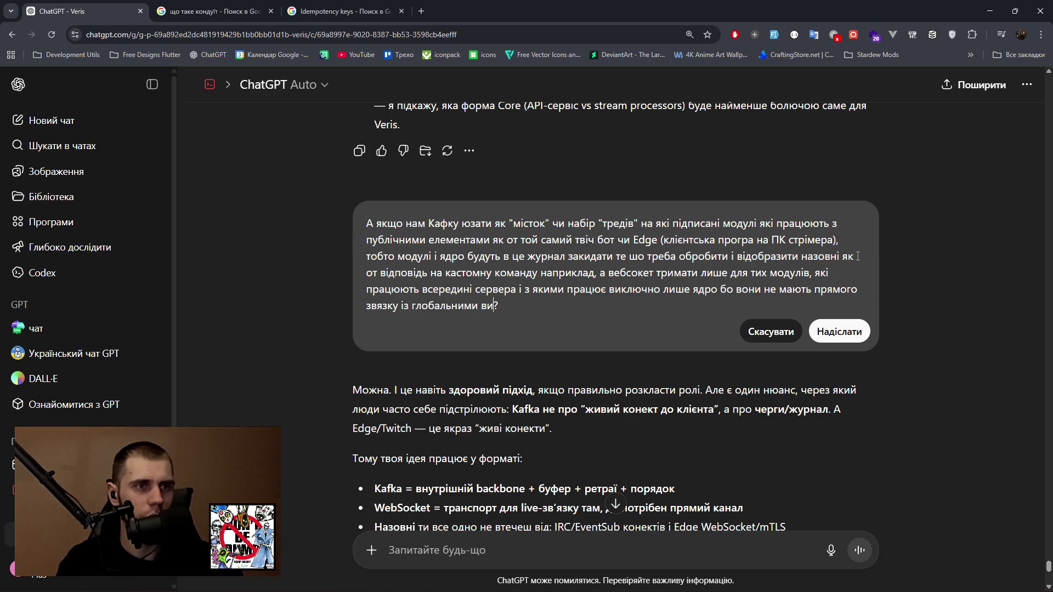
key(BackSpace)
key(BackSpace)
key(BackSpace)
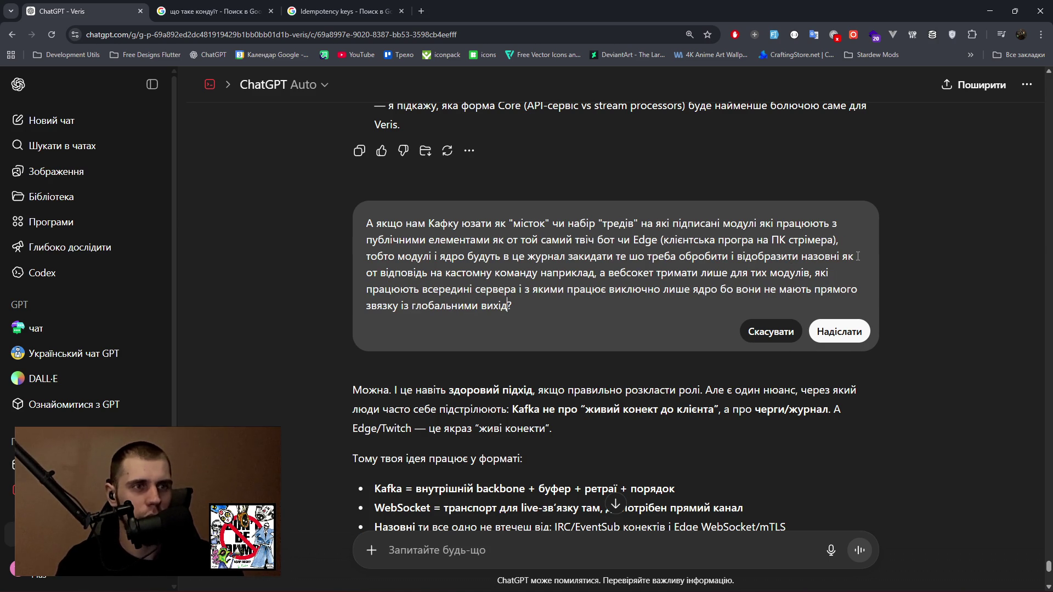
text(одами)
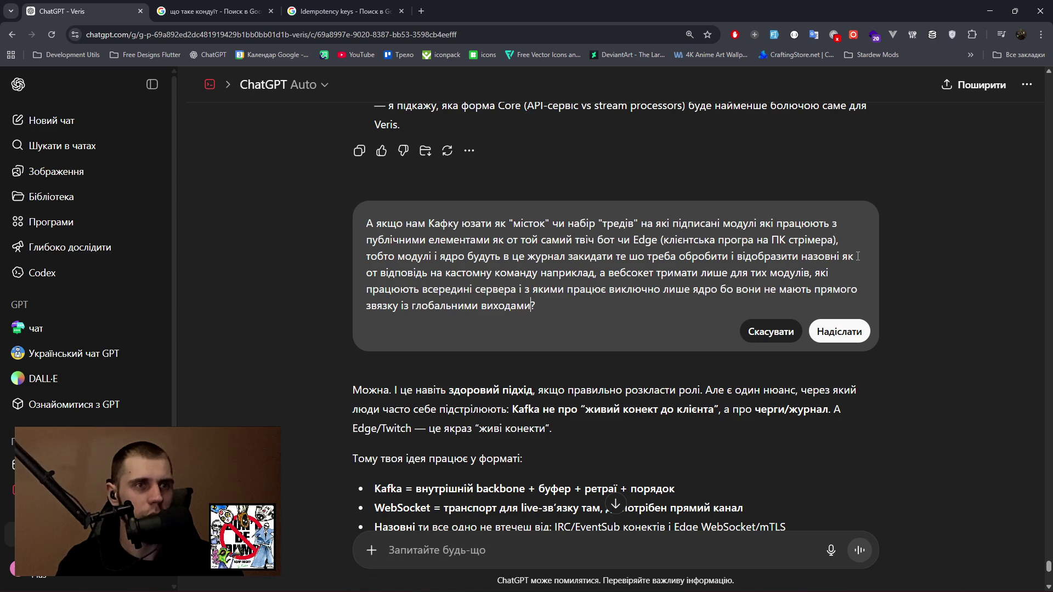
click(851, 332)
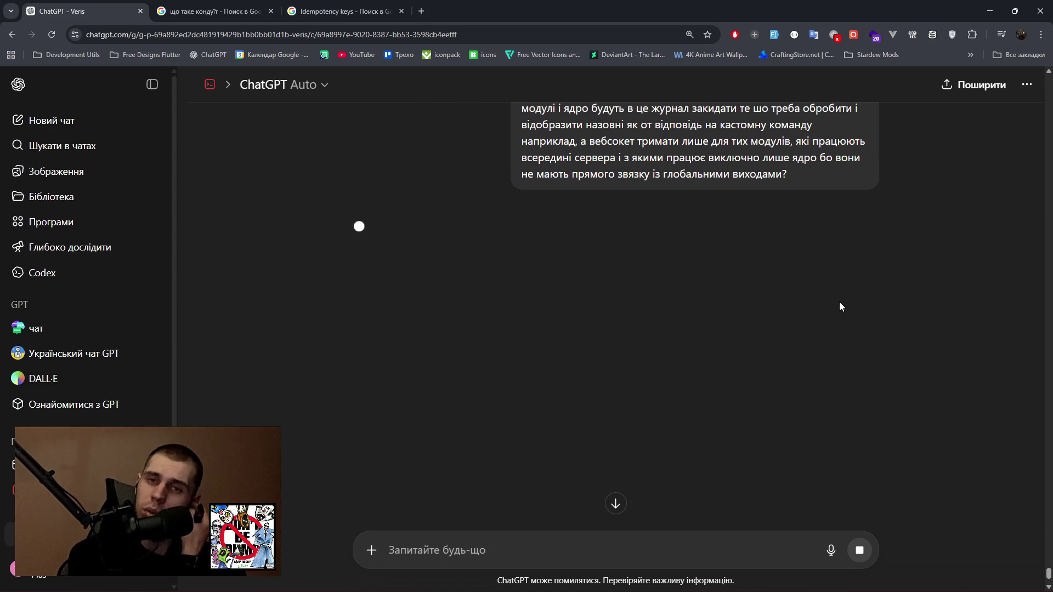
Read the opening of the revised reply, highlighting the phrase about using the same broker.
scroll(839, 279, up, 2)
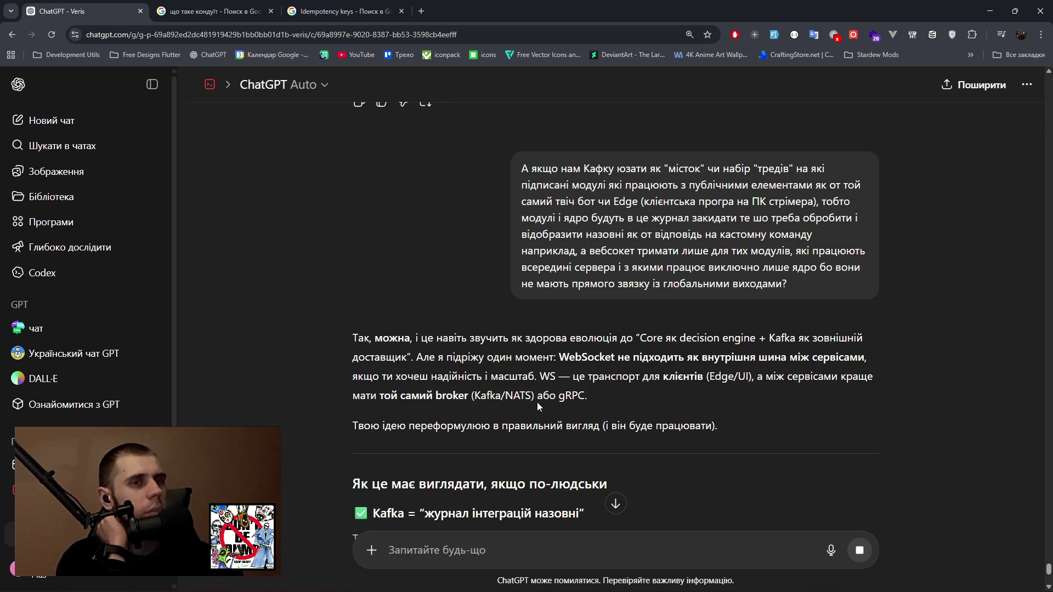
drag(497, 376, 695, 378)
click(650, 376)
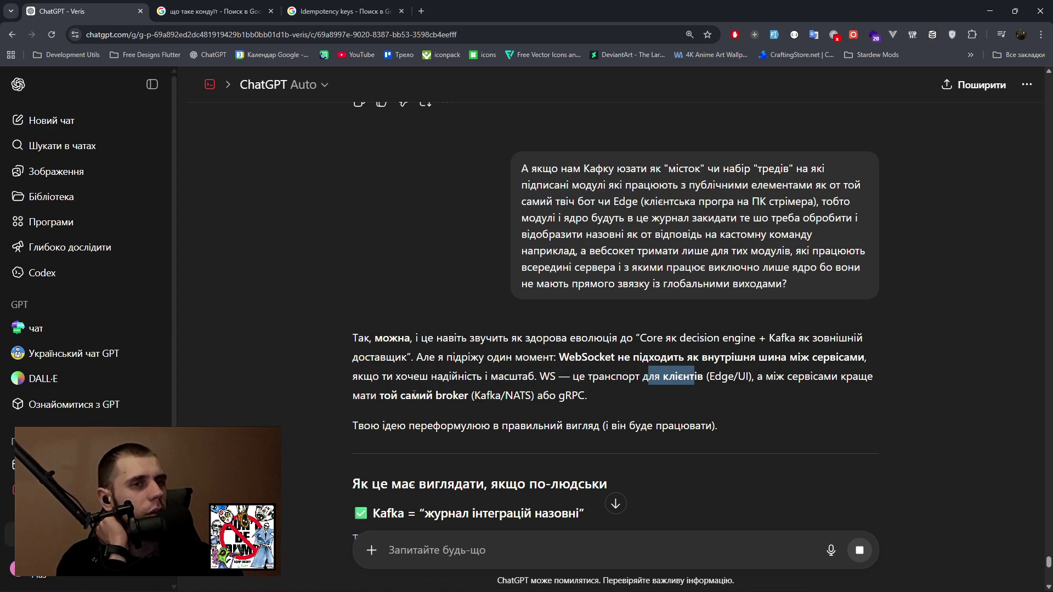
drag(376, 394, 452, 395)
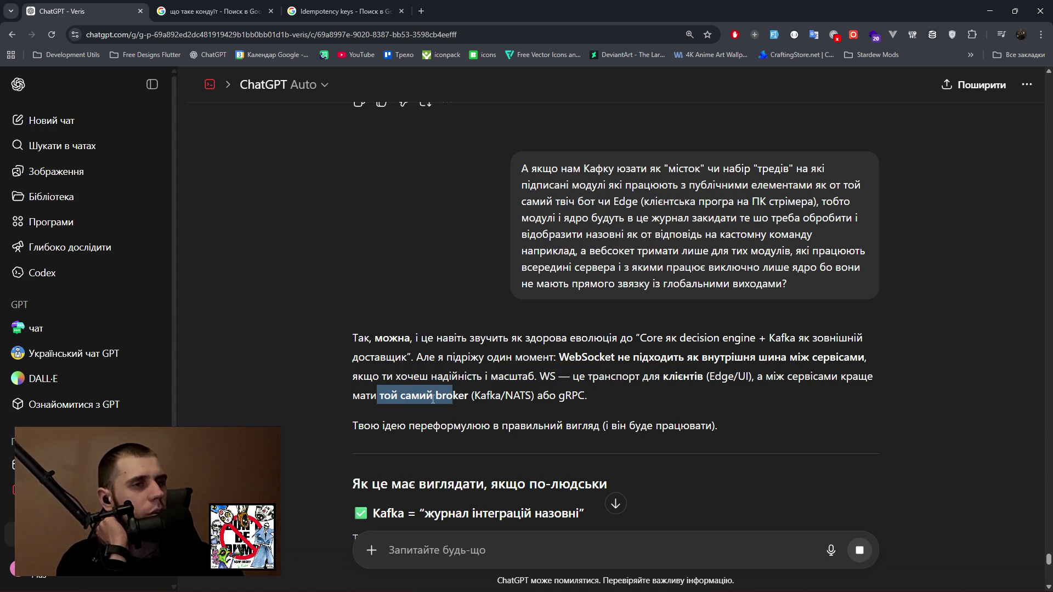
scroll(433, 426, down, 1)
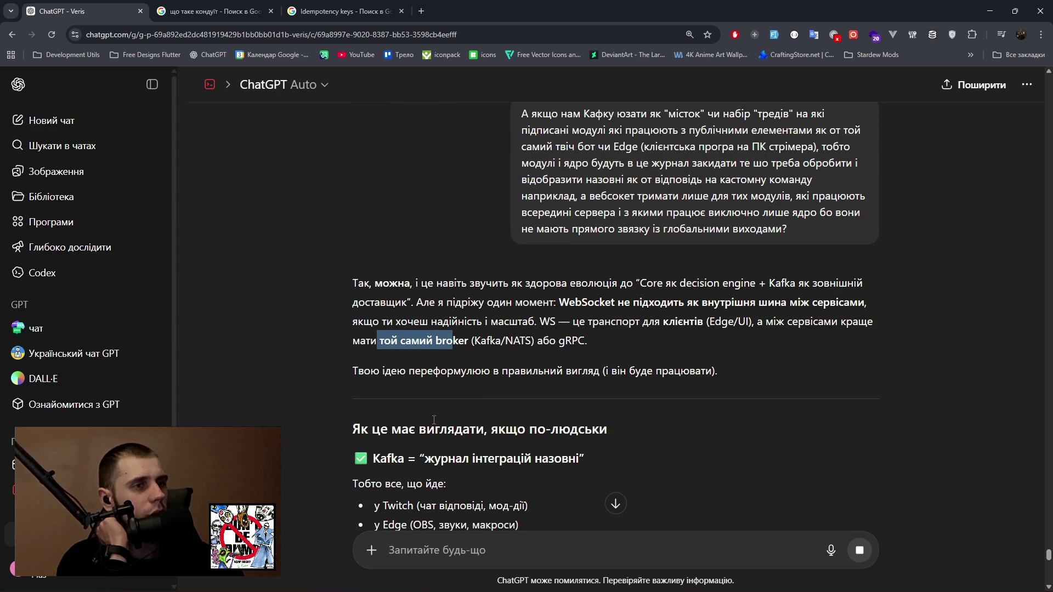
scroll(433, 421, down, 1)
drag(404, 404, 575, 405)
Read on through the topic breakdown, highlighting lines on Core writing to Kafka and workers executing.
scroll(570, 406, down, 4)
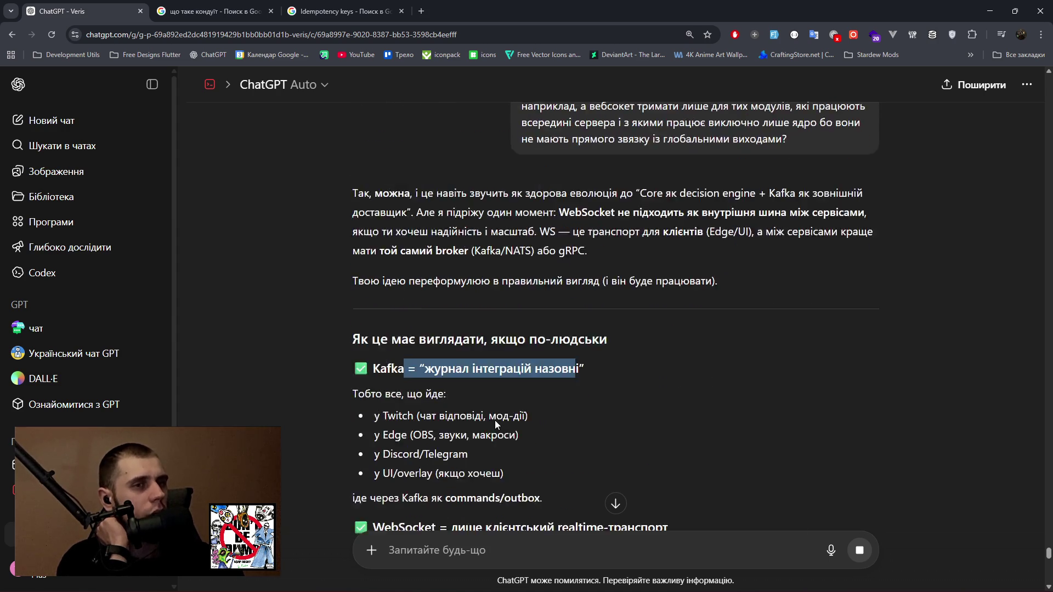
drag(391, 343, 674, 347)
scroll(598, 376, down, 1)
scroll(598, 376, down, 3)
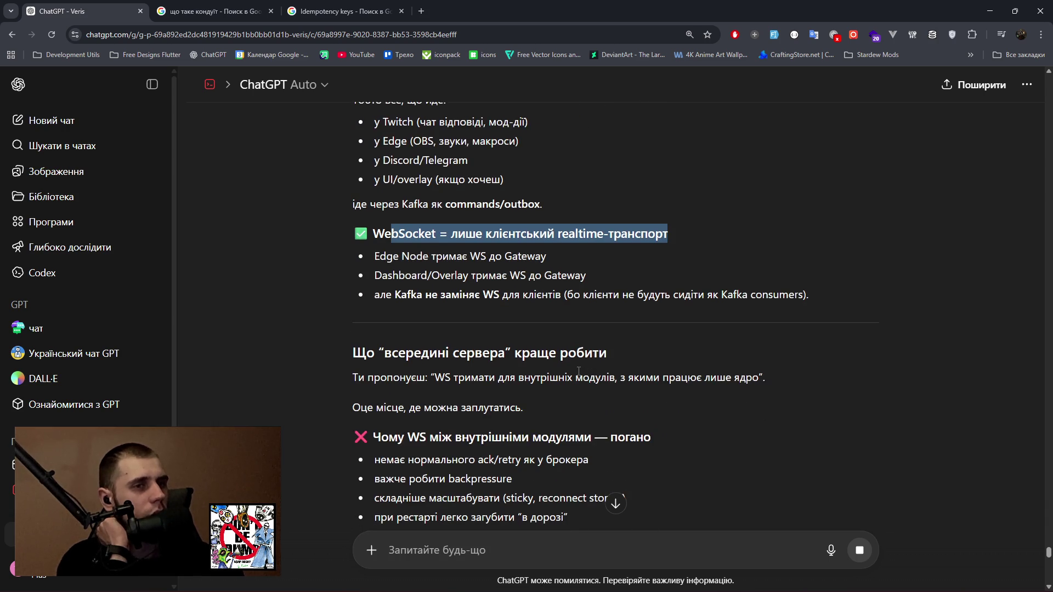
scroll(571, 376, down, 1)
scroll(482, 412, down, 1)
drag(353, 409, 445, 410)
drag(730, 410, 818, 410)
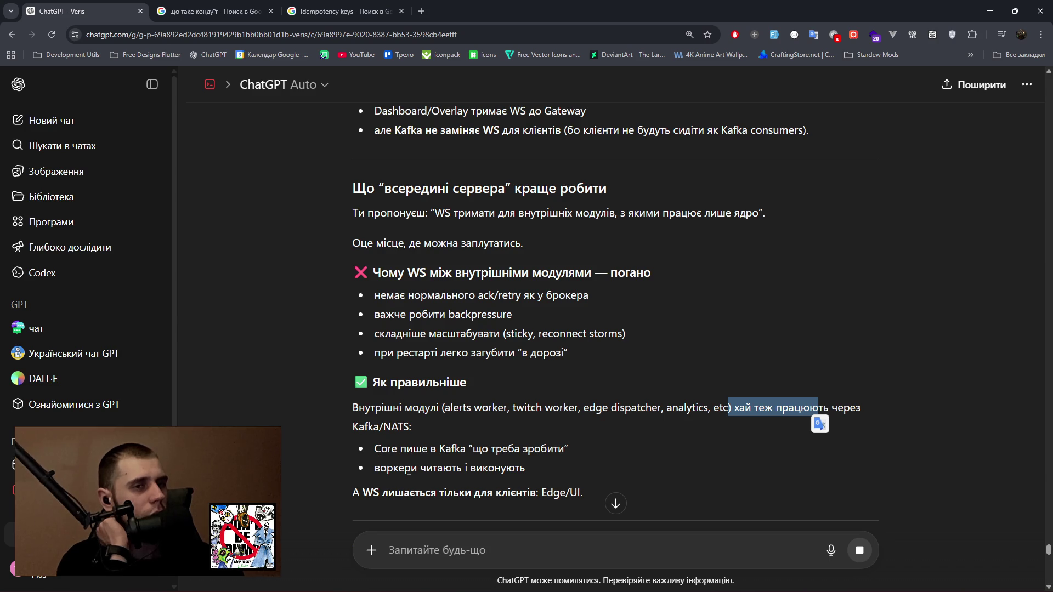
drag(378, 455, 565, 455)
click(572, 459)
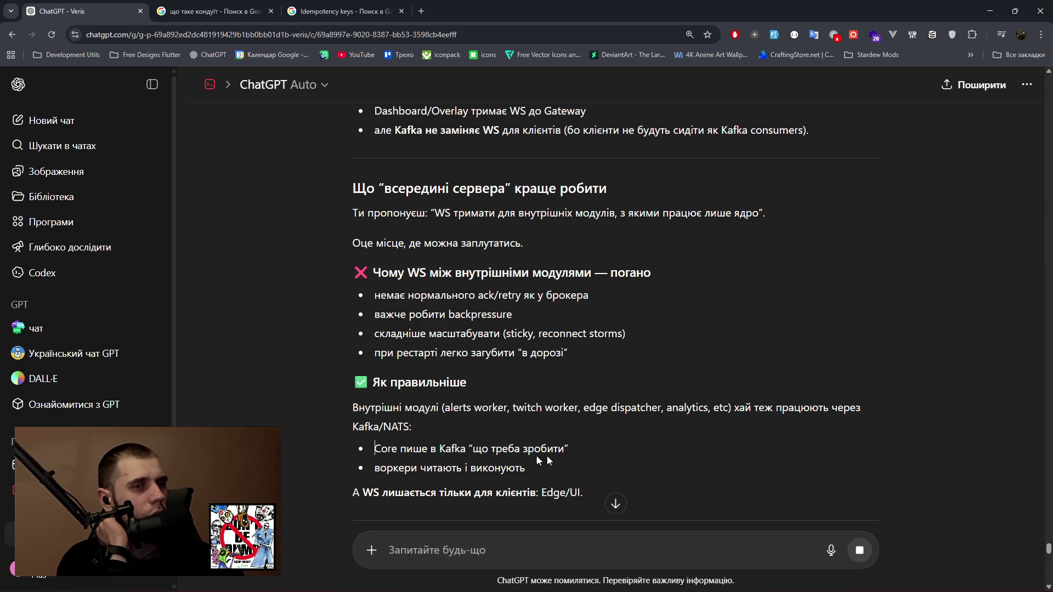
drag(378, 463, 537, 463)
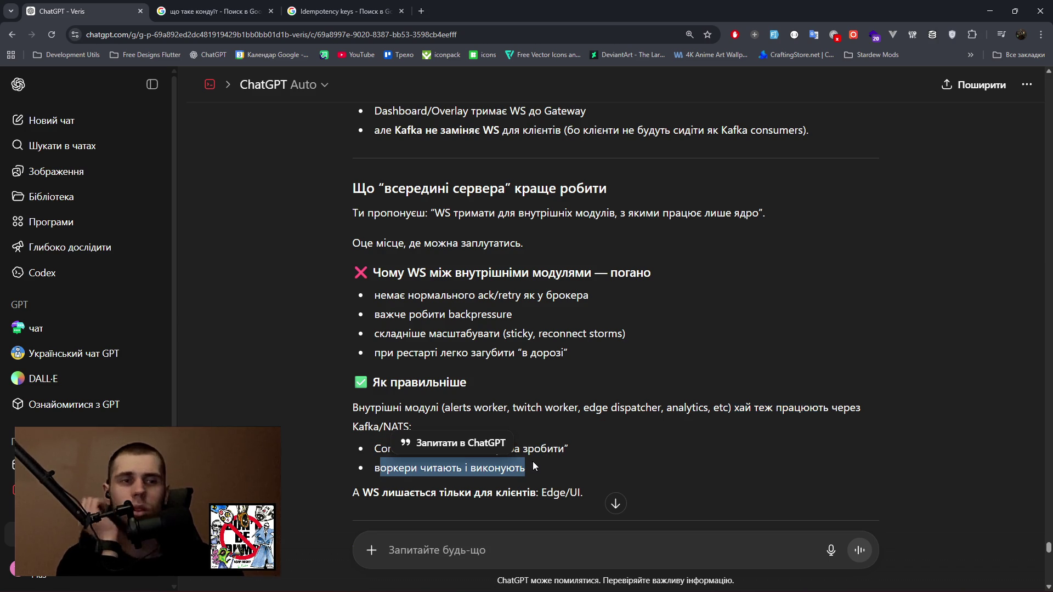
scroll(529, 460, down, 4)
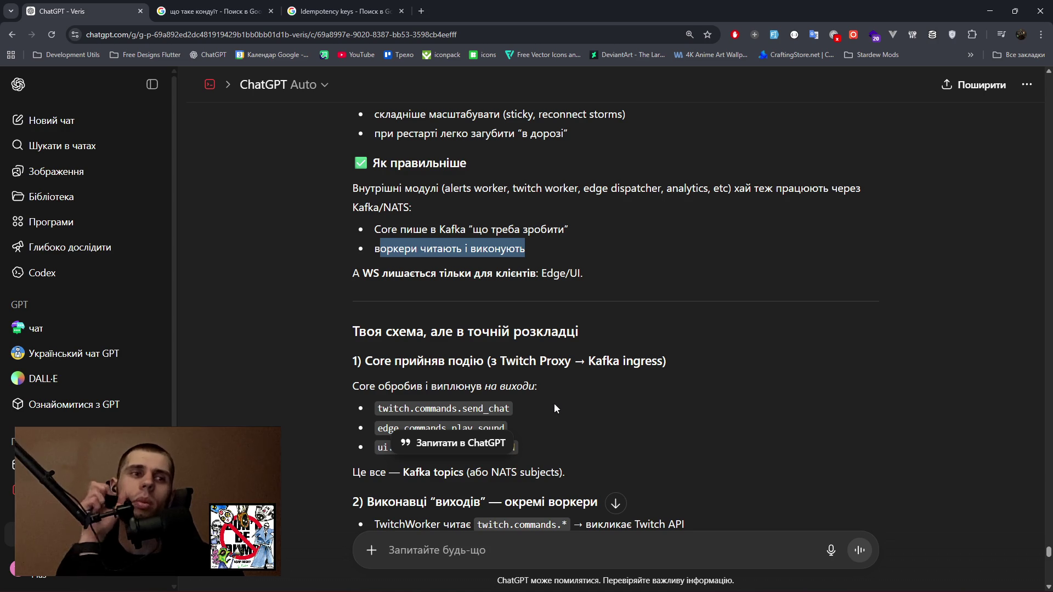
scroll(553, 399, down, 1)
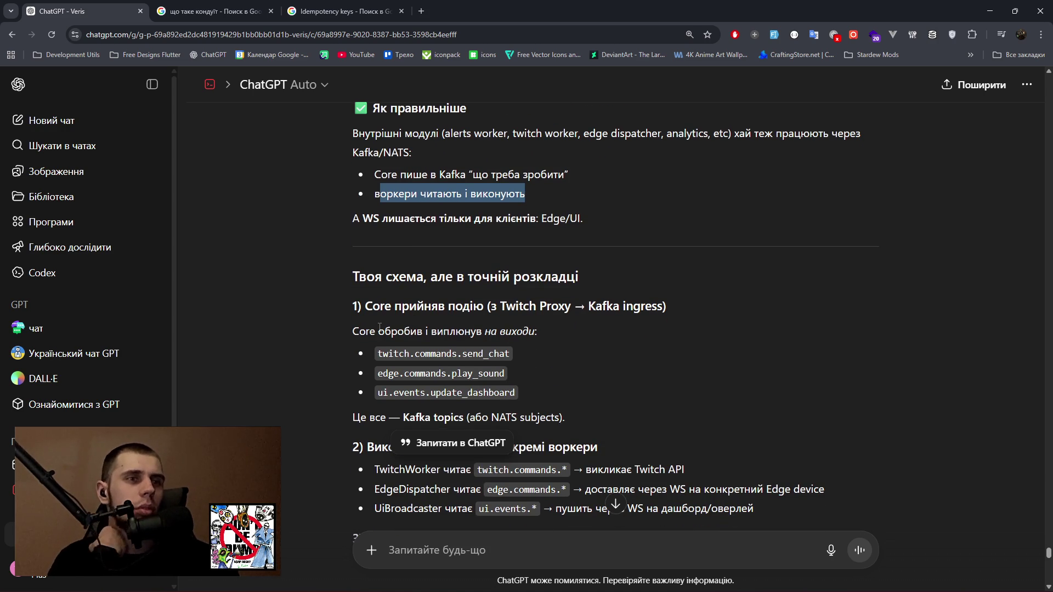
drag(388, 354, 499, 354)
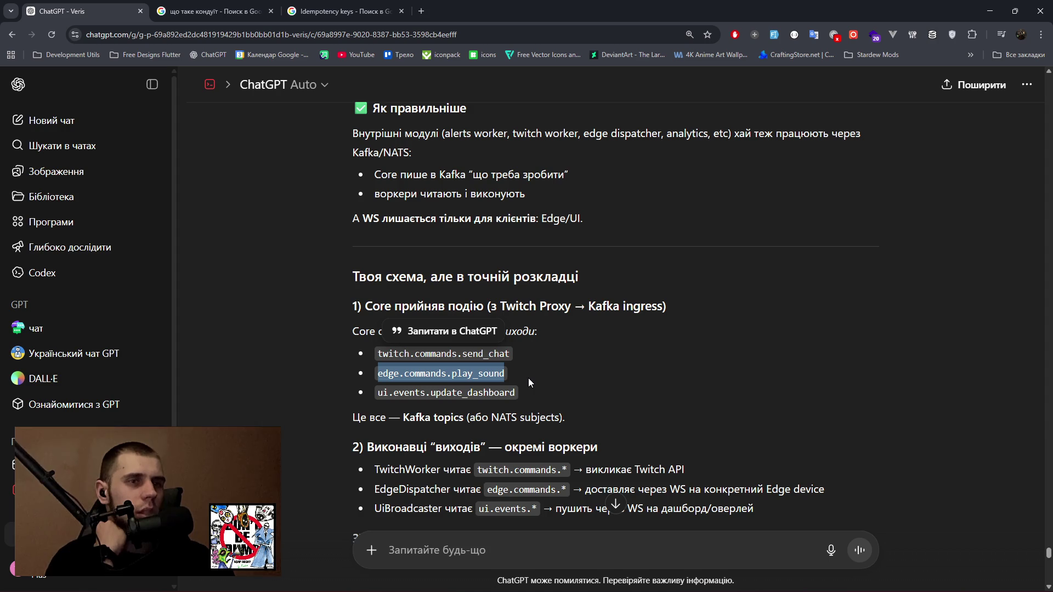
triple_click(379, 377)
drag(378, 394, 521, 396)
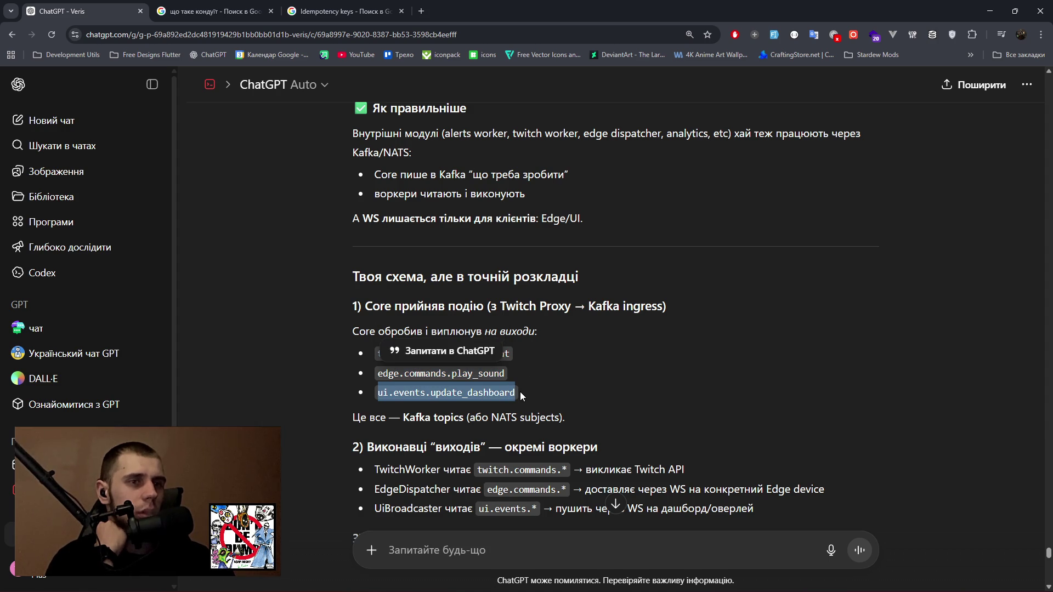
drag(401, 417, 570, 424)
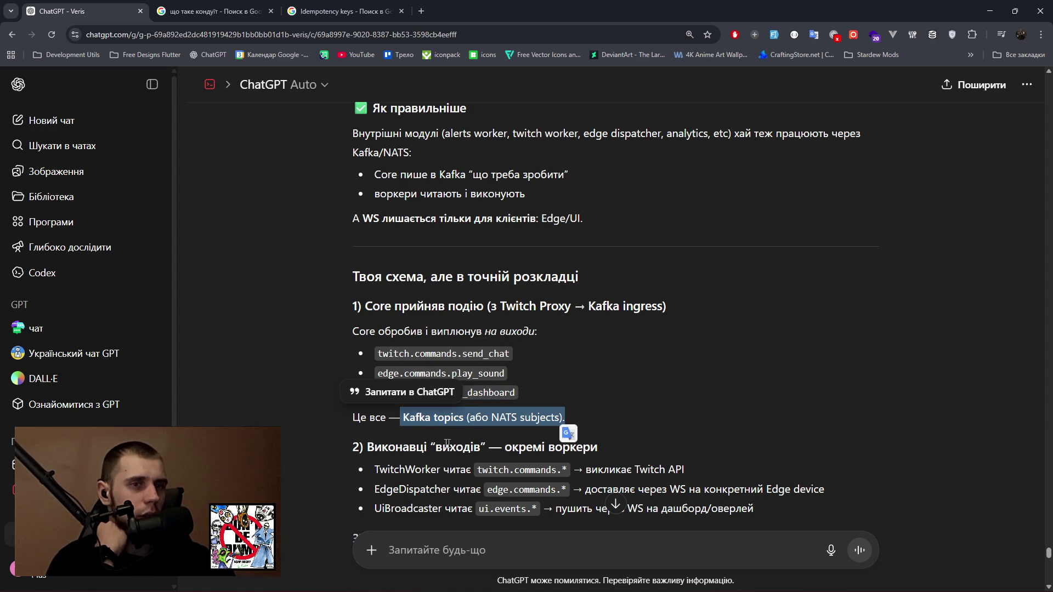
drag(368, 445, 597, 448)
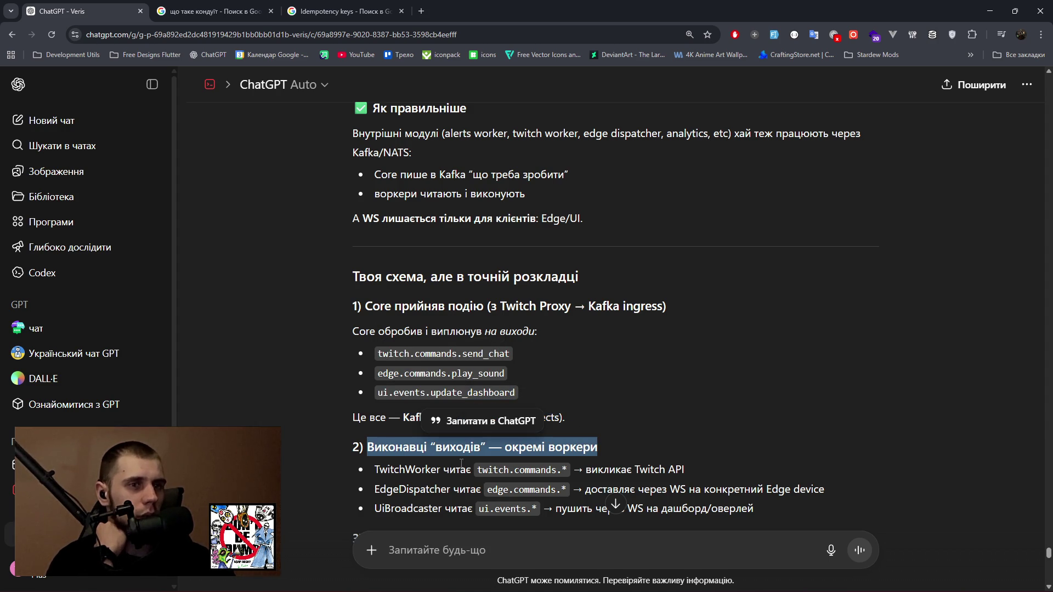
scroll(380, 420, down, 1)
drag(390, 416, 687, 417)
drag(362, 433, 847, 436)
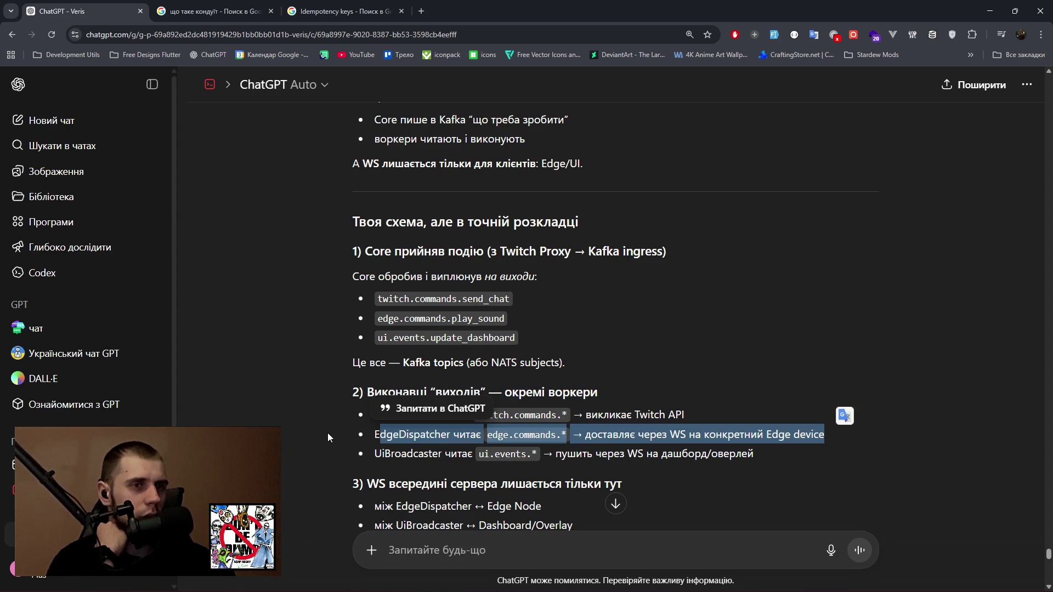
drag(401, 453, 791, 461)
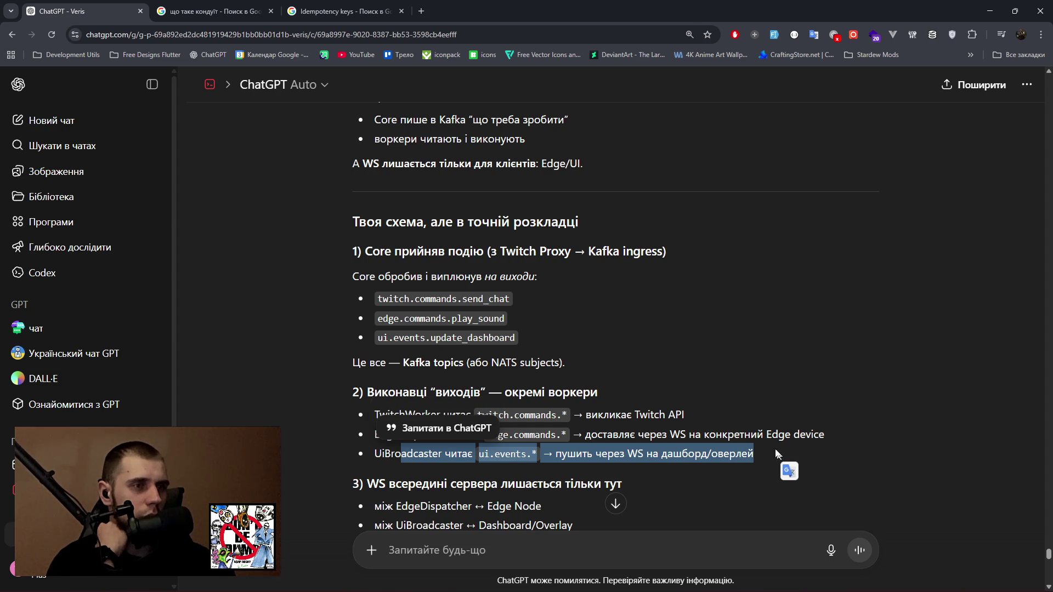
scroll(680, 382, down, 3)
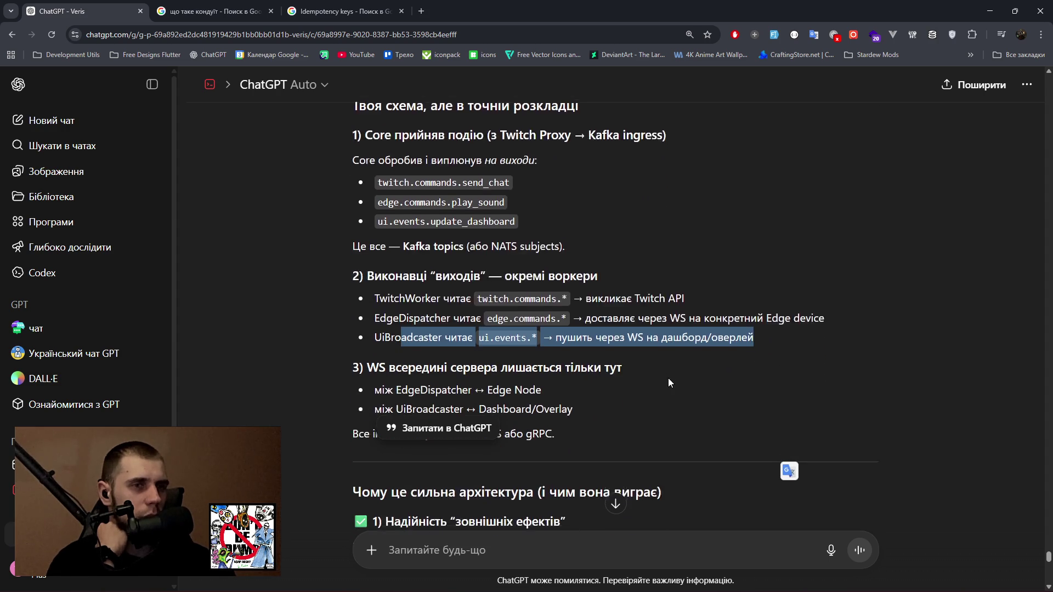
drag(376, 339, 542, 342)
drag(376, 362, 659, 367)
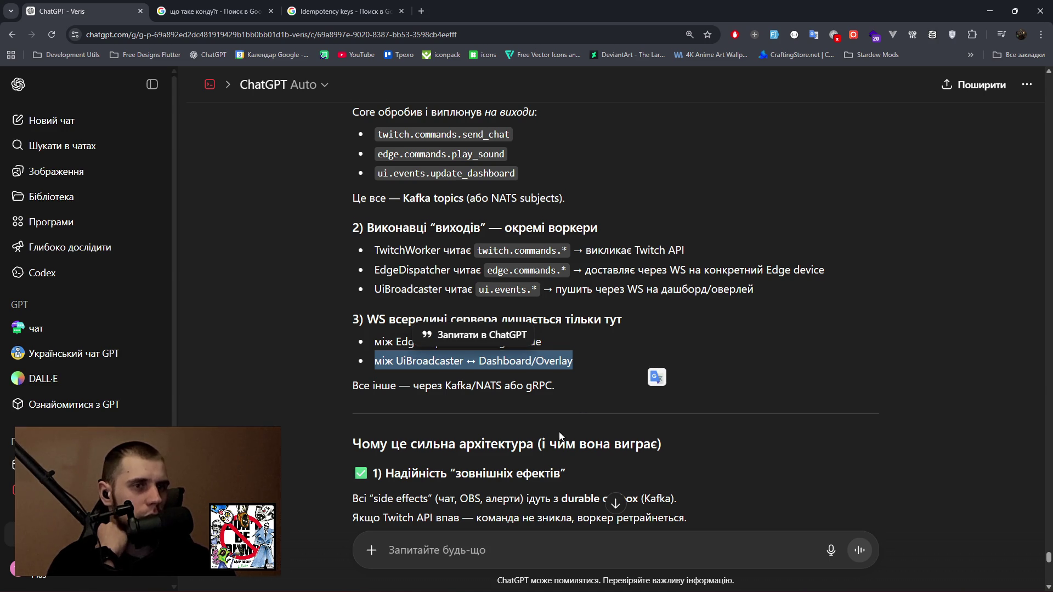
scroll(560, 436, down, 1)
click(535, 426)
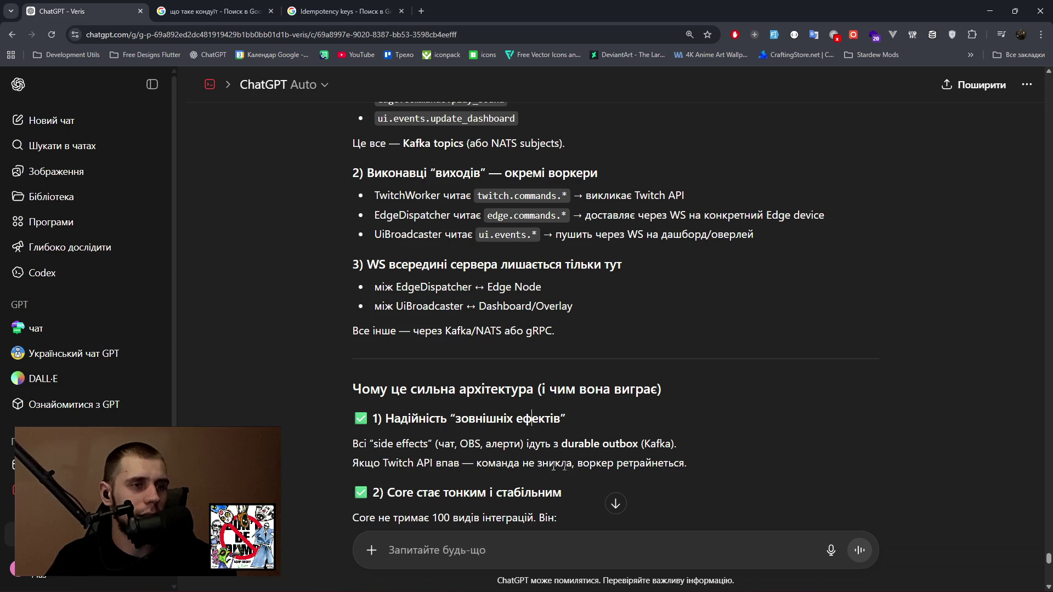
scroll(654, 466, down, 1)
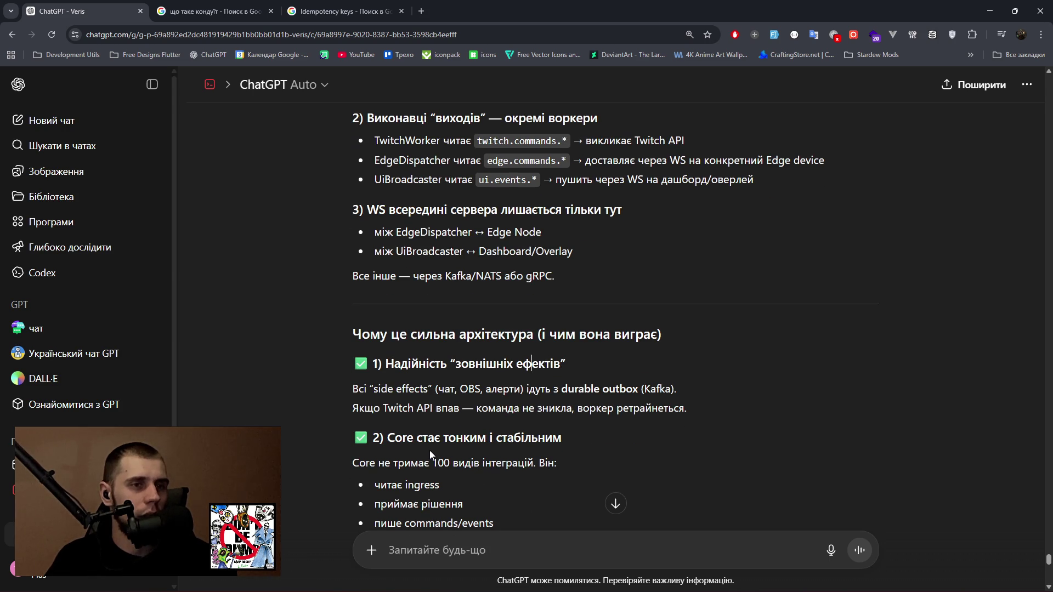
scroll(499, 450, down, 1)
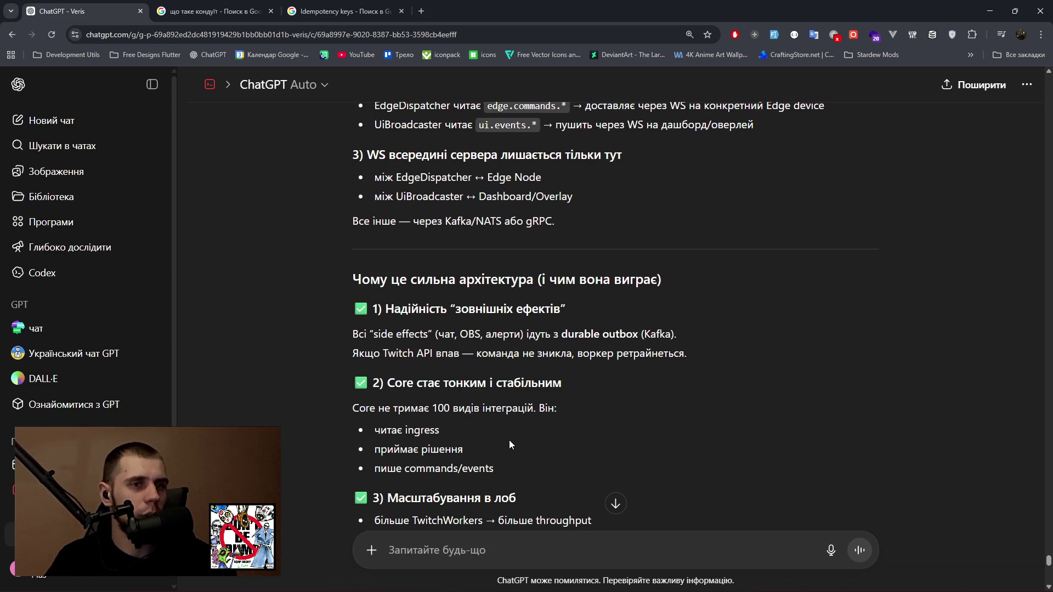
scroll(509, 443, down, 1)
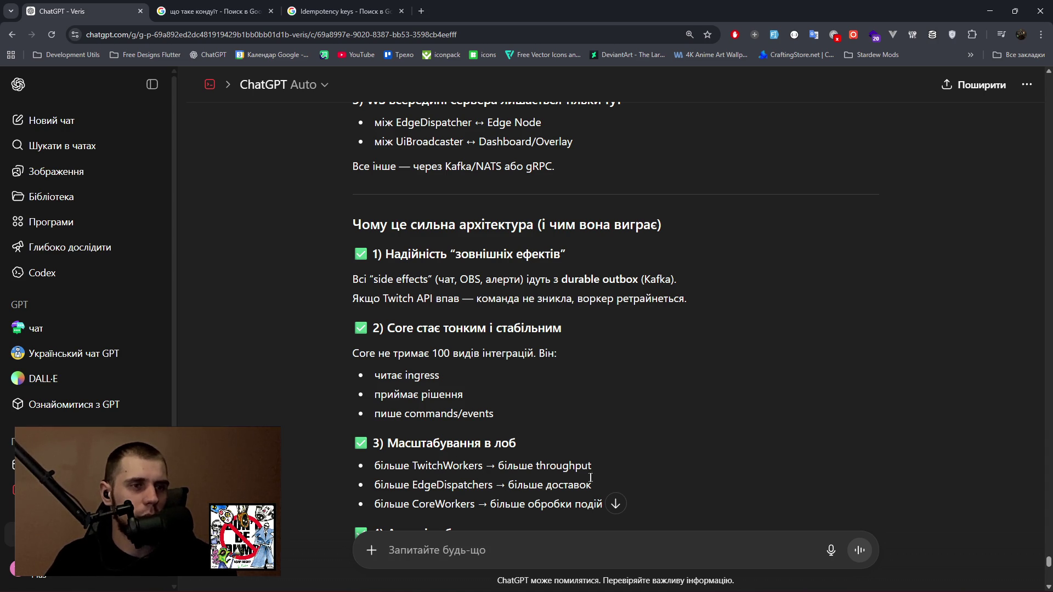
scroll(591, 478, down, 1)
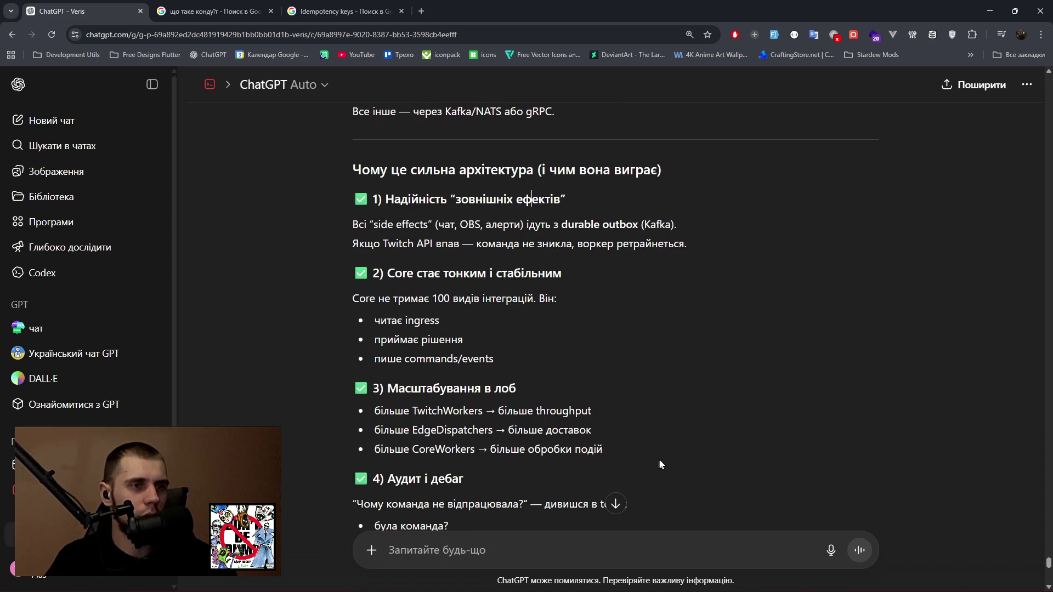
scroll(664, 457, down, 2)
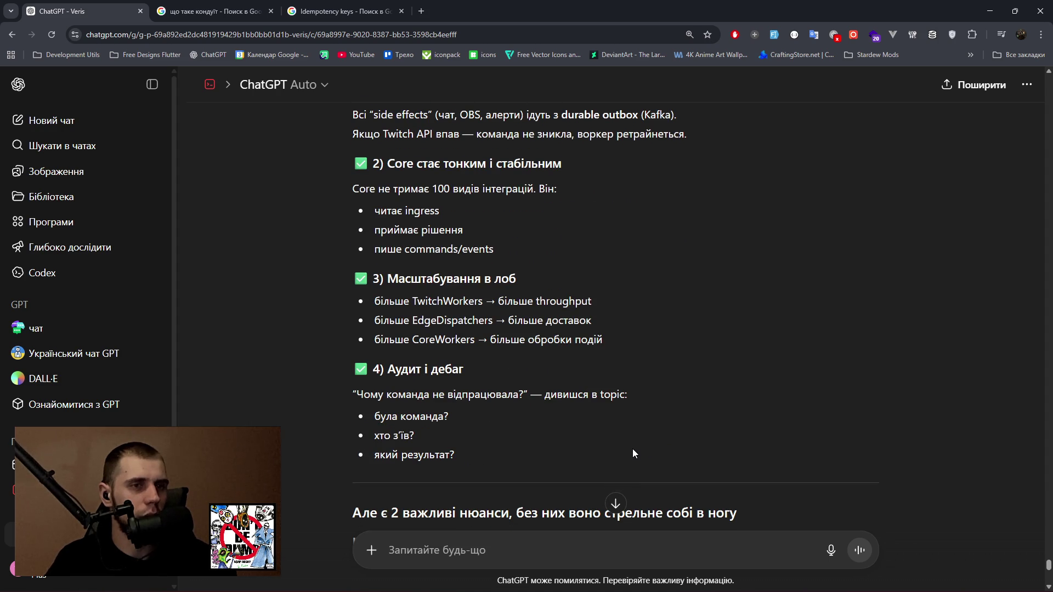
scroll(631, 450, down, 2)
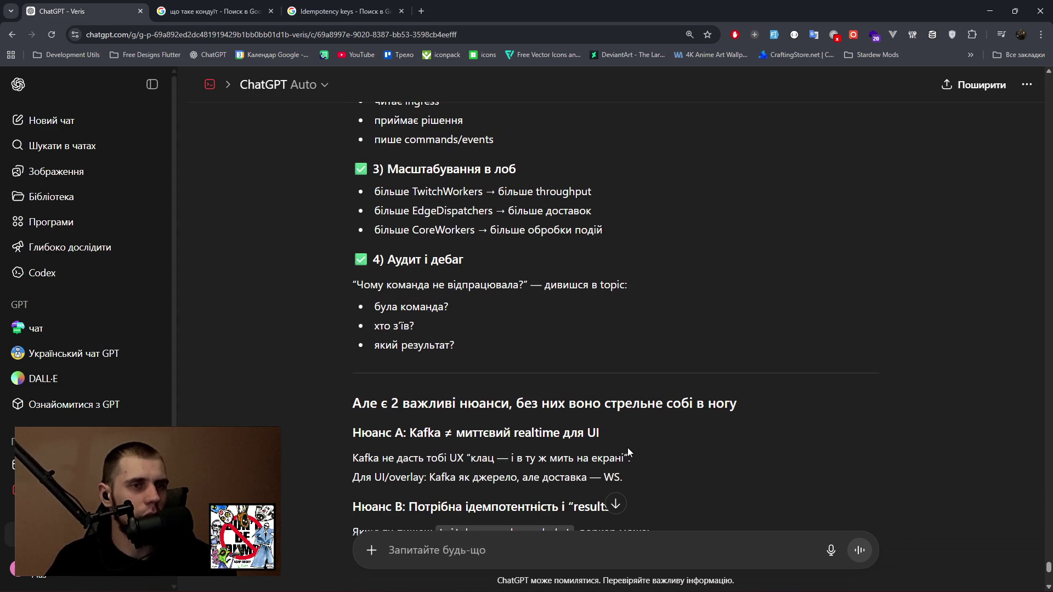
drag(516, 404, 738, 404)
drag(434, 433, 601, 433)
drag(352, 461, 629, 460)
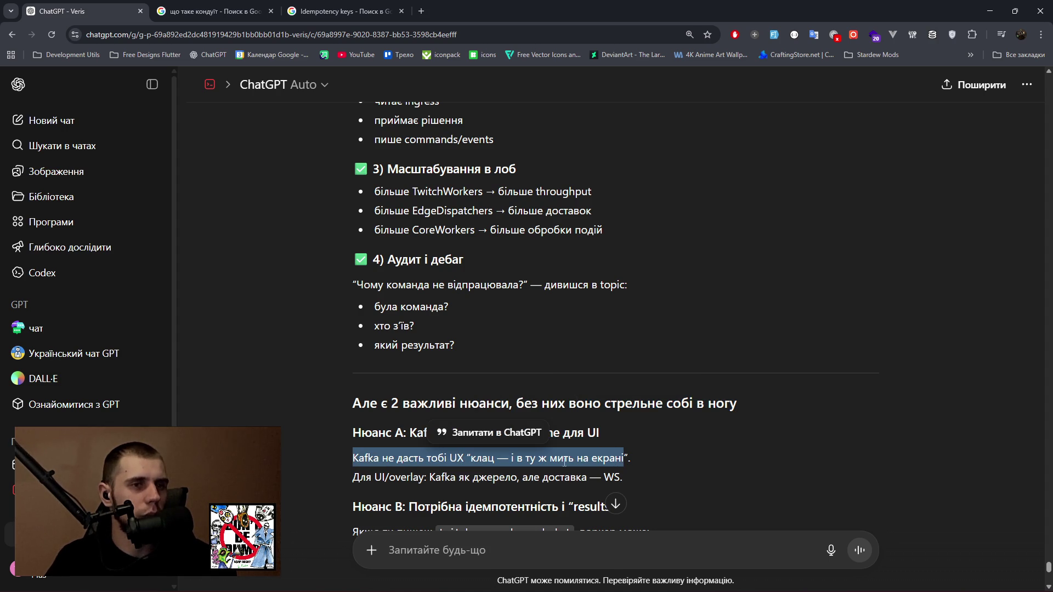
drag(361, 477, 606, 470)
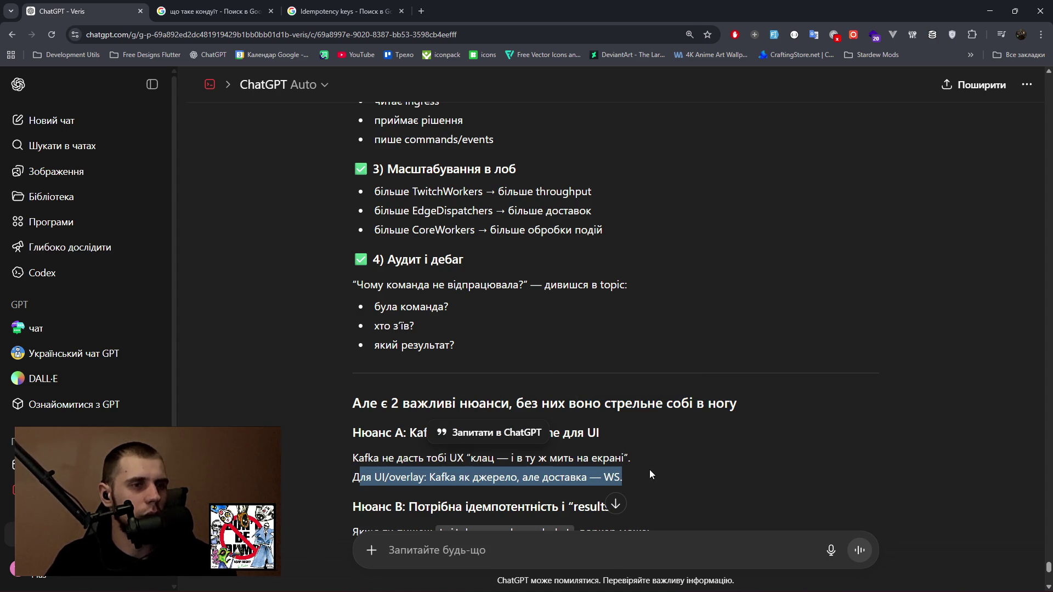
scroll(657, 442, down, 4)
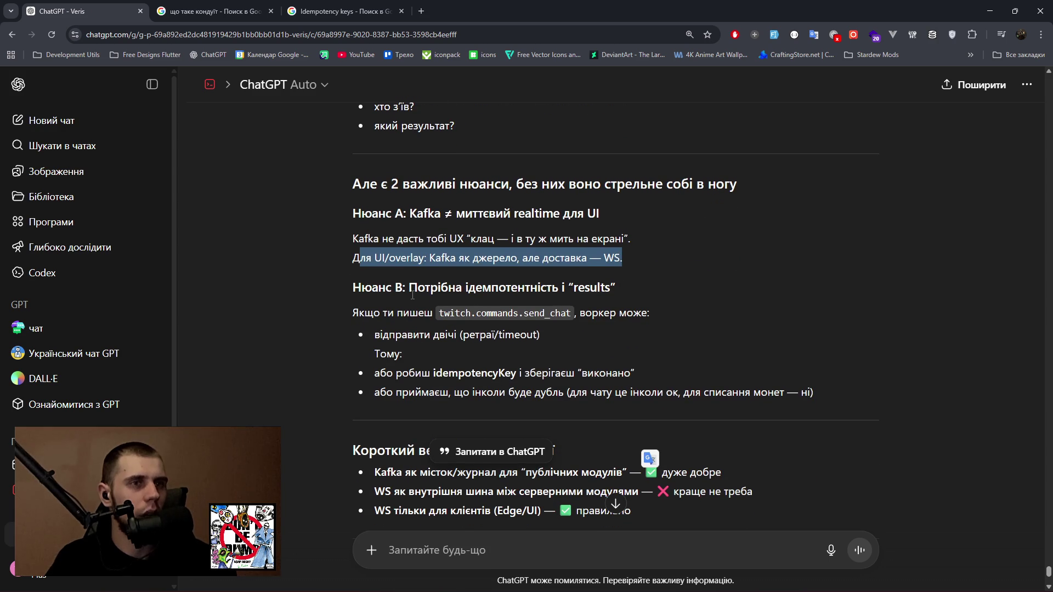
drag(409, 289, 616, 289)
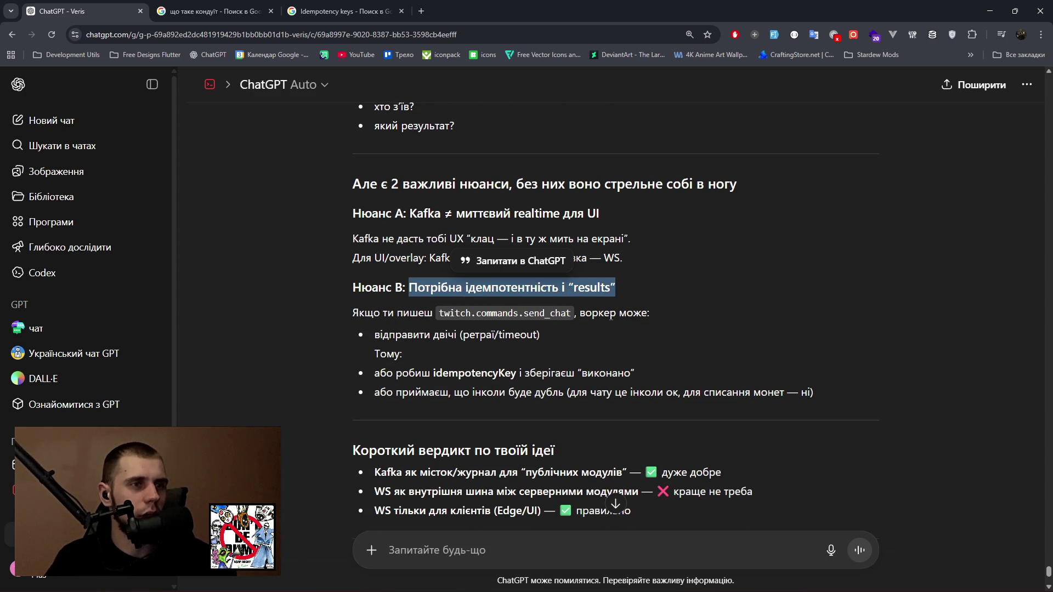
click(615, 296)
drag(376, 334, 541, 337)
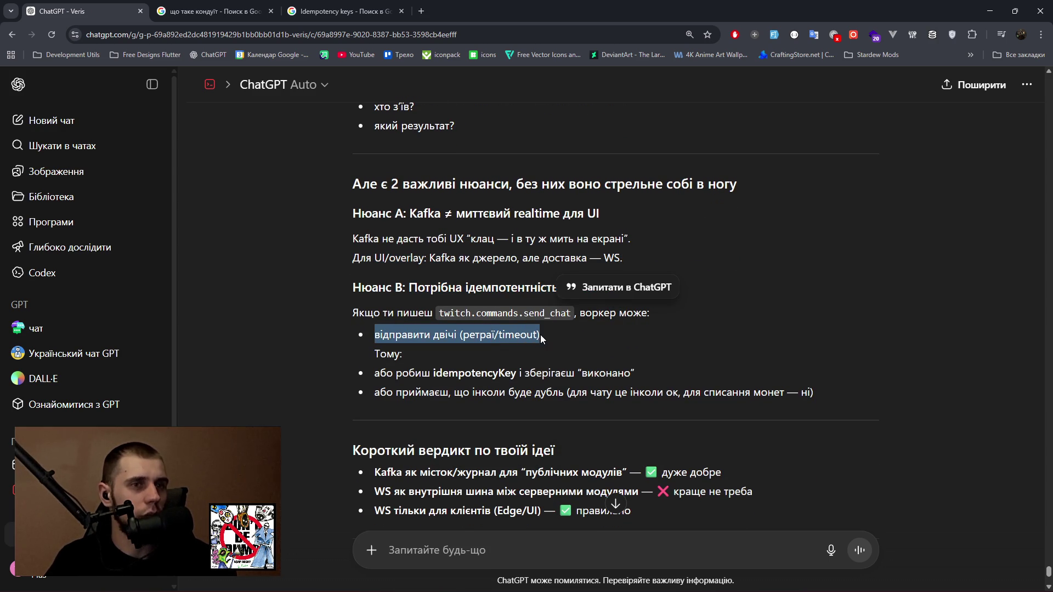
drag(374, 376, 656, 377)
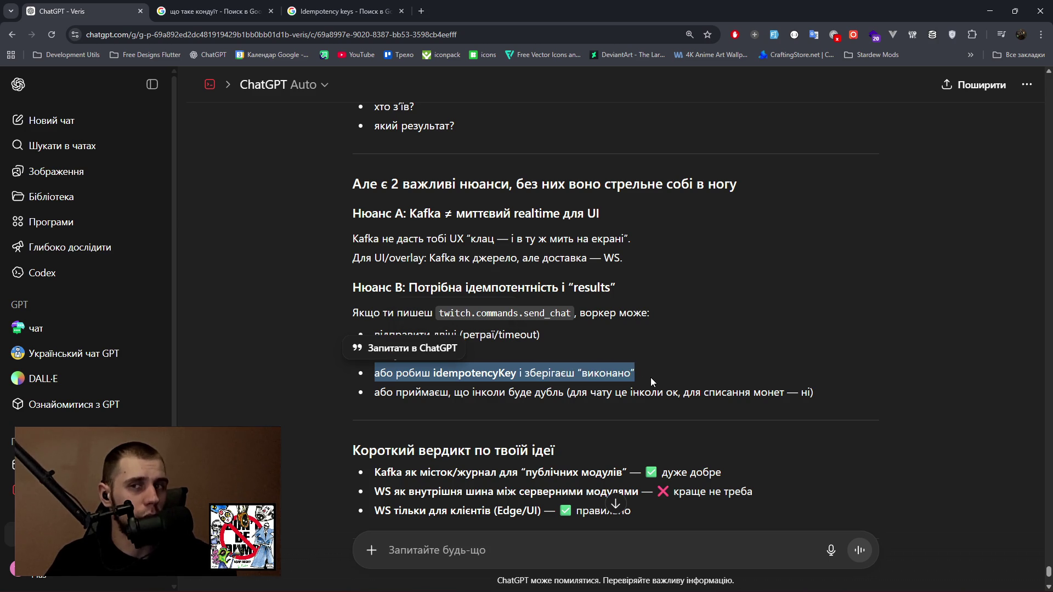
drag(376, 392, 558, 393)
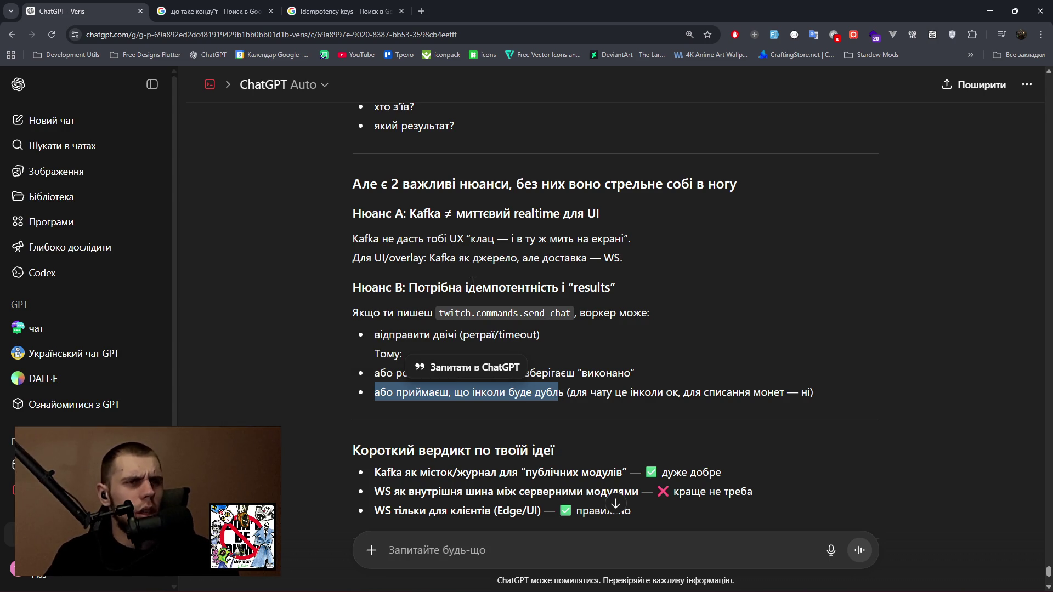
drag(466, 287, 551, 285)
key(ctrl+c)
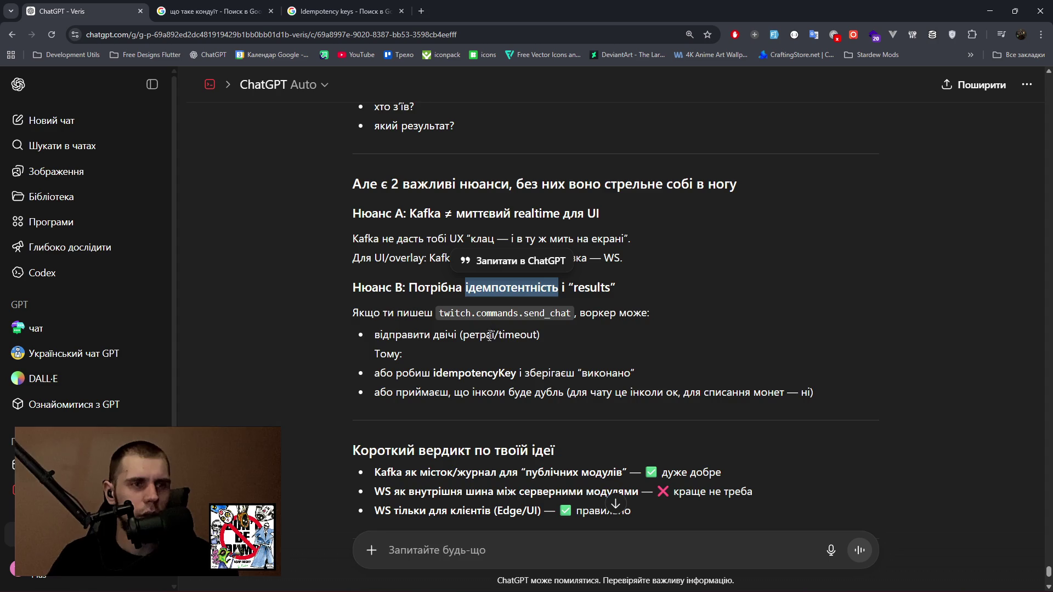
scroll(490, 336, down, 2)
click(466, 551)
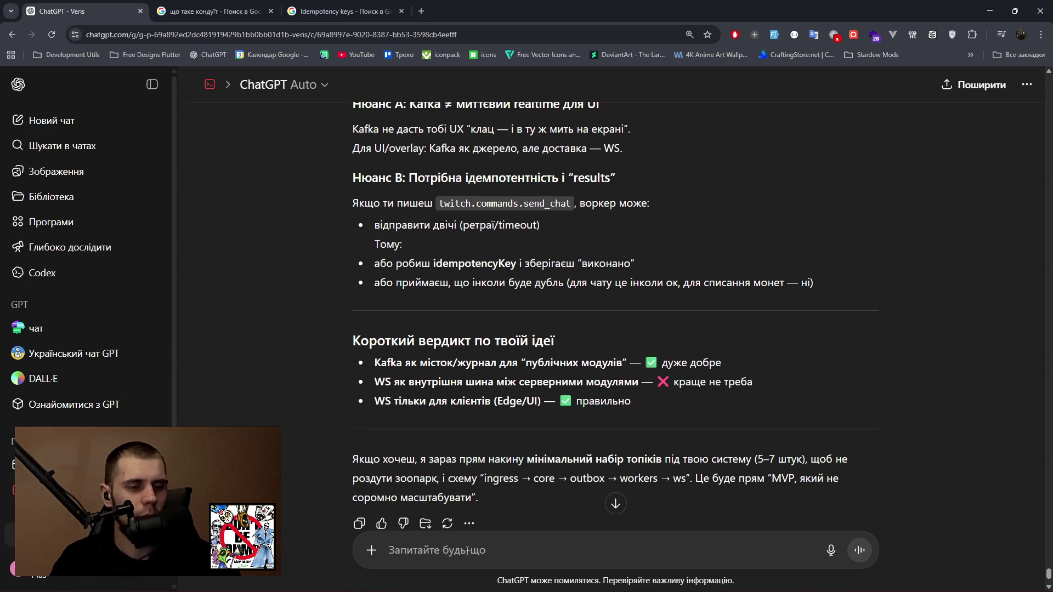
Ask 'Що таке ідемпотентність … як саме з нею працювати?' with the term pasted in.
text(Що таке)
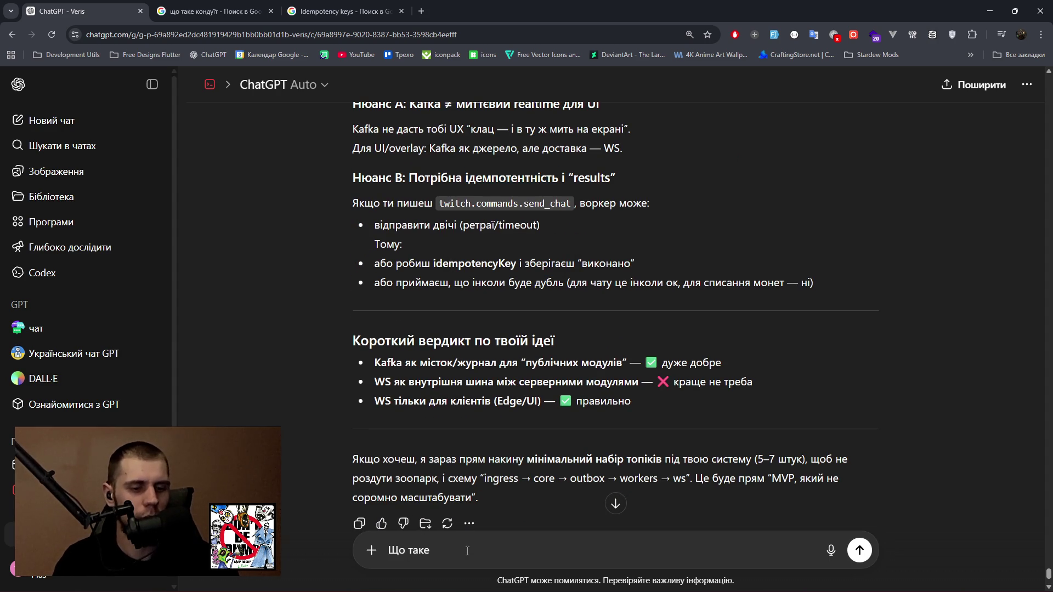
key(ctrl+v)
text(як )
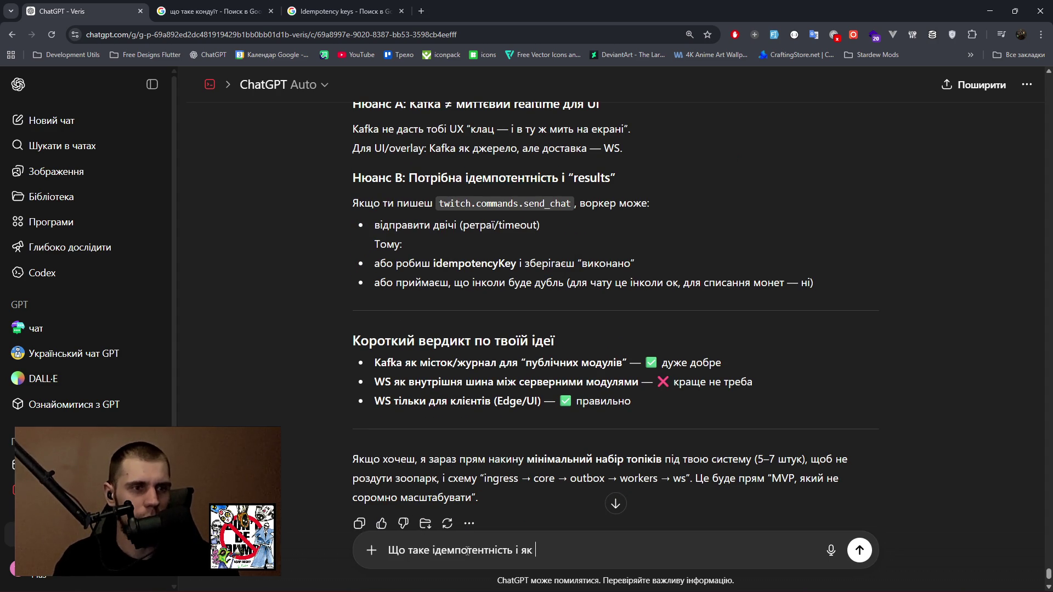
text(саме з нею працювати?)
key(Return)
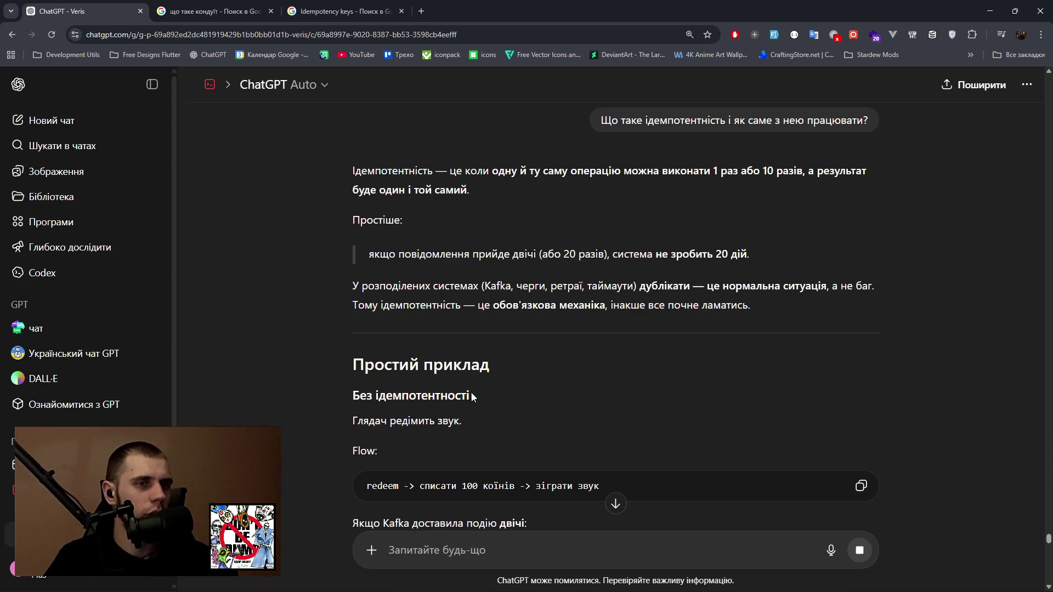
Read past the 800 vs 900 coins redeemId example to the section on where Veris critically needs idempotency.
scroll(466, 410, down, 2)
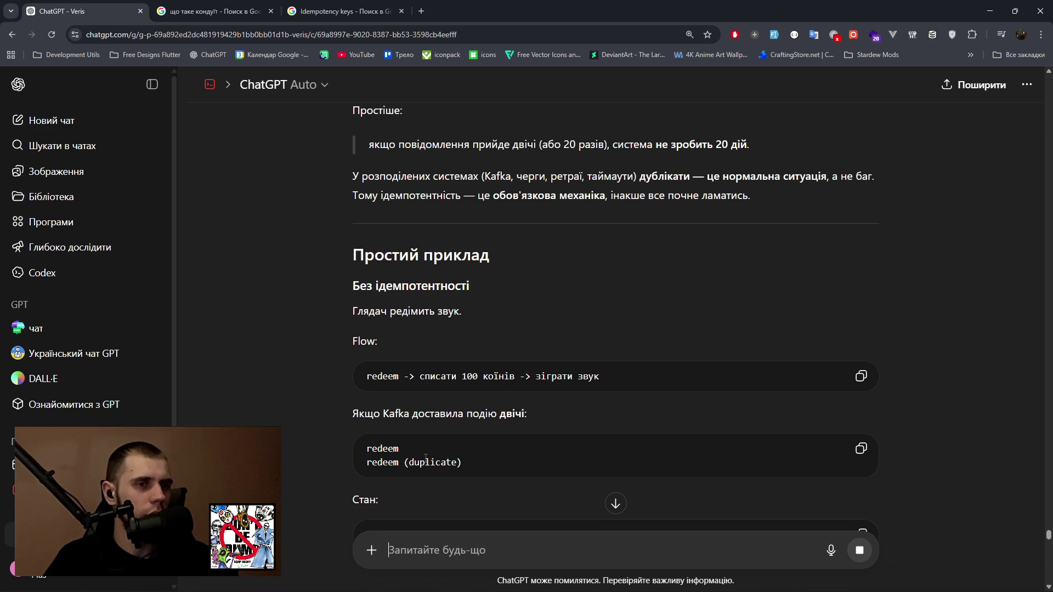
scroll(445, 458, down, 2)
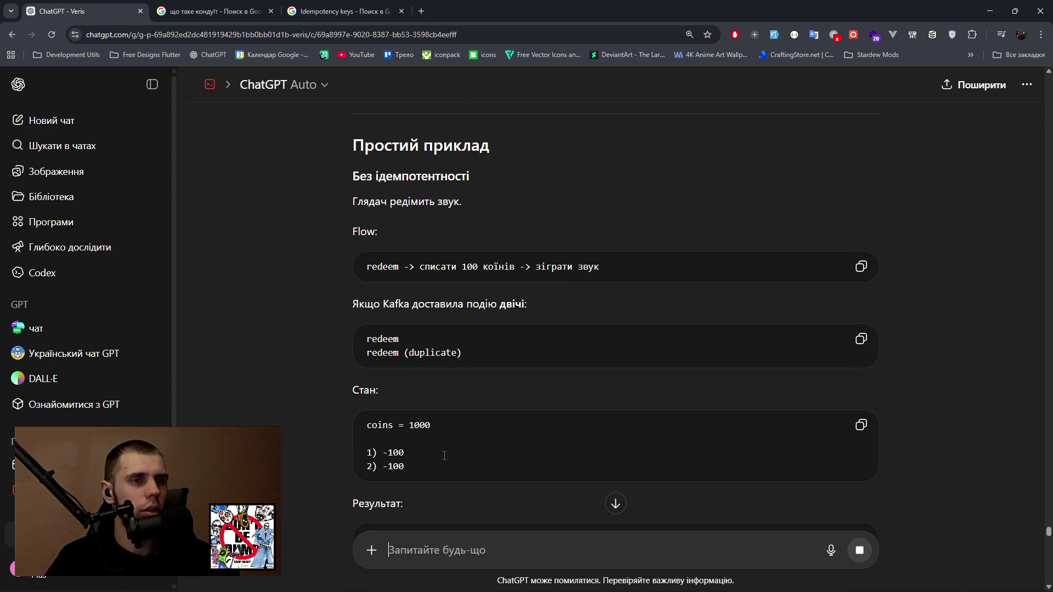
scroll(441, 455, down, 2)
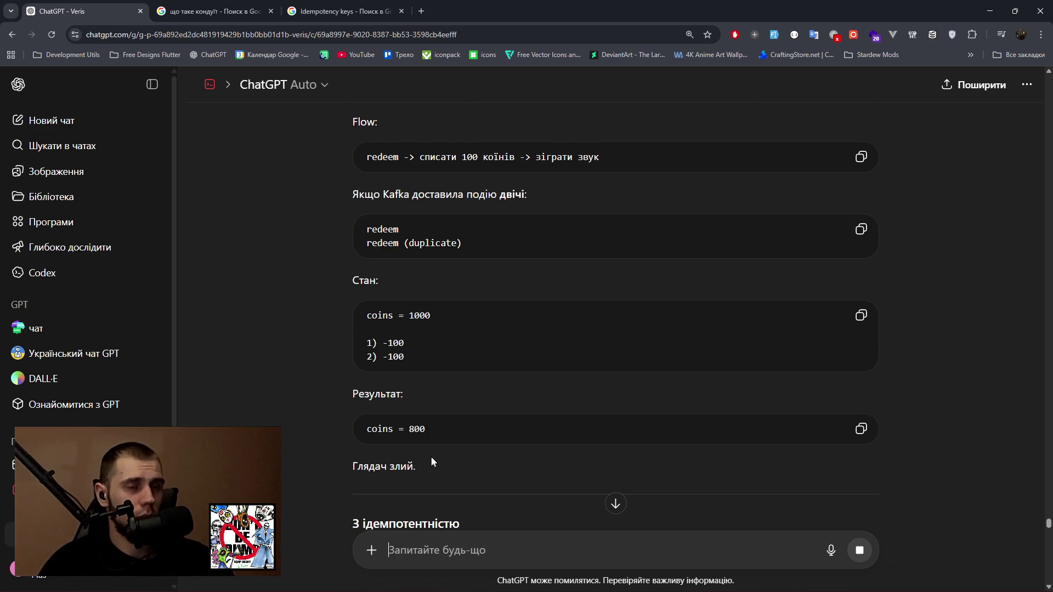
scroll(430, 460, down, 1)
scroll(439, 442, down, 1)
scroll(384, 422, down, 1)
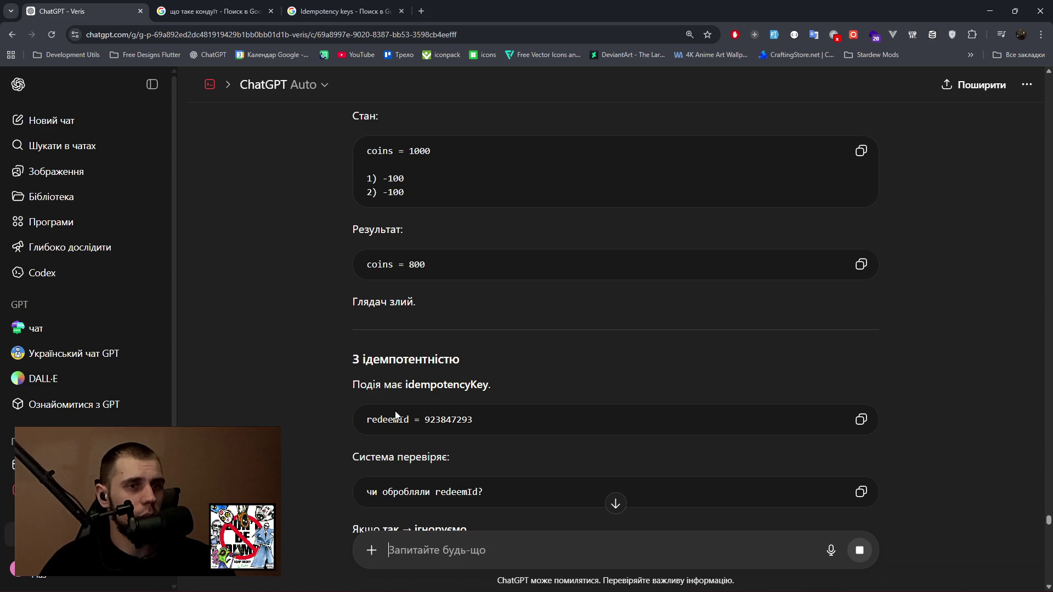
drag(421, 420, 522, 420)
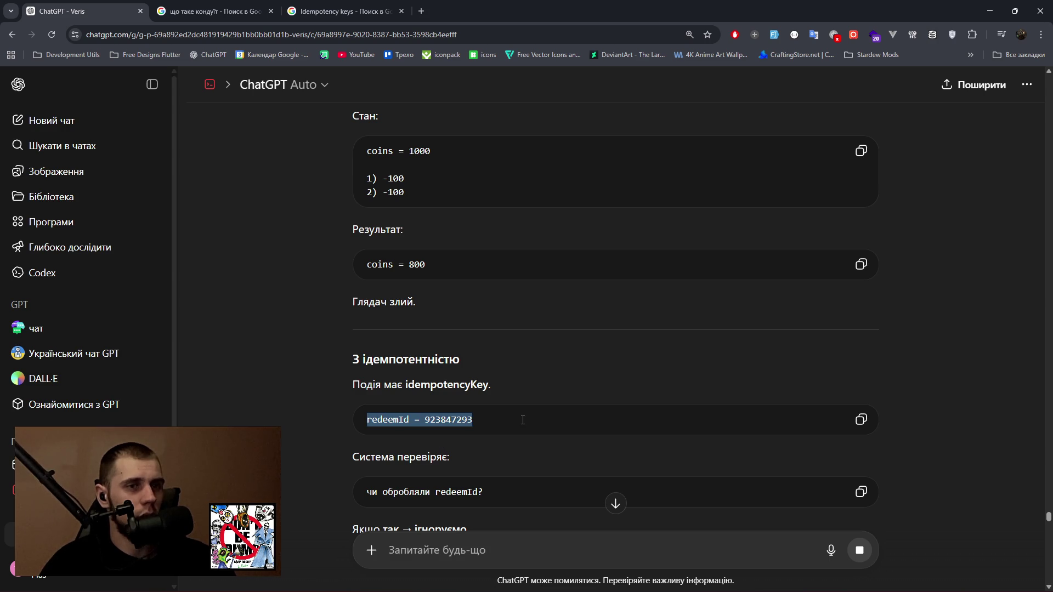
scroll(521, 405, down, 1)
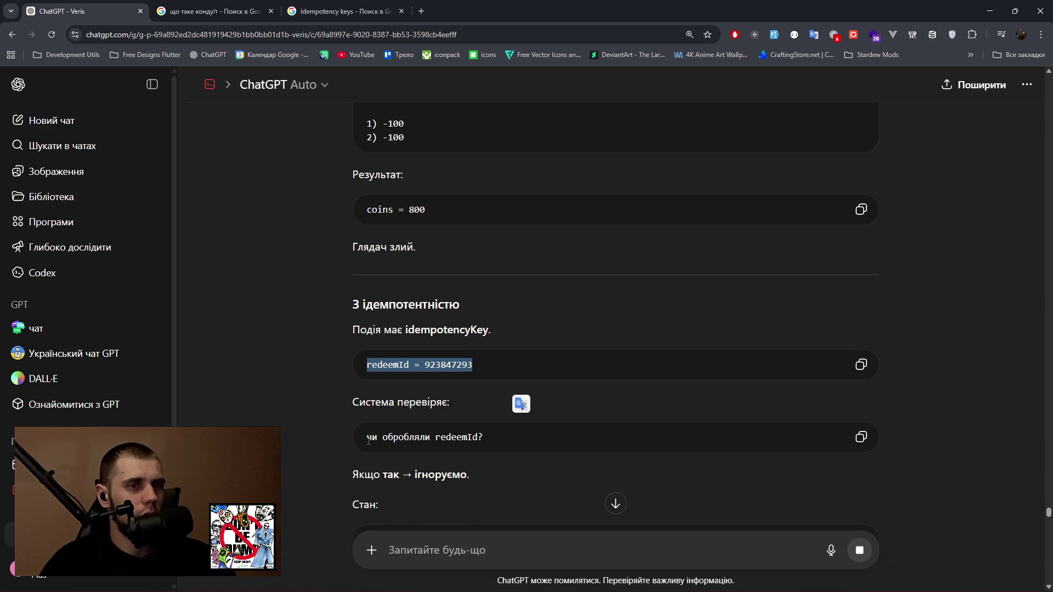
drag(367, 438, 522, 439)
scroll(428, 434, down, 3)
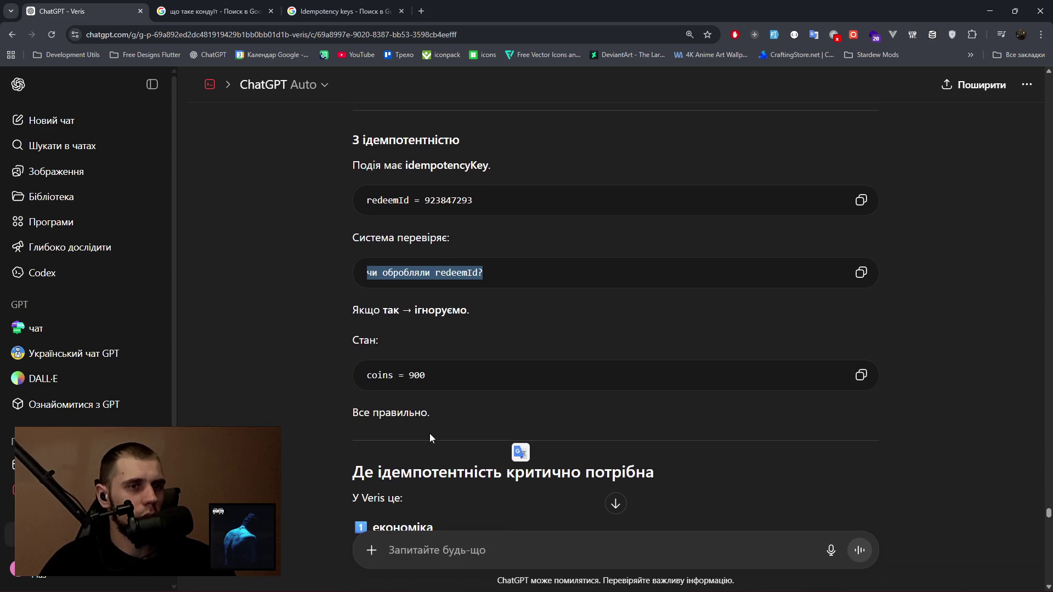
scroll(429, 433, down, 2)
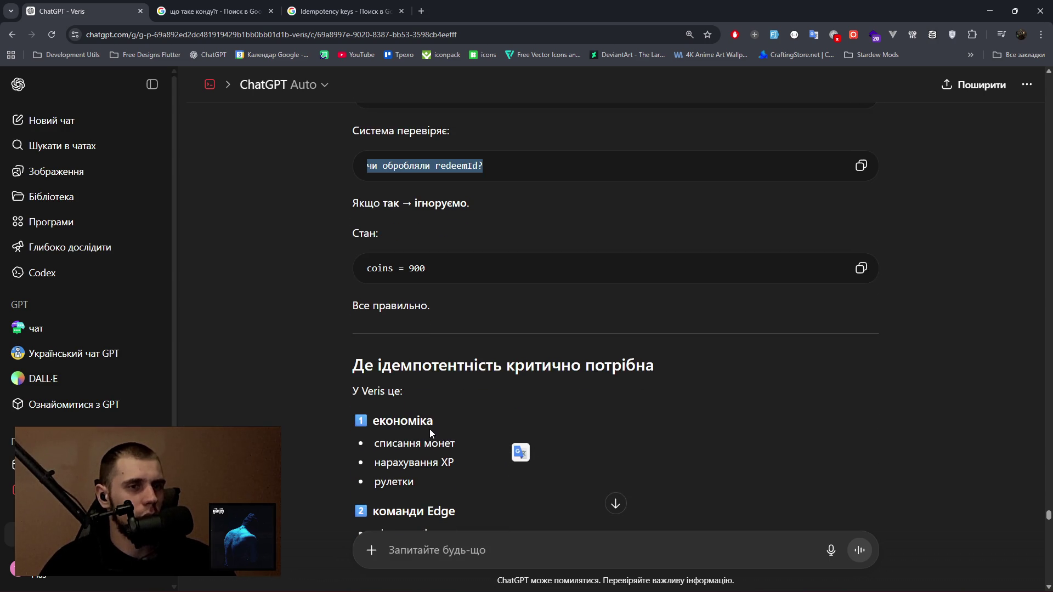
Send the follow-up 'а як саме це перевіряти' and scroll through the arriving answer.
click(446, 556)
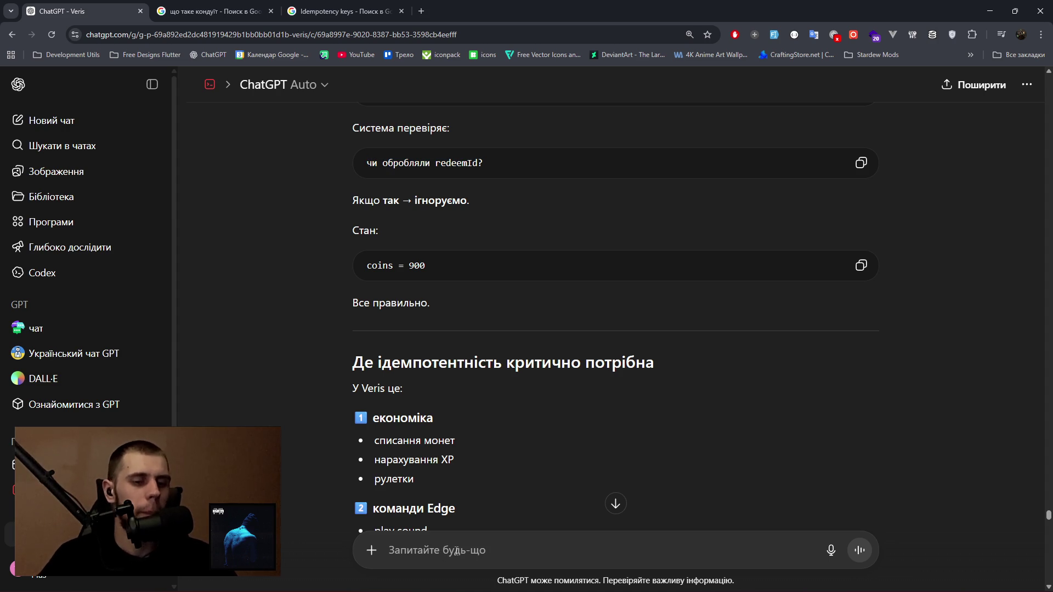
text(а як саме ц)
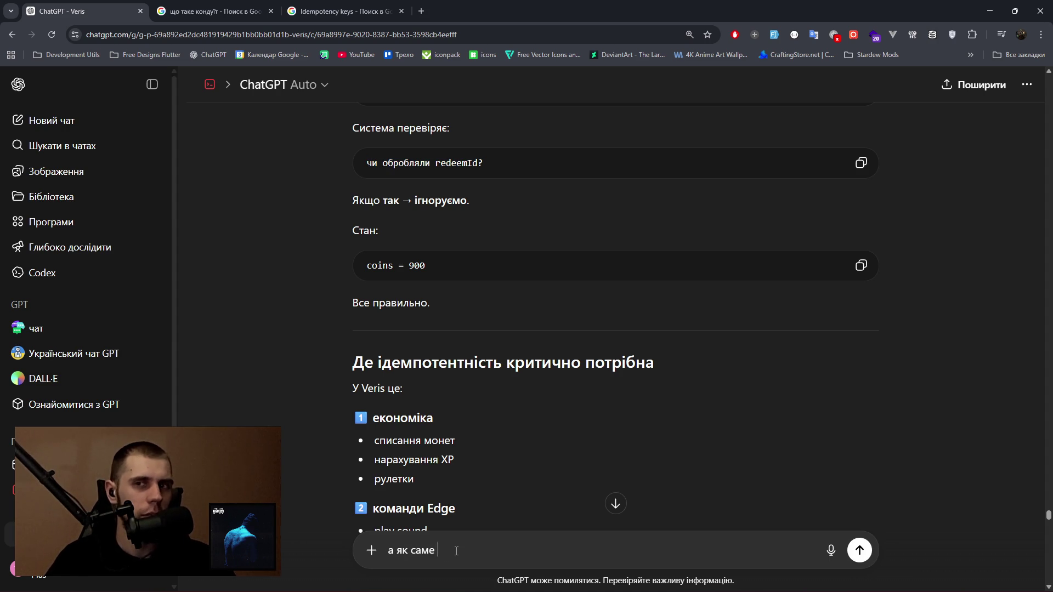
text(е перевіряти?)
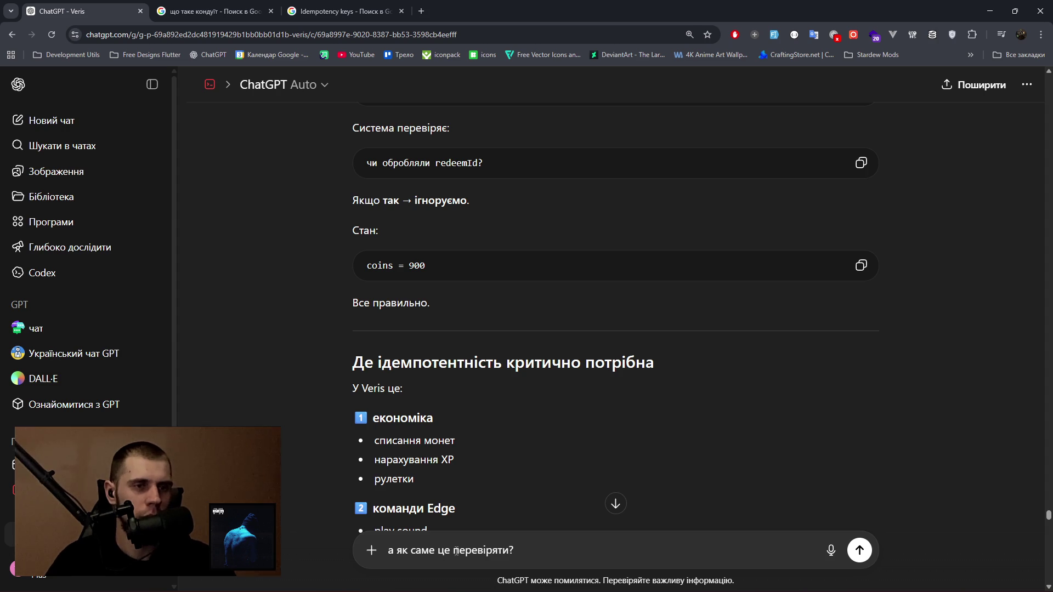
key(Return)
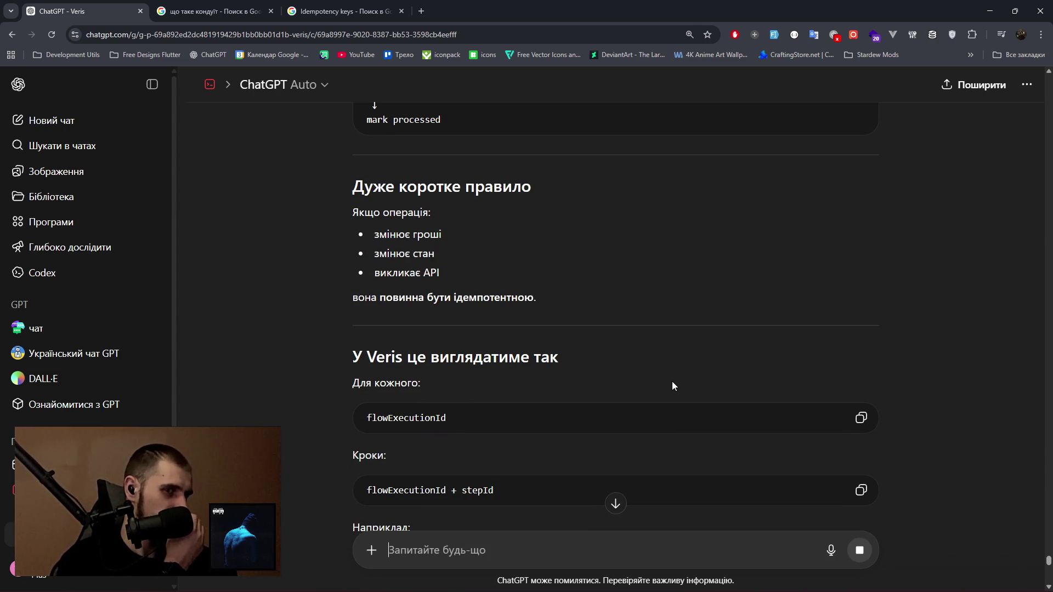
scroll(673, 382, up, 5)
scroll(672, 386, up, 20)
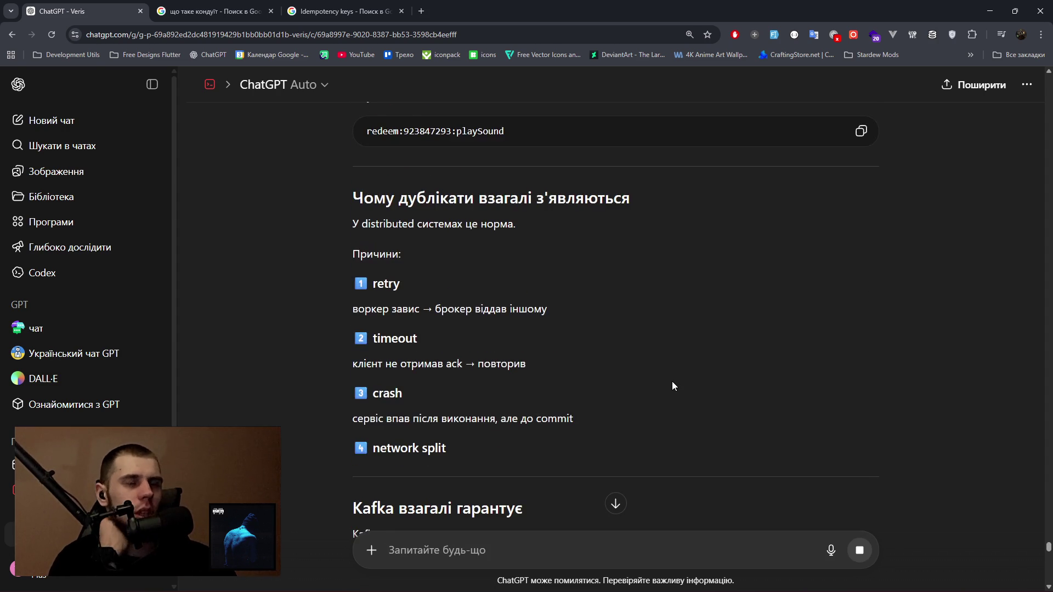
scroll(672, 386, up, 2)
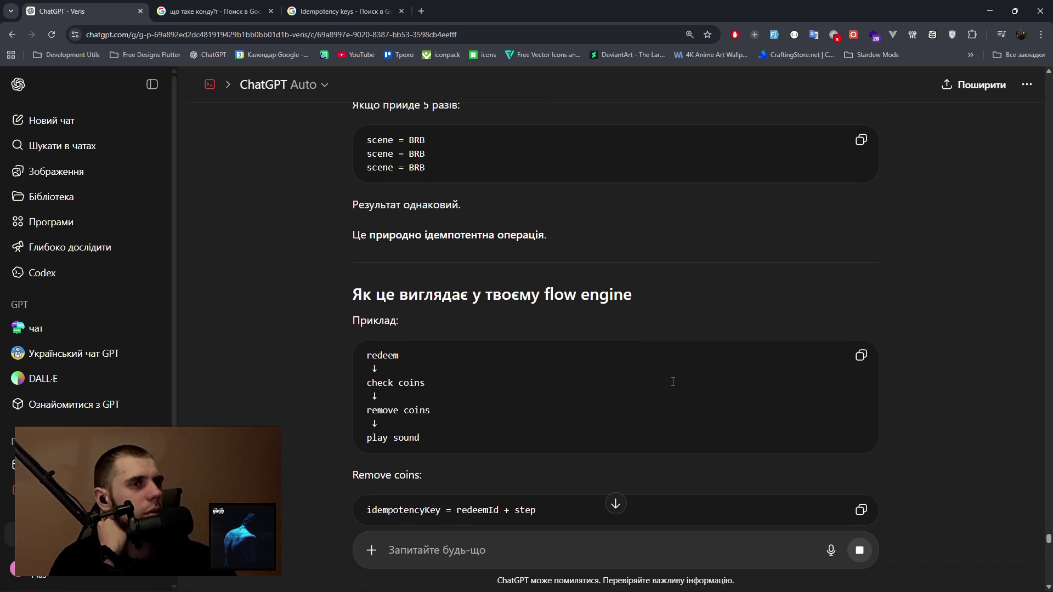
scroll(672, 381, up, 8)
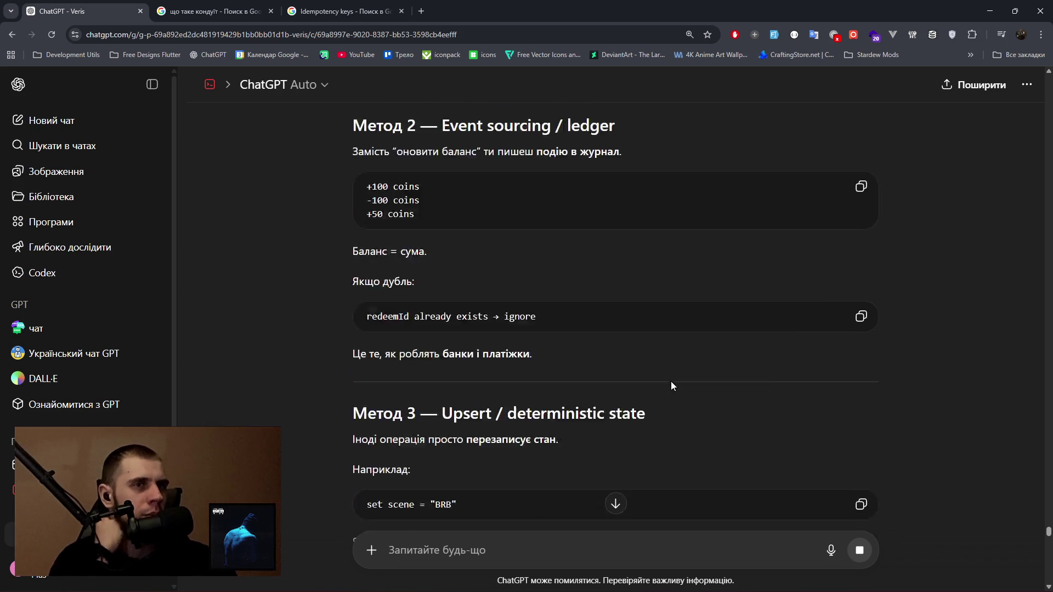
Read the check scheme and Redis SET NX command, highlighting the null-response rule, ttl and example key.
click(616, 504)
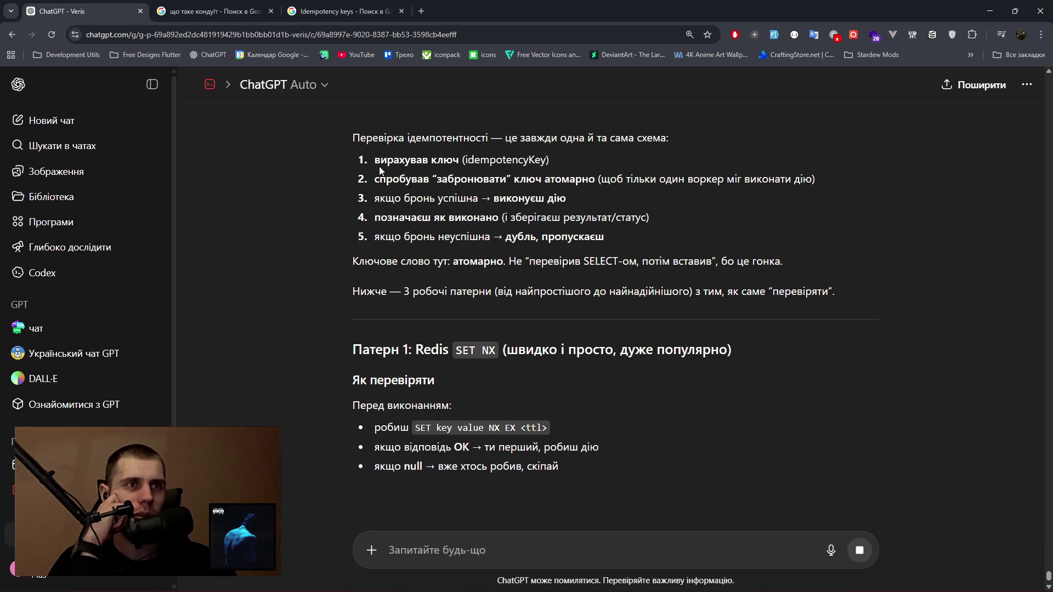
drag(379, 160, 594, 178)
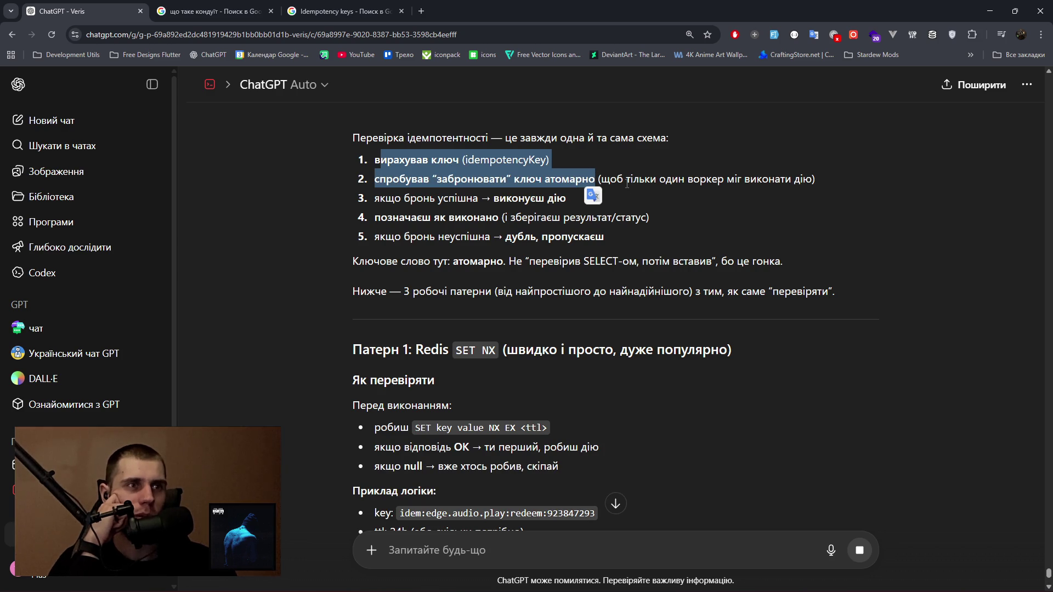
drag(634, 181, 810, 183)
drag(386, 198, 526, 199)
drag(424, 210, 434, 213)
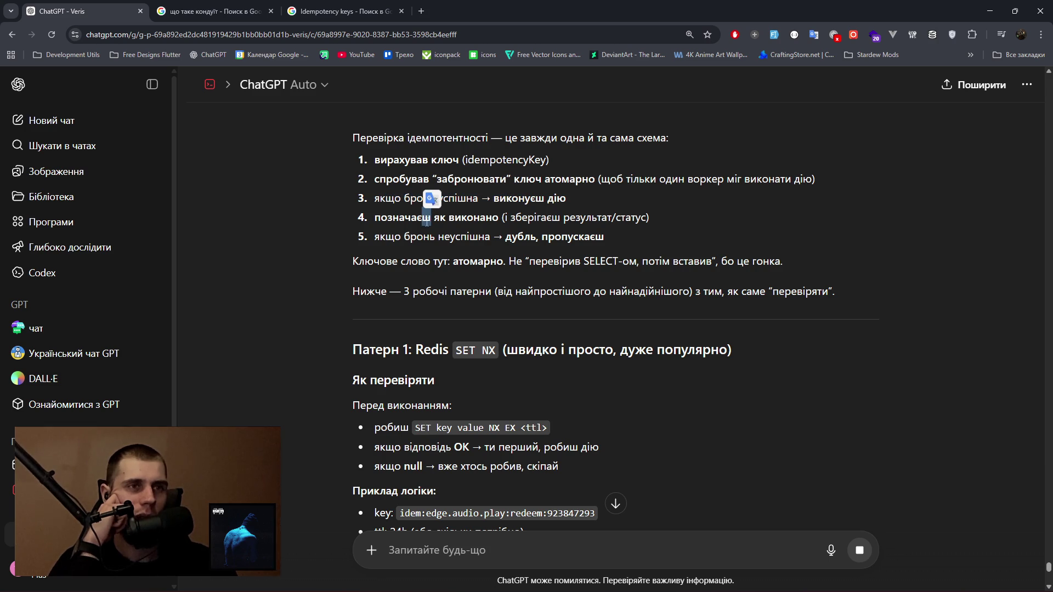
scroll(453, 265, down, 2)
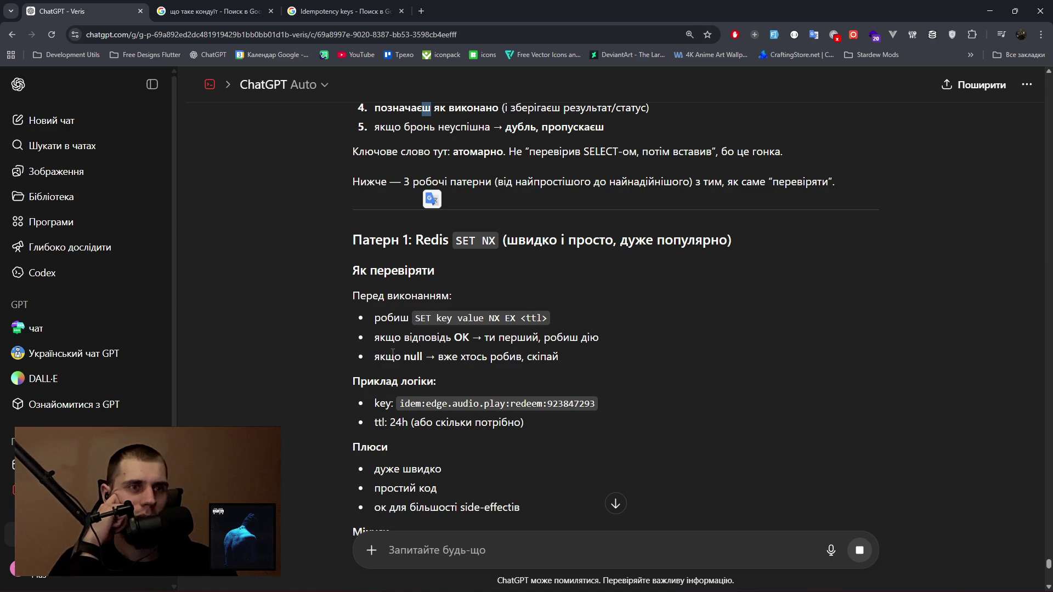
drag(381, 359, 558, 360)
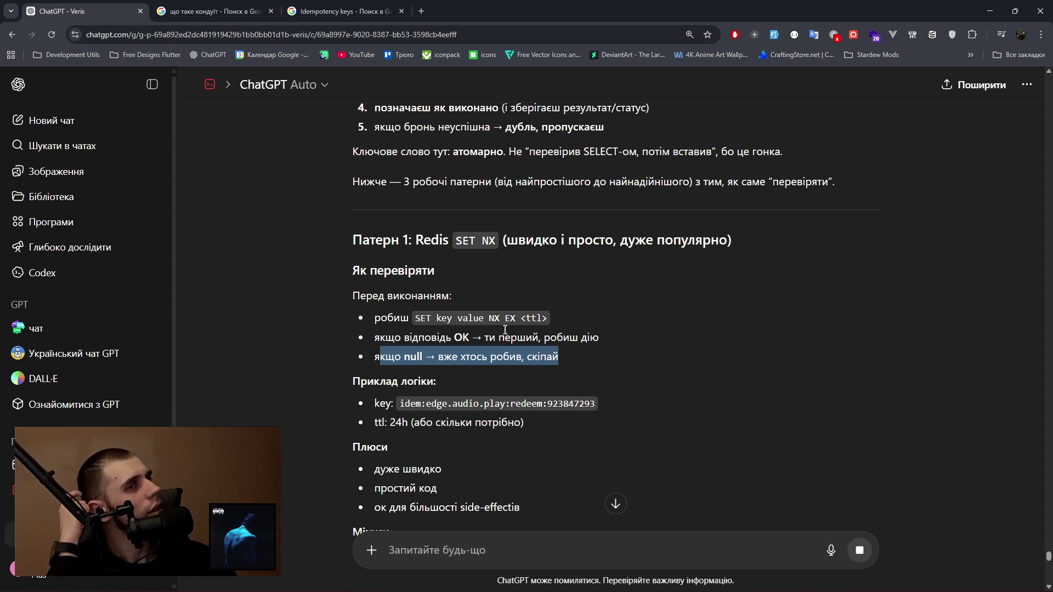
mouse_move(522, 318)
mouse_down()
mouse_move(378, 318)
mouse_move(549, 319)
mouse_up()
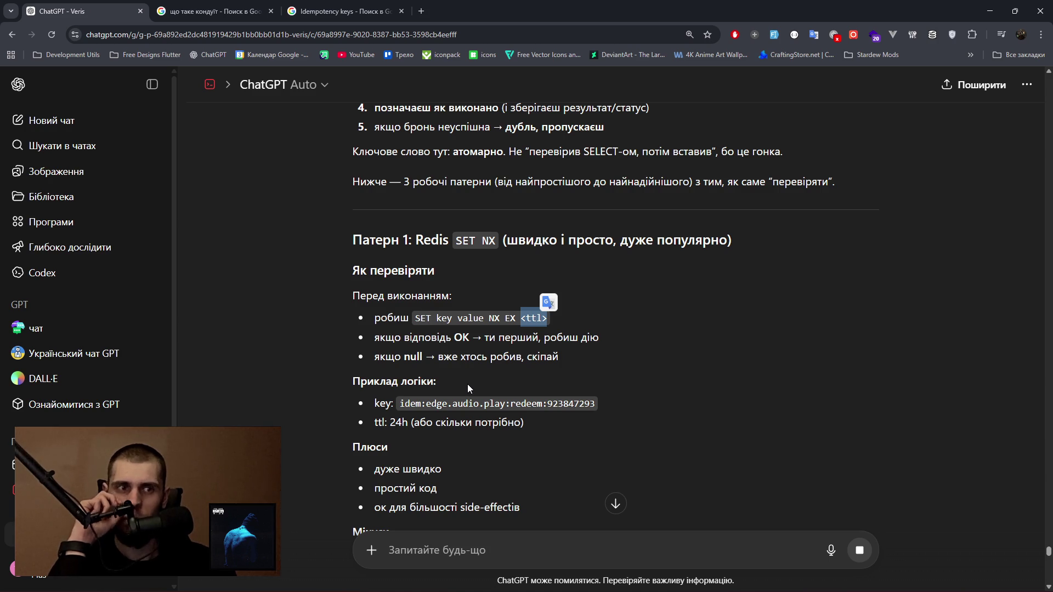
drag(402, 403, 594, 406)
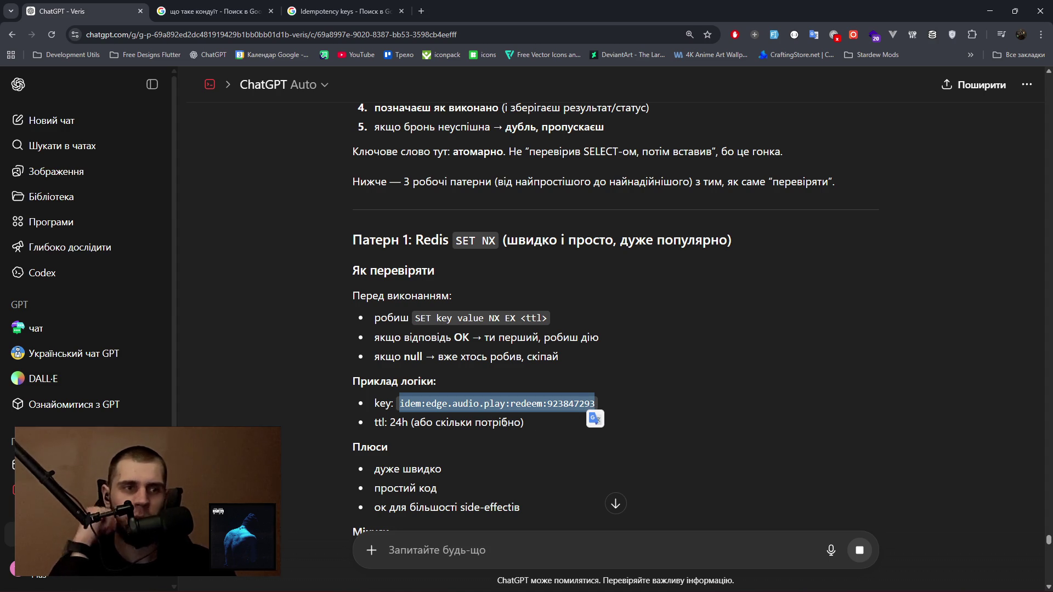
Read the SET NX pros, cons and plain-language summary, highlighting the worker-crash drawback and financial caveat.
scroll(502, 424, down, 3)
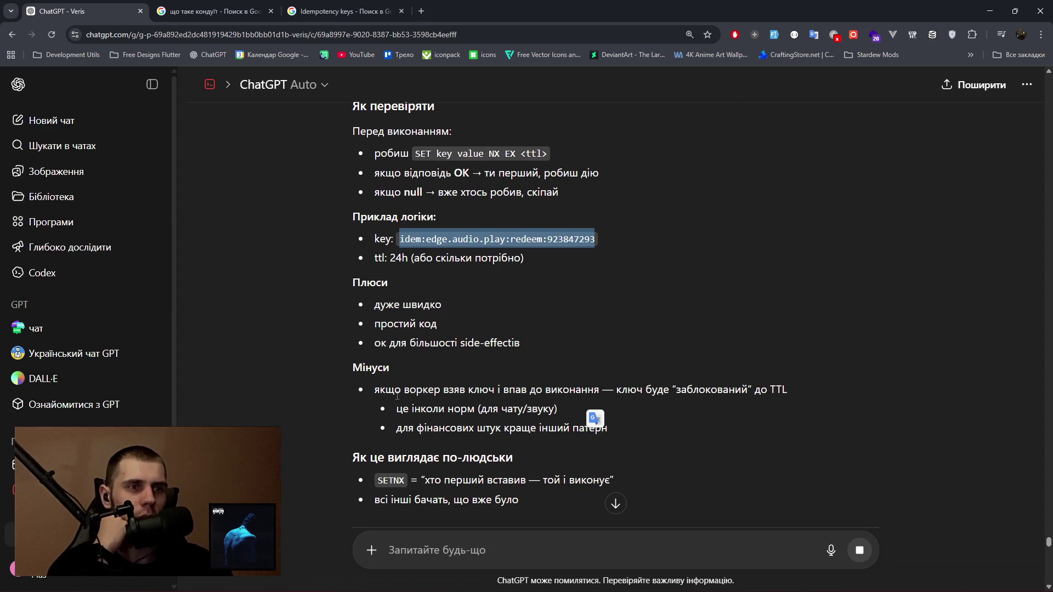
drag(424, 389, 788, 390)
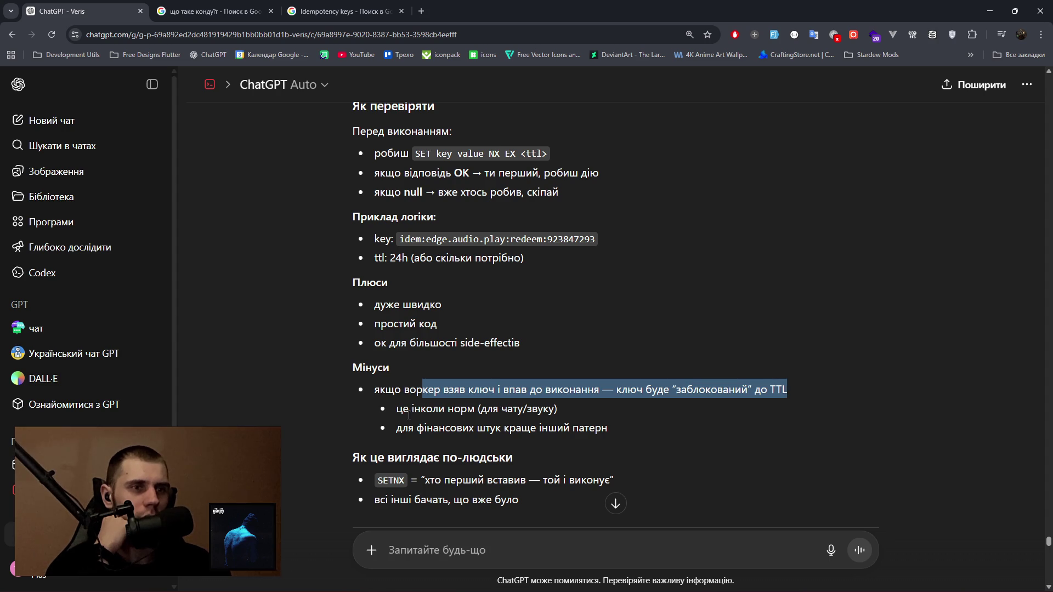
drag(398, 428, 605, 434)
scroll(519, 434, down, 2)
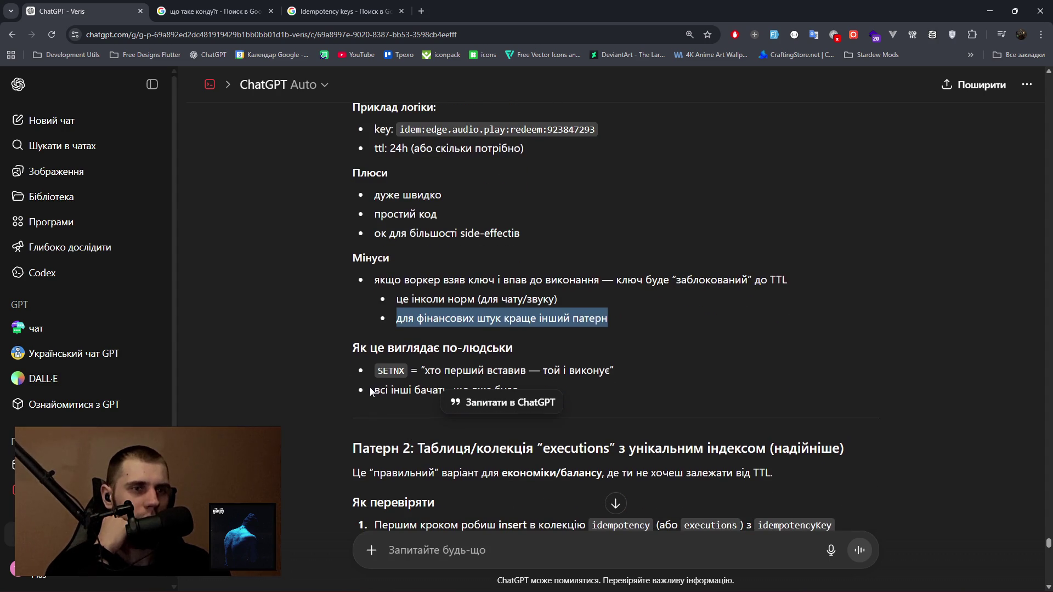
drag(374, 373, 617, 373)
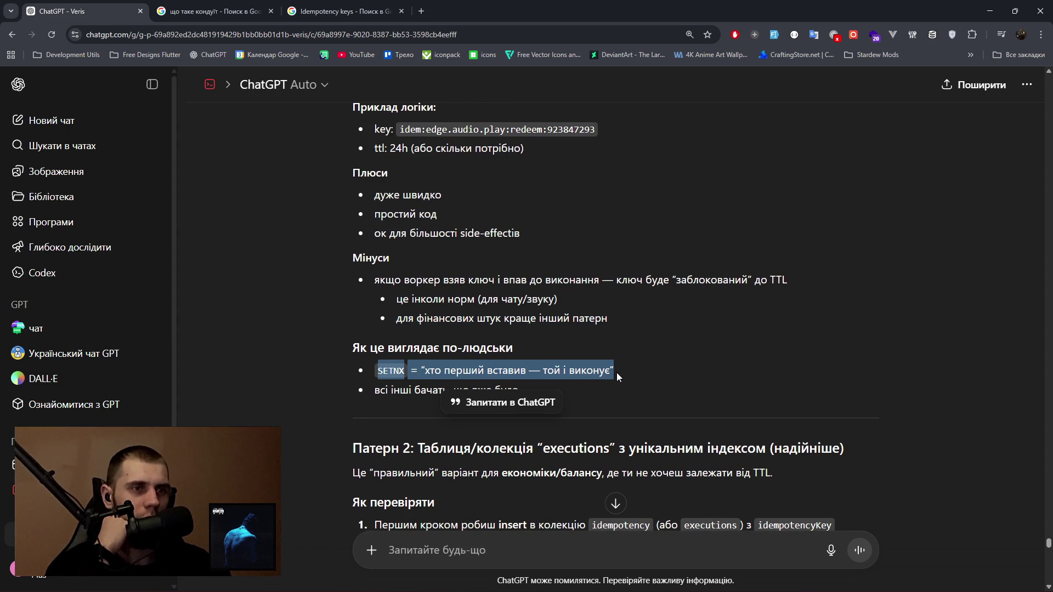
scroll(617, 373, down, 1)
click(438, 318)
drag(431, 318, 520, 319)
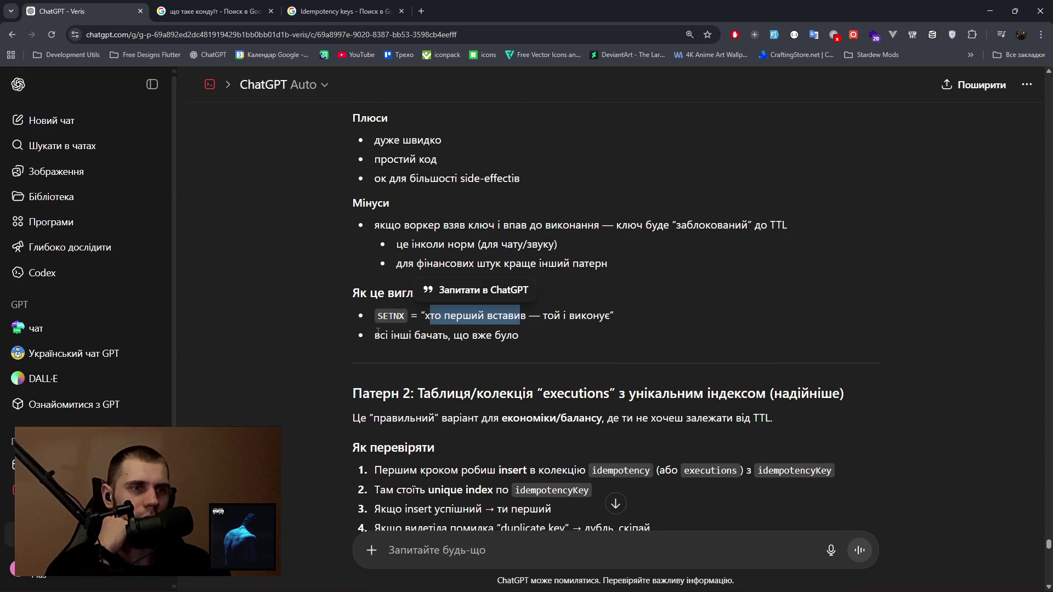
scroll(377, 332, down, 4)
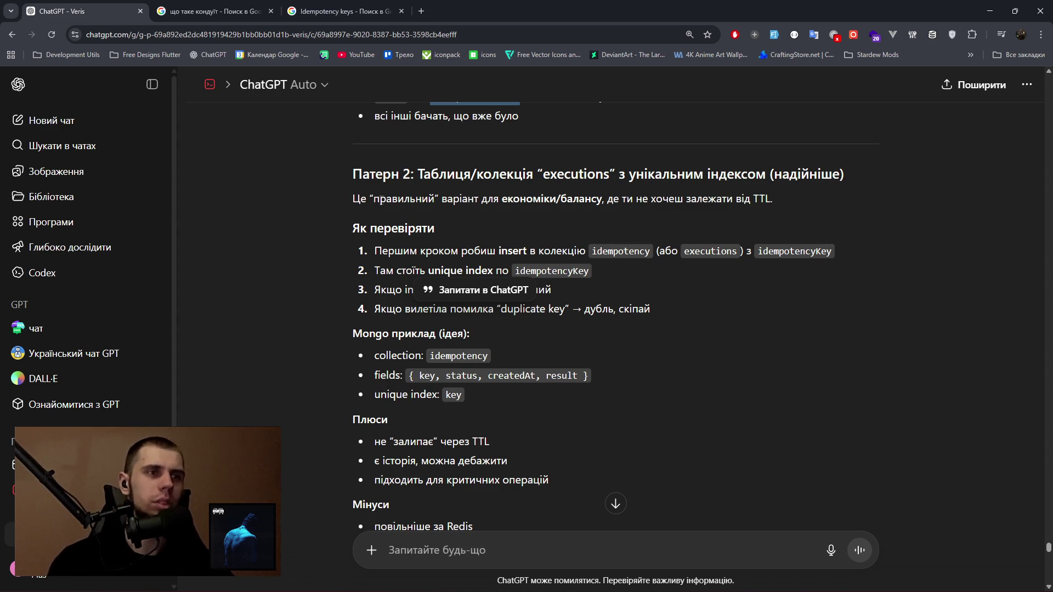
Clear the selection, then switch from ChatGPT to the Paint architecture sketch.
click(317, 304)
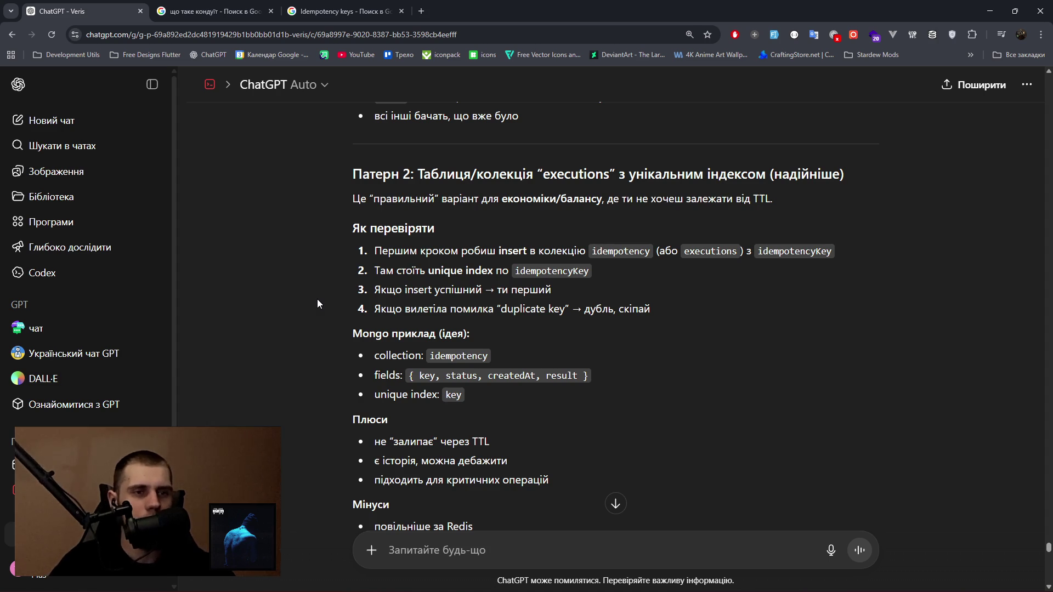
text(н)
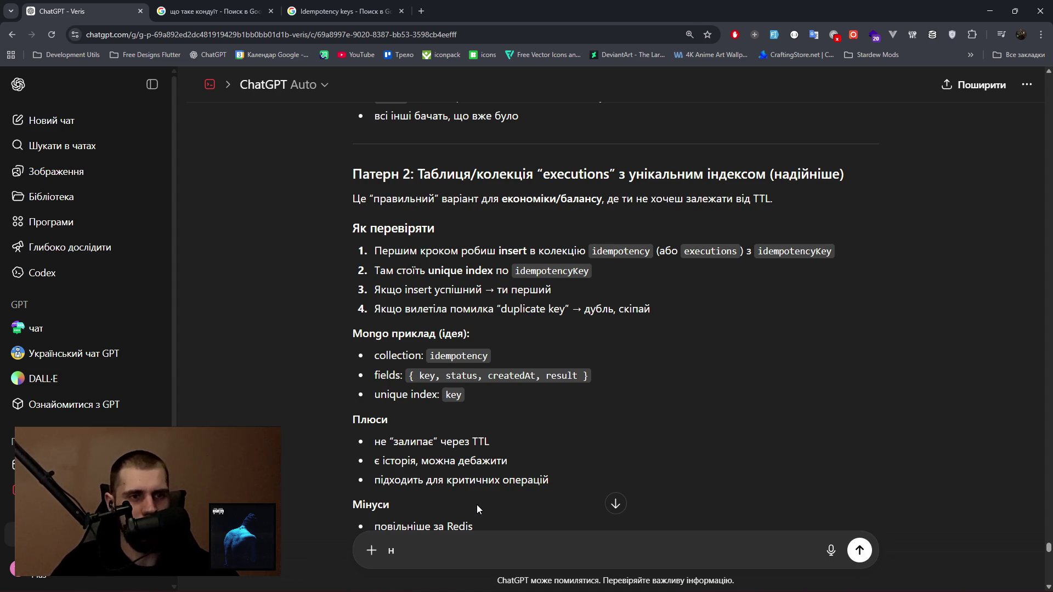
key(BackSpace)
key(alt+Tab)
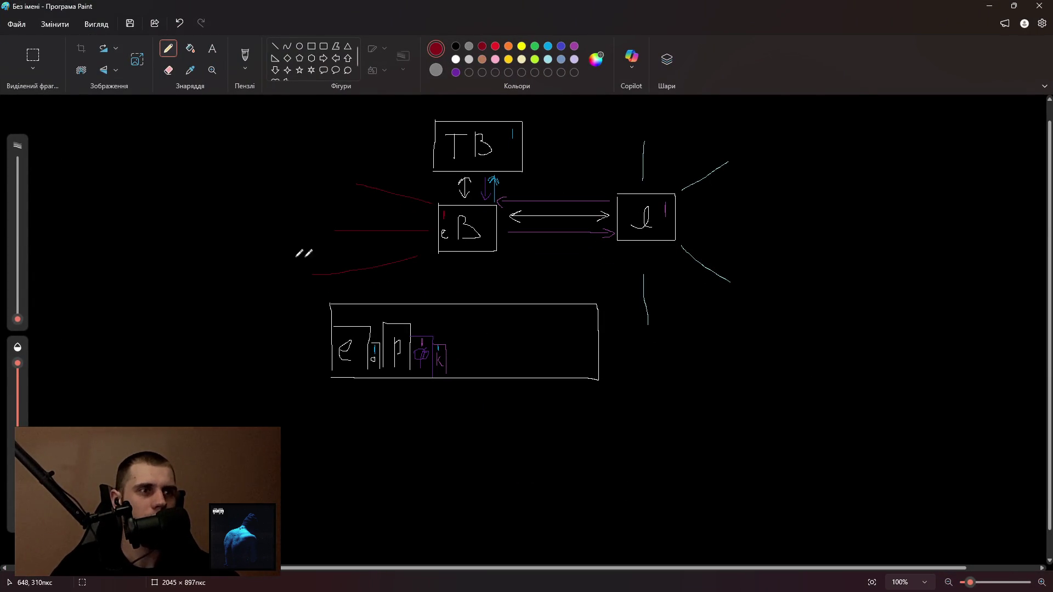
Write 'Kafka' in red under the central box of the Paint sketch, then return to Chrome.
mouse_move(438, 263)
mouse_down()
mouse_move(440, 277)
mouse_move(444, 258)
mouse_move(469, 279)
mouse_move(482, 262)
mouse_move(480, 276)
mouse_move(495, 280)
mouse_move(446, 284)
mouse_move(467, 294)
mouse_move(473, 286)
mouse_move(471, 294)
mouse_up()
key(alt+Tab)
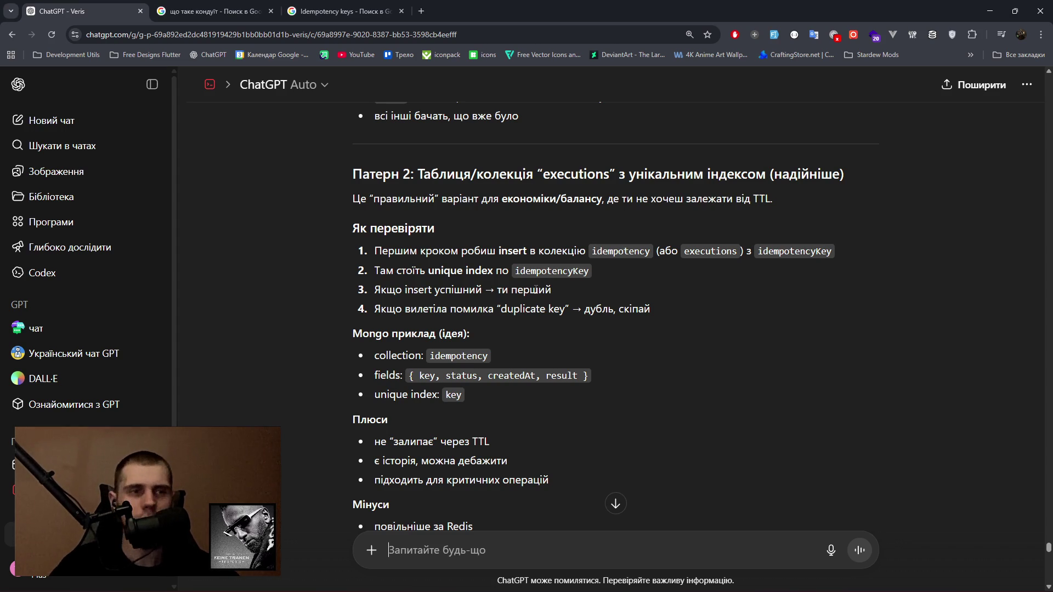
Turn up the system volume while back on the idempotency answer.
scroll(536, 318, down, 2)
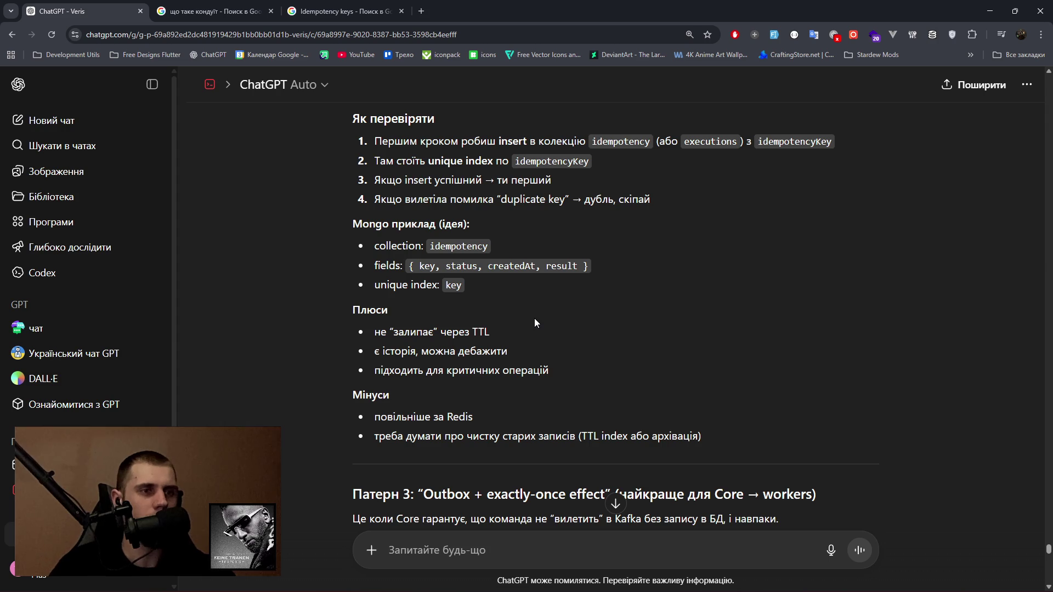
scroll(724, 346, up, 6)
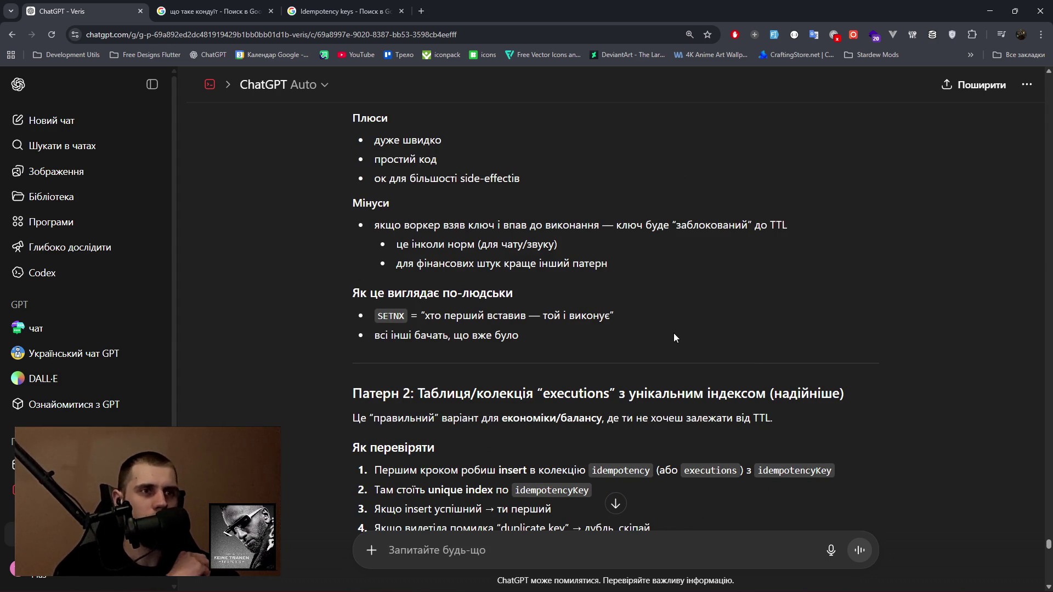
key(XF86AudioLowerVolume)
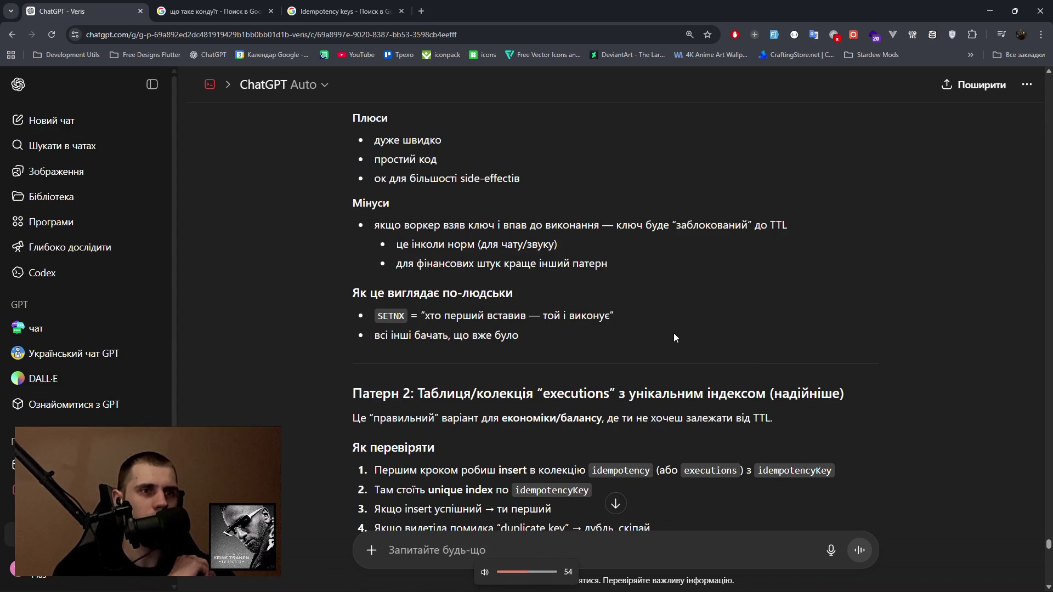
key(XF86AudioRaiseVolume)
key(XF86AudioRaiseVolume)
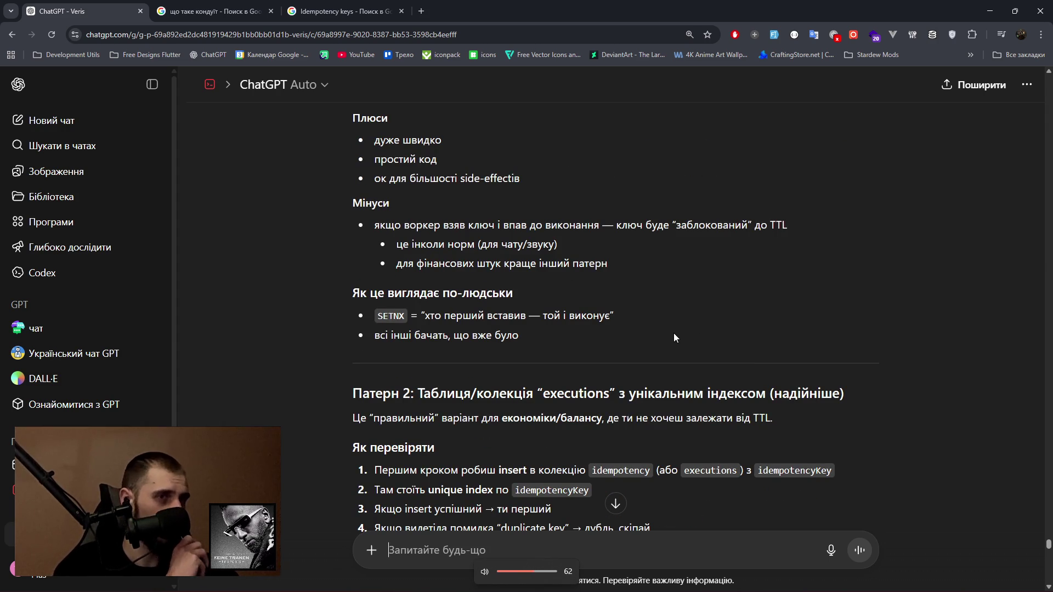
Read the idempotency approaches, highlighting the DB unique key + ledger and Redis SETNX headings.
scroll(667, 321, down, 4)
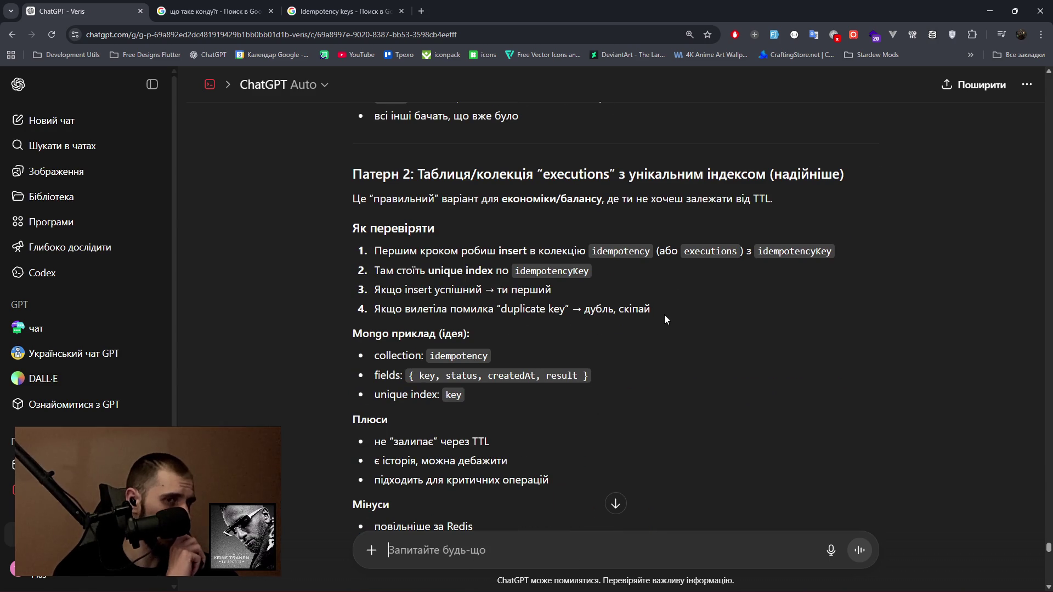
scroll(664, 314, down, 4)
scroll(660, 319, down, 1)
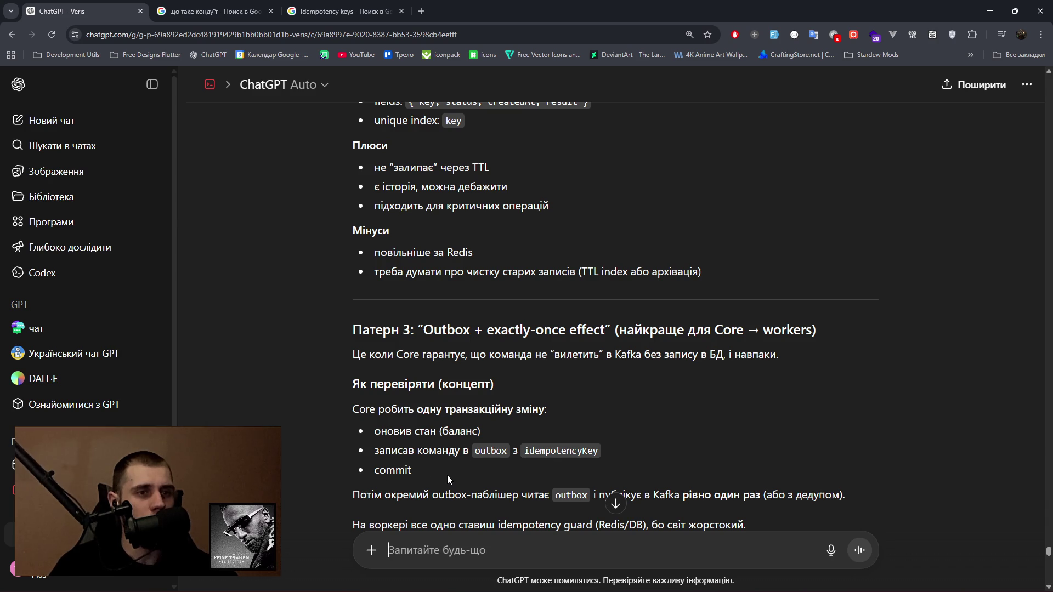
scroll(442, 484, down, 1)
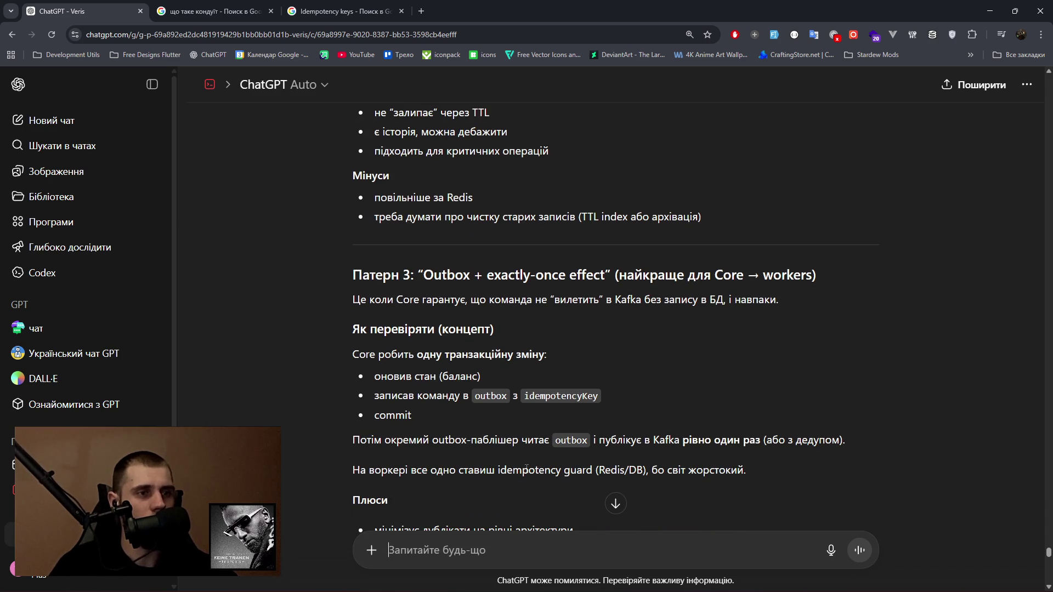
scroll(524, 469, down, 1)
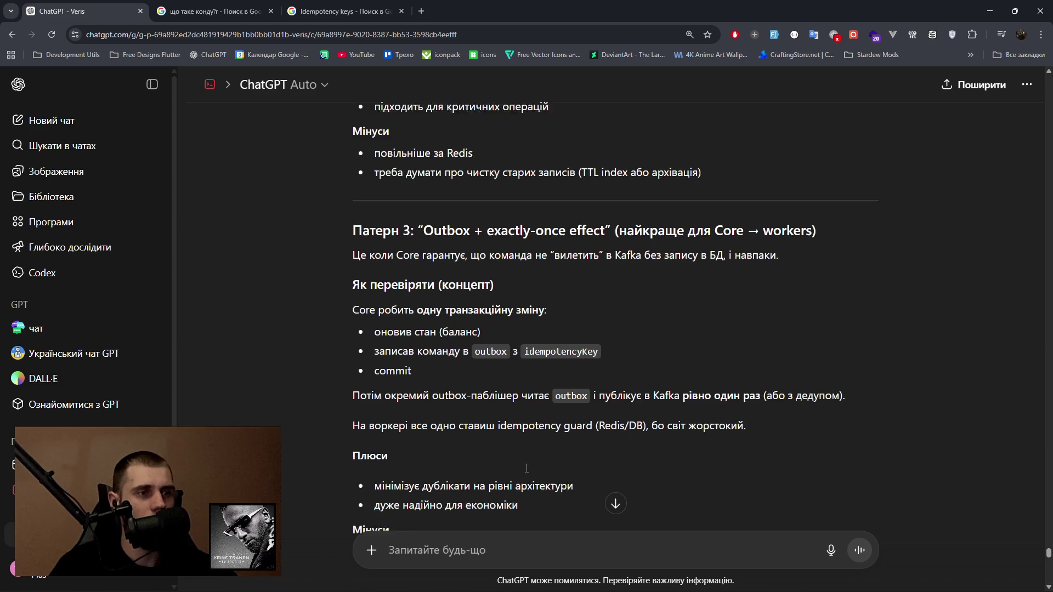
scroll(510, 466, down, 2)
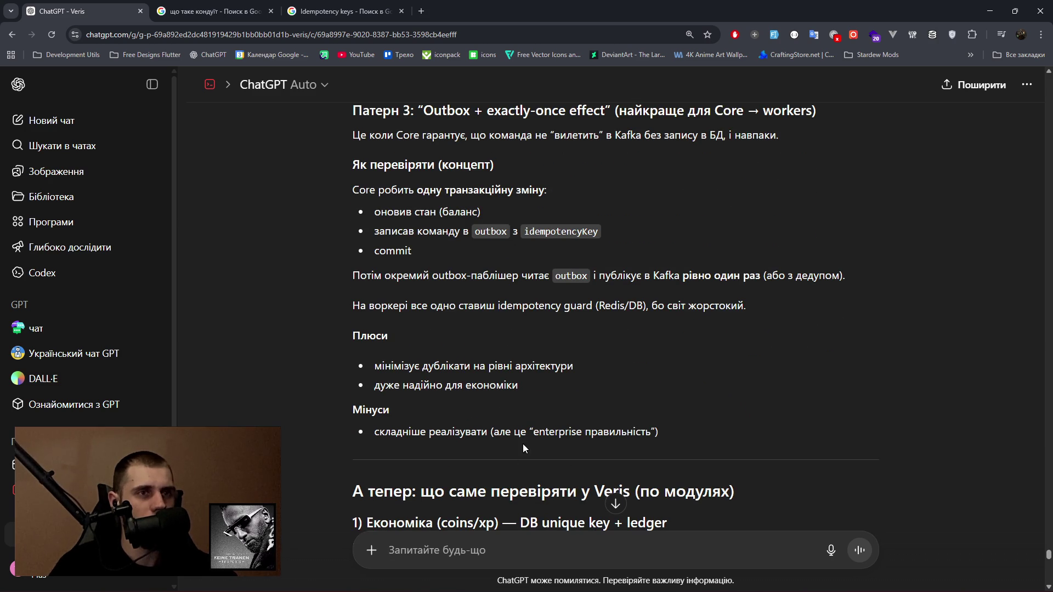
scroll(522, 443, up, 2)
scroll(523, 443, down, 5)
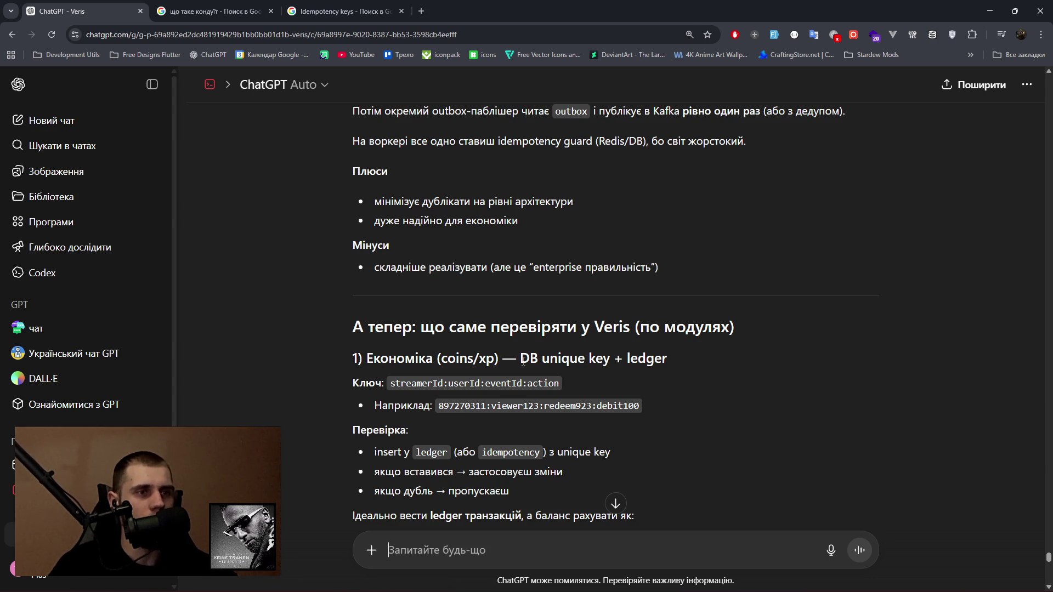
drag(519, 358, 691, 364)
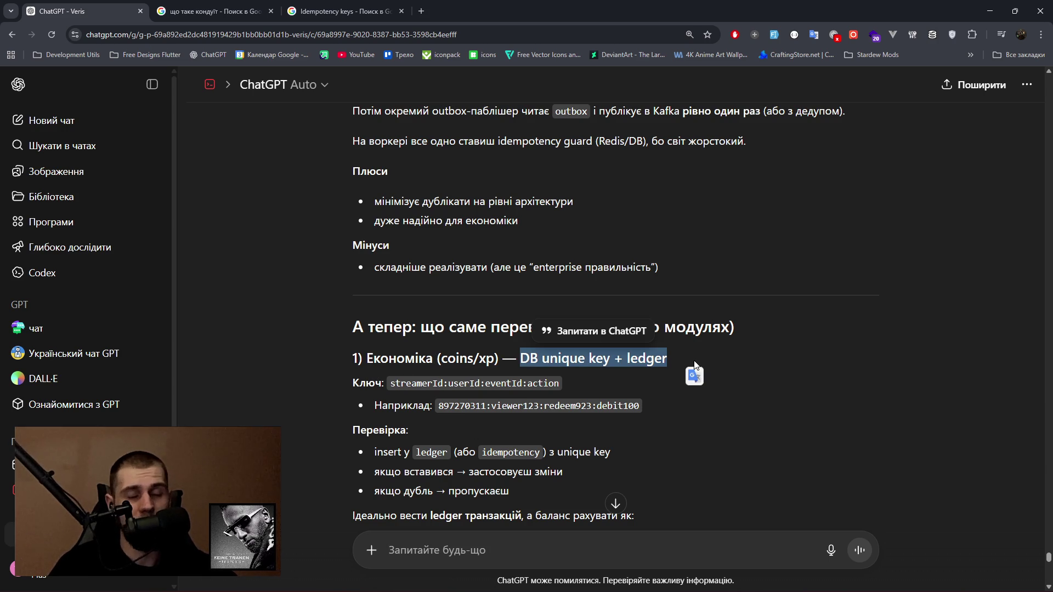
scroll(695, 360, down, 3)
drag(384, 424, 649, 428)
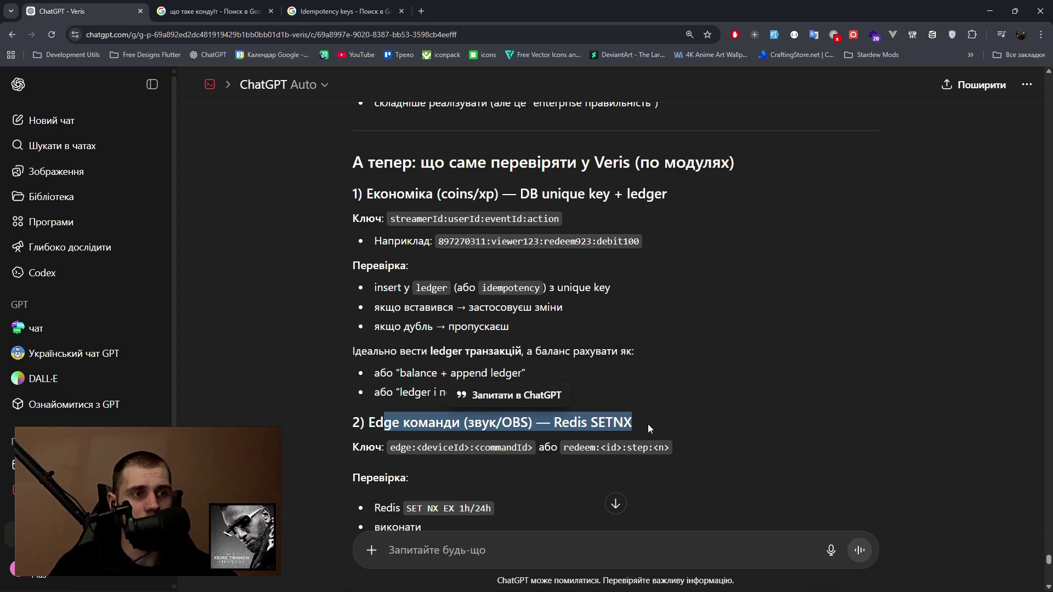
scroll(647, 423, down, 5)
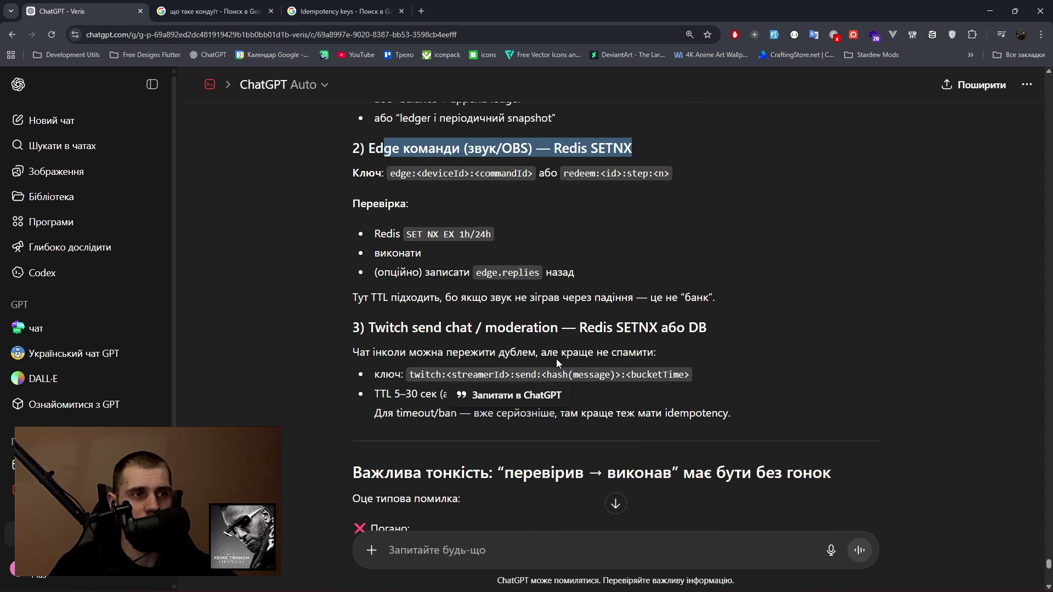
drag(581, 332, 725, 334)
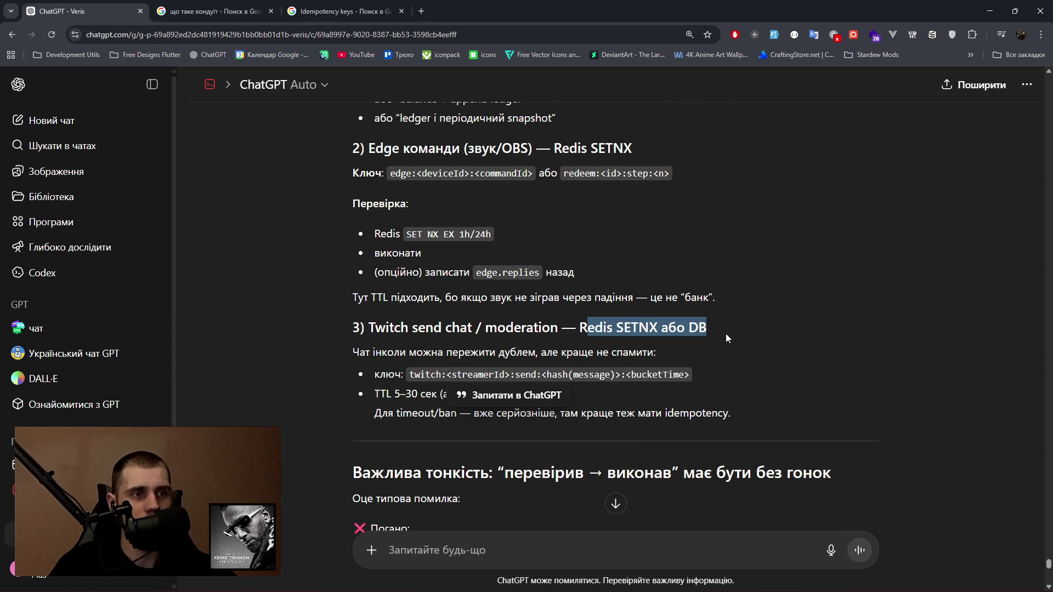
scroll(716, 362, down, 3)
click(553, 351)
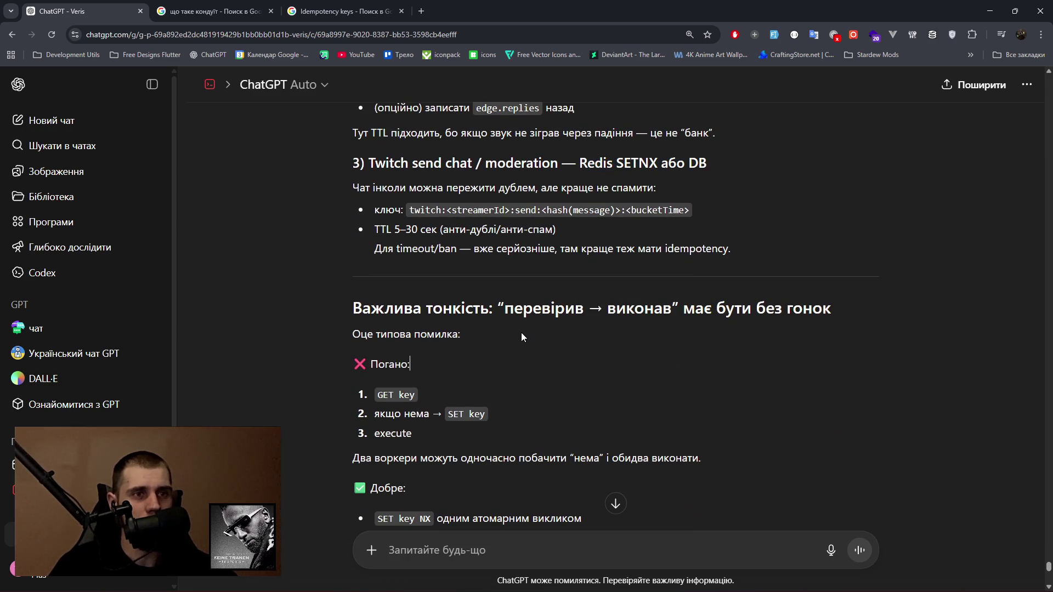
Read down to the Veris recipe, highlighting the UUID key source and Redis SET NX with TTL advice.
scroll(505, 346, down, 1)
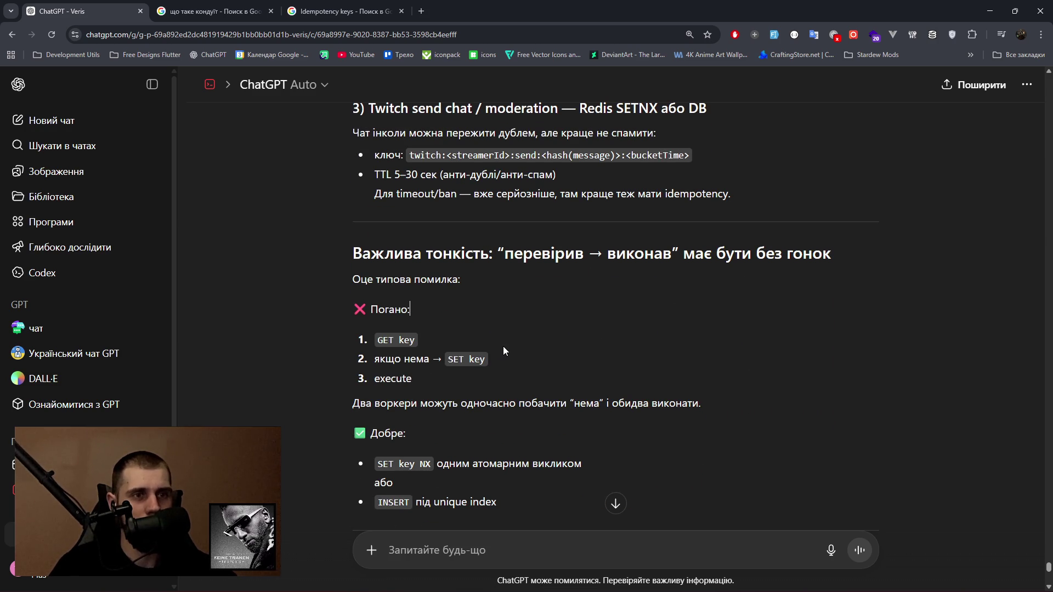
scroll(489, 359, down, 1)
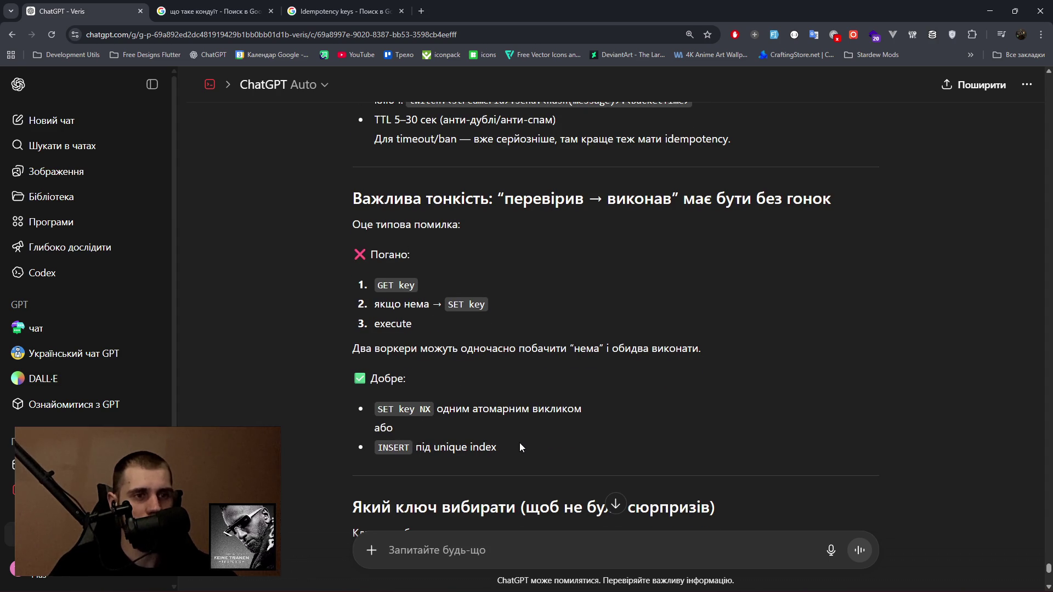
scroll(518, 443, down, 2)
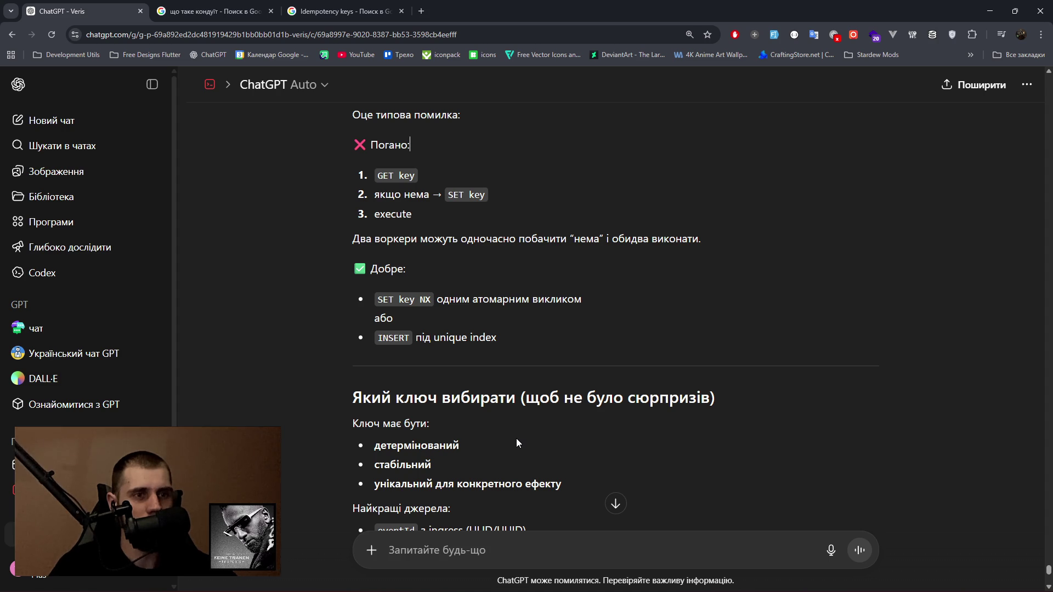
scroll(518, 442, down, 2)
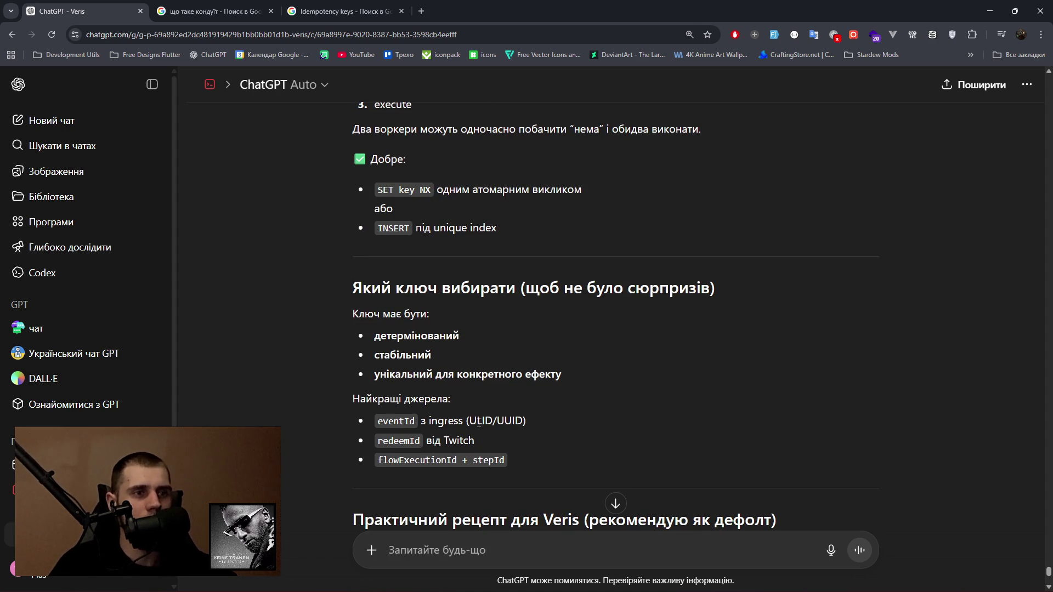
drag(470, 421, 516, 421)
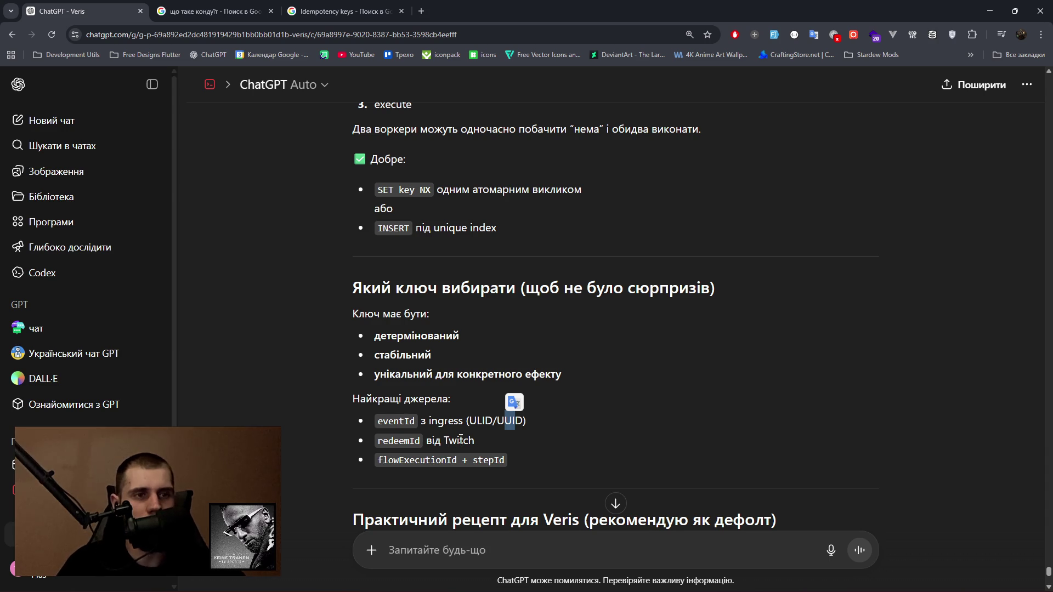
scroll(398, 405, down, 4)
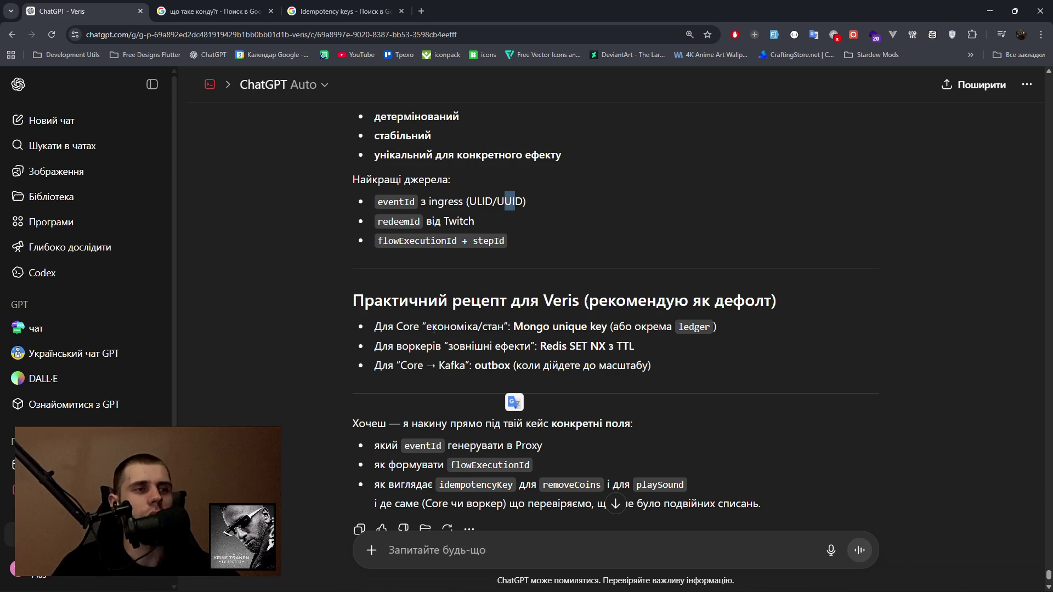
drag(379, 345, 642, 347)
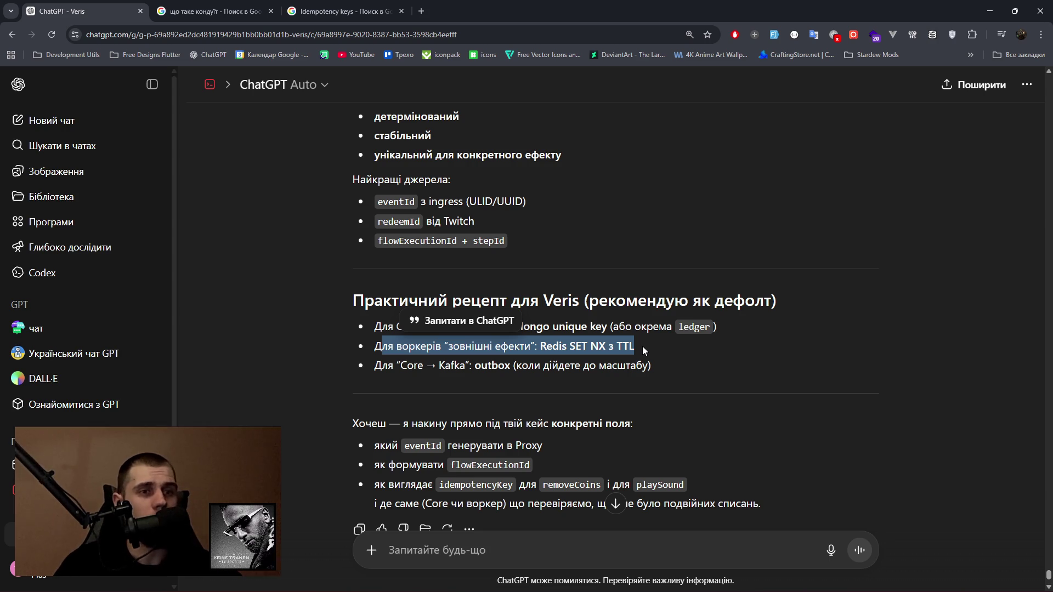
scroll(599, 378, down, 1)
click(438, 551)
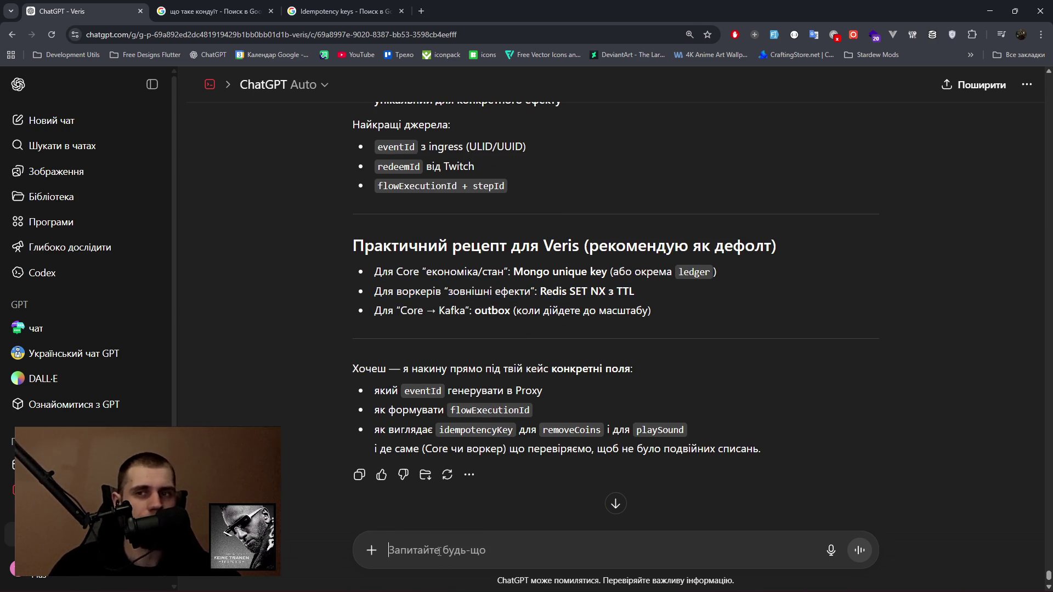
Draft a reply postponing that topic and asking what to write the Twitch proxy bot and core in.
text(поки не)
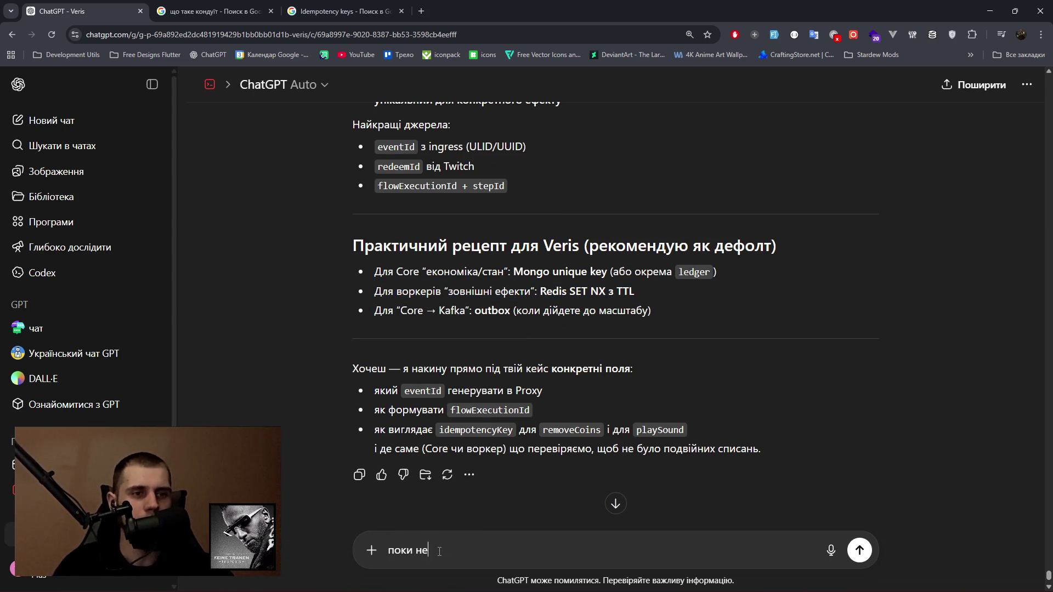
text( треба!)
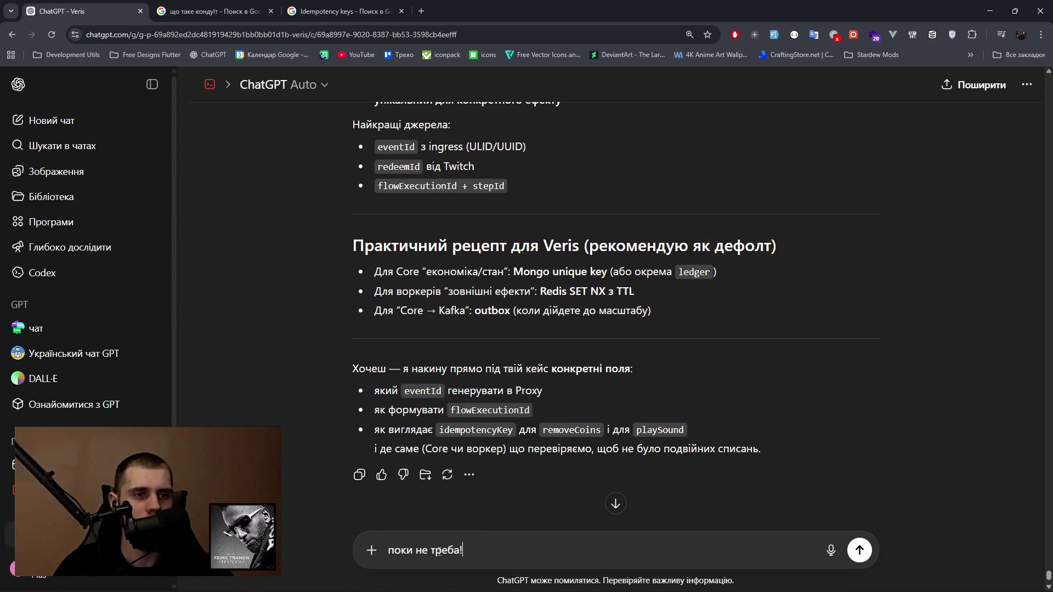
text( До цьог)
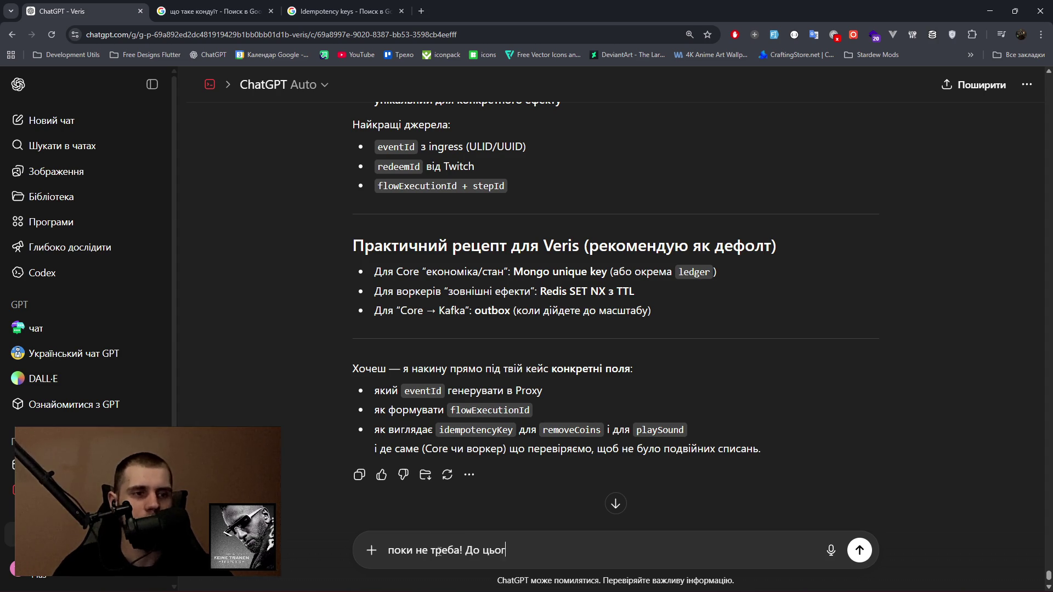
text(о ми пі)
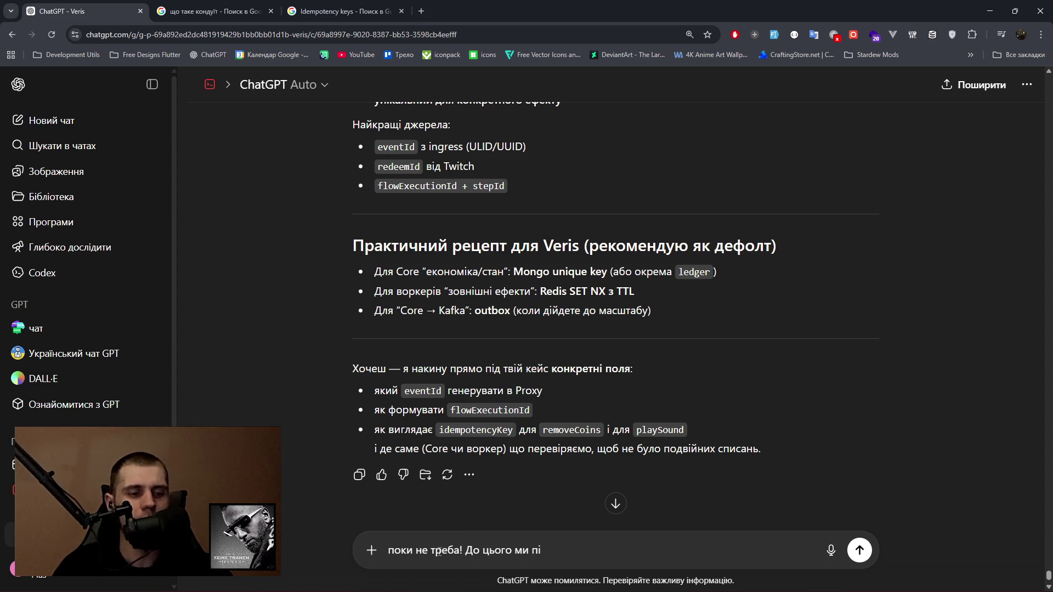
text(зніше повер)
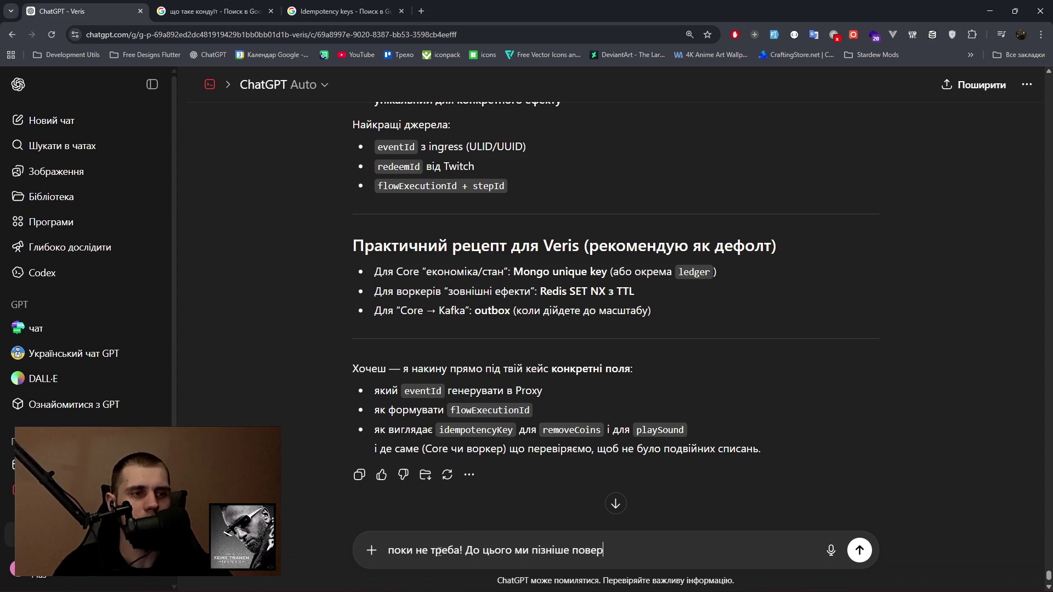
text(немось!))
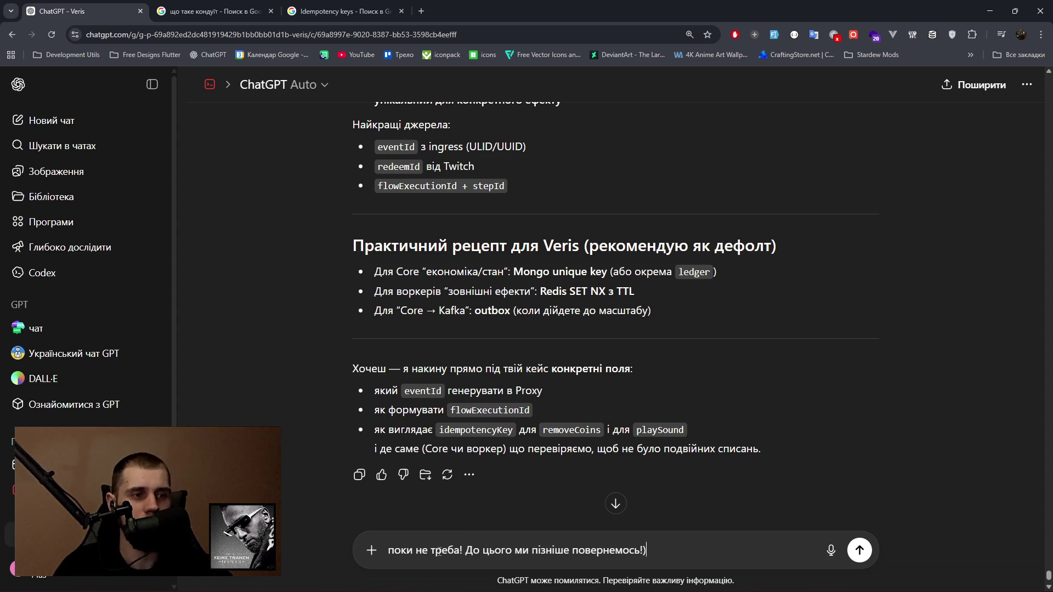
text( Скад)
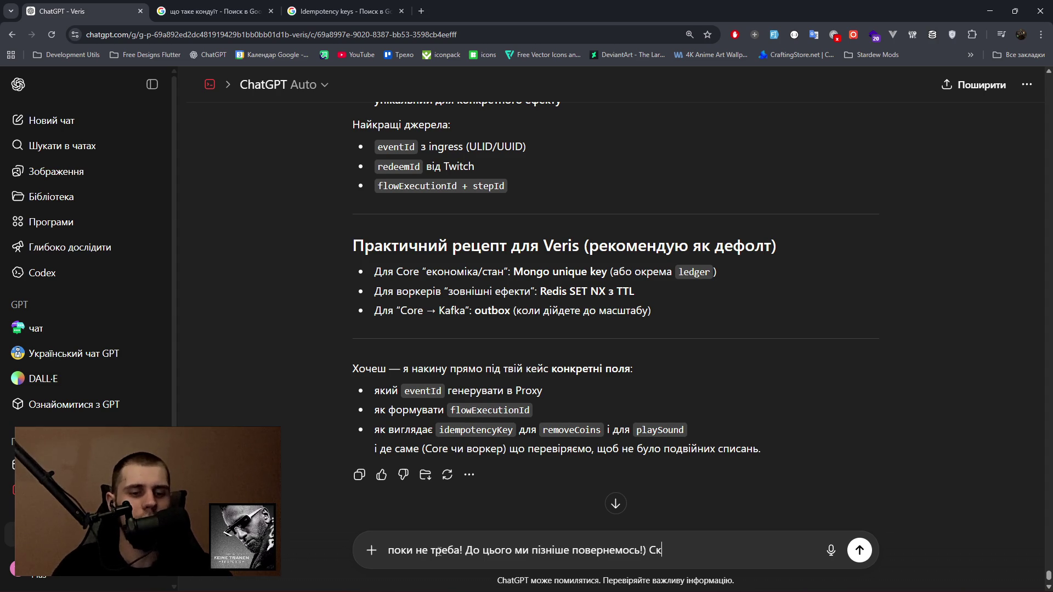
key(BackSpace)
text(жи мені ка)
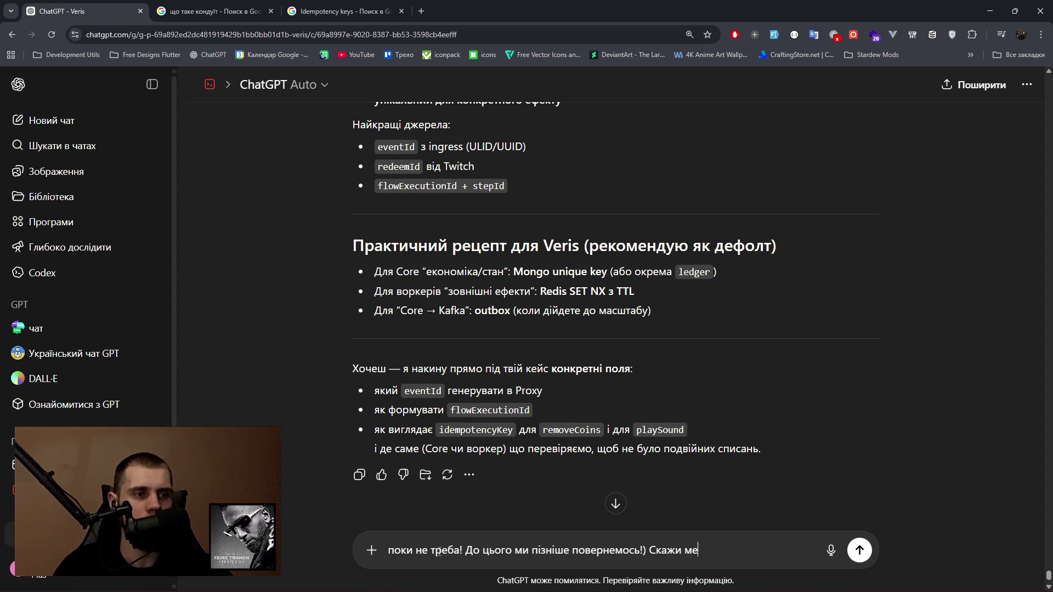
key(BackSpace)
text(ра)
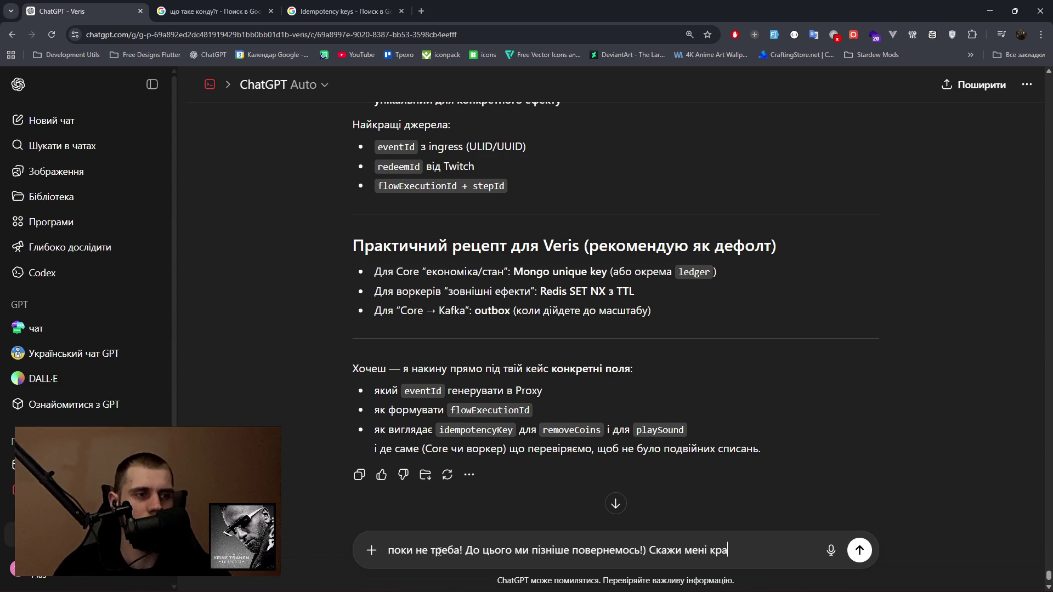
text(ще на чому писа)
text(ти )
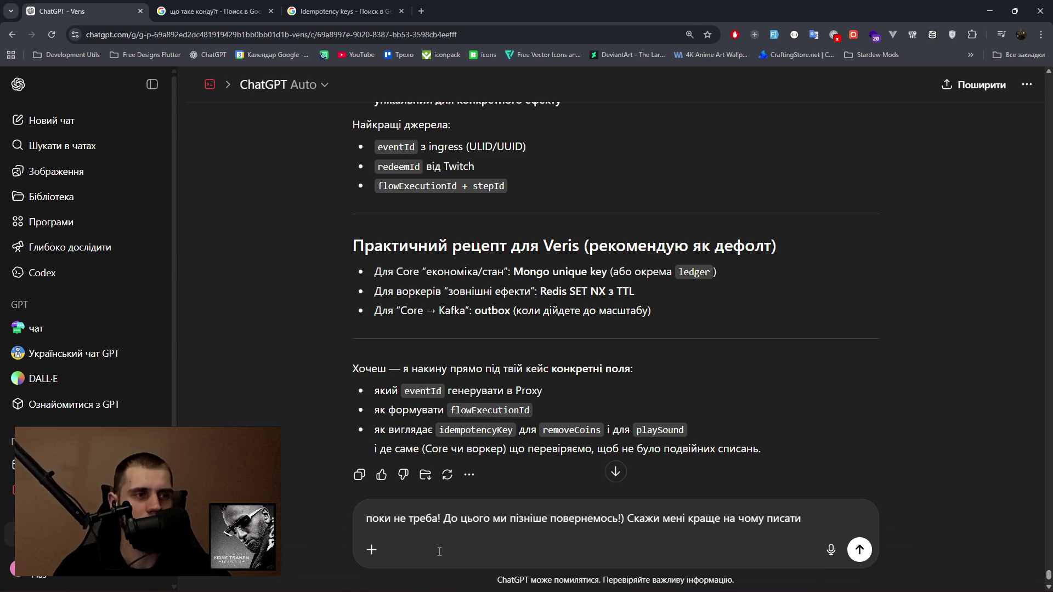
text(Твіч пр)
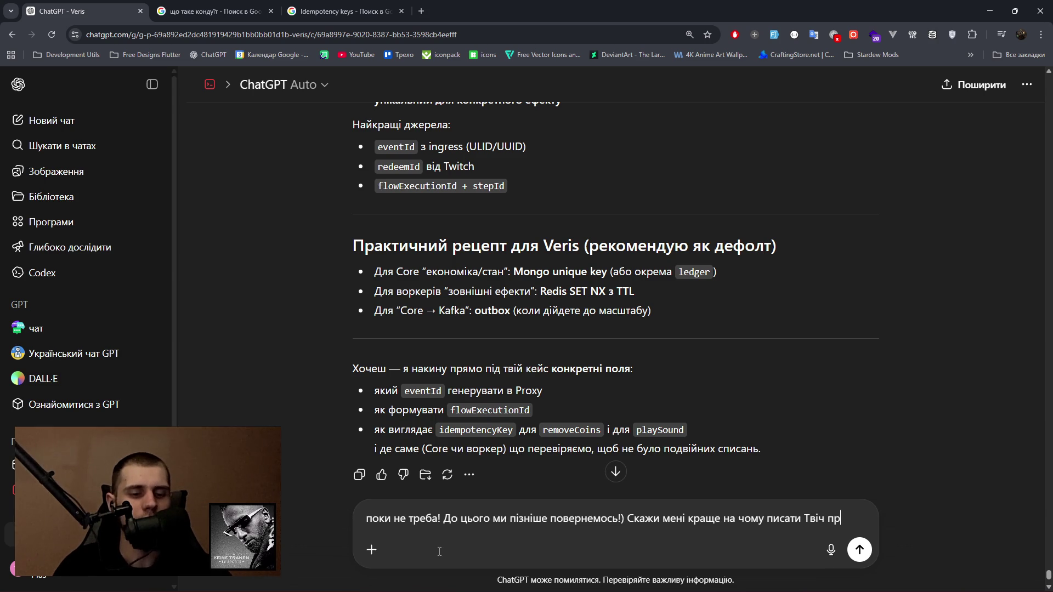
text(оксібота і ядр)
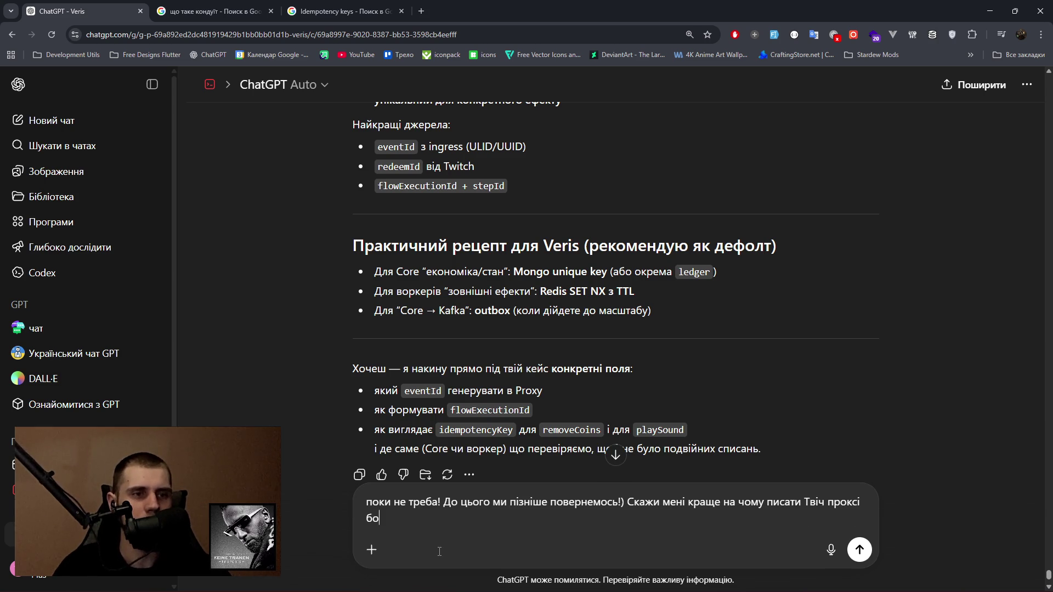
text(о )
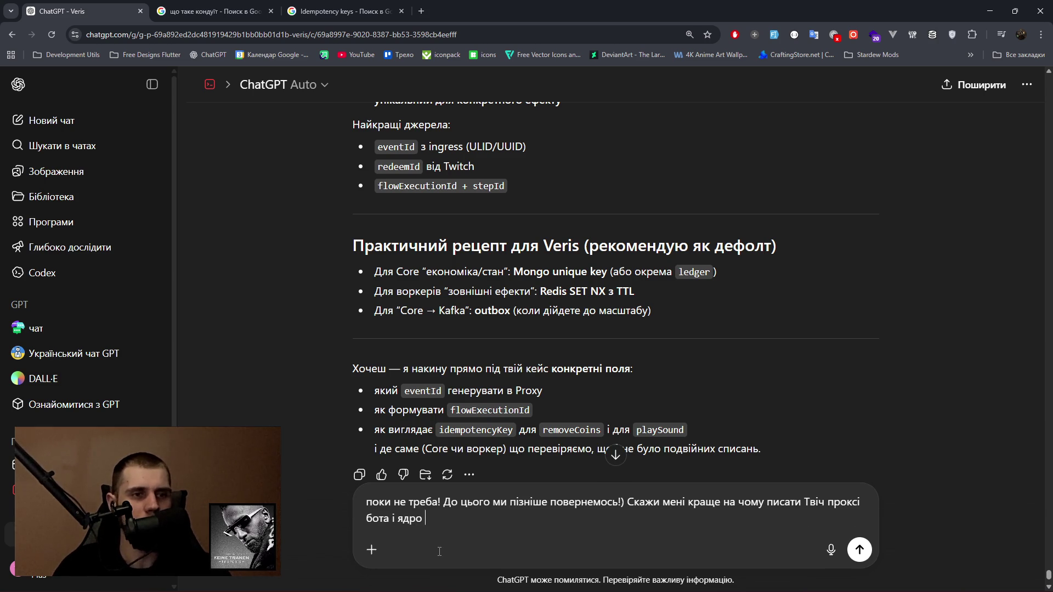
text(з мод)
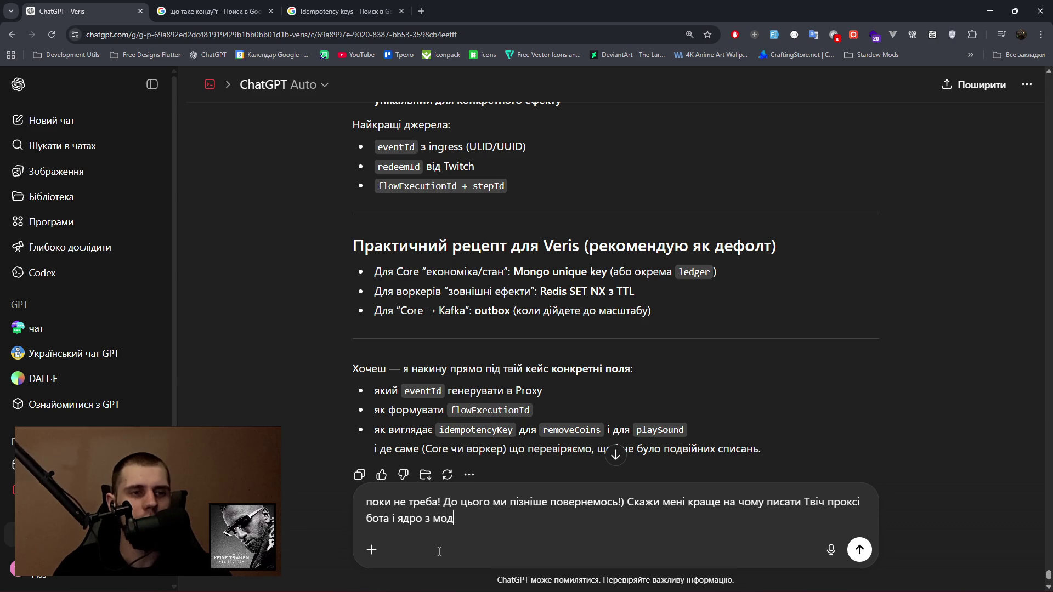
key(BackSpace)
key(BackSpace)
key(BackSpace)
text(іншим)
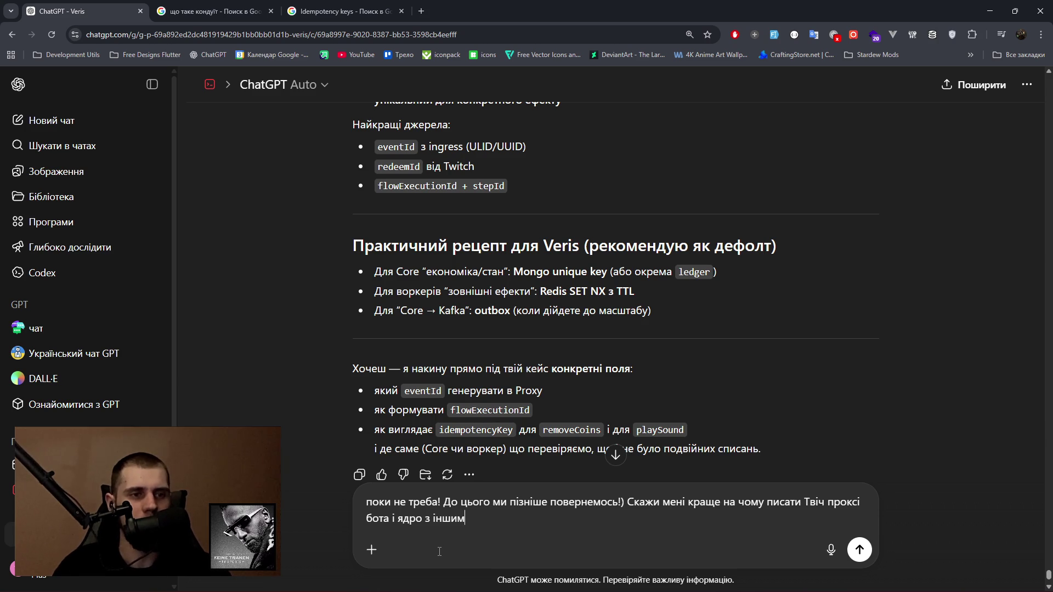
text(и модуля)
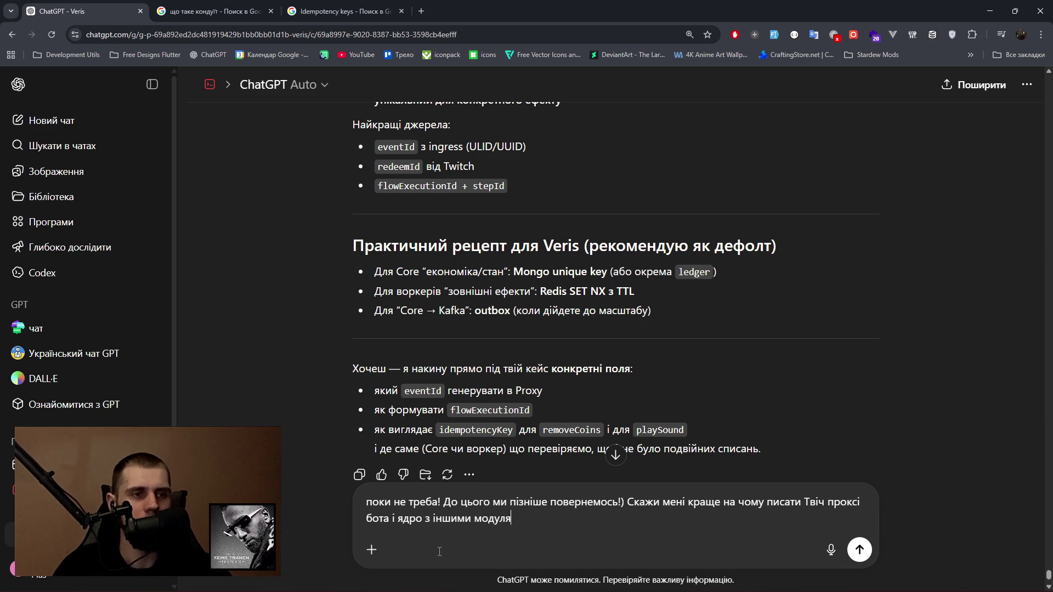
text(ми?)))
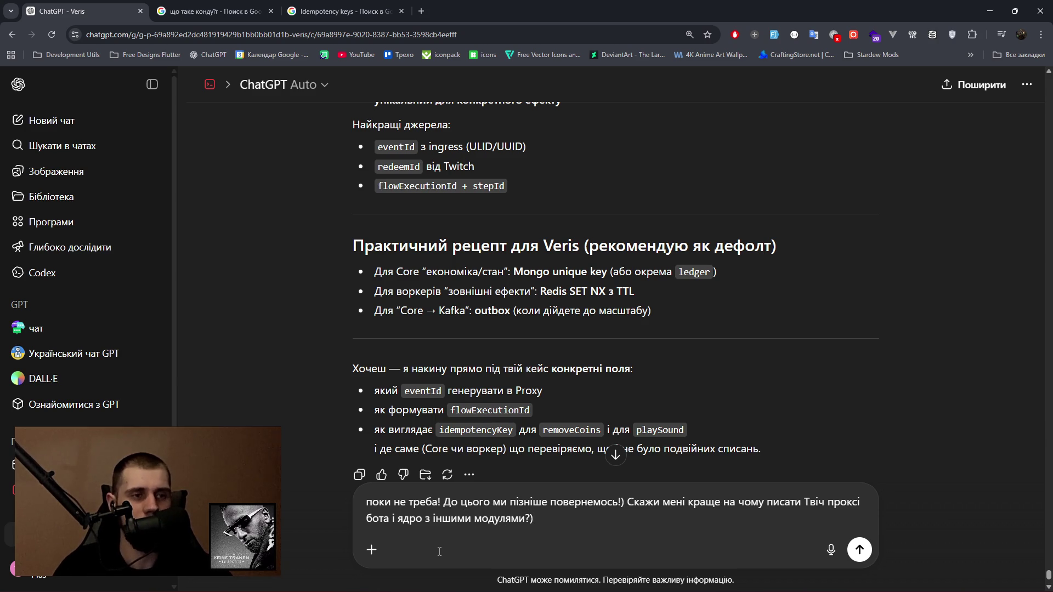
text( Звучи)
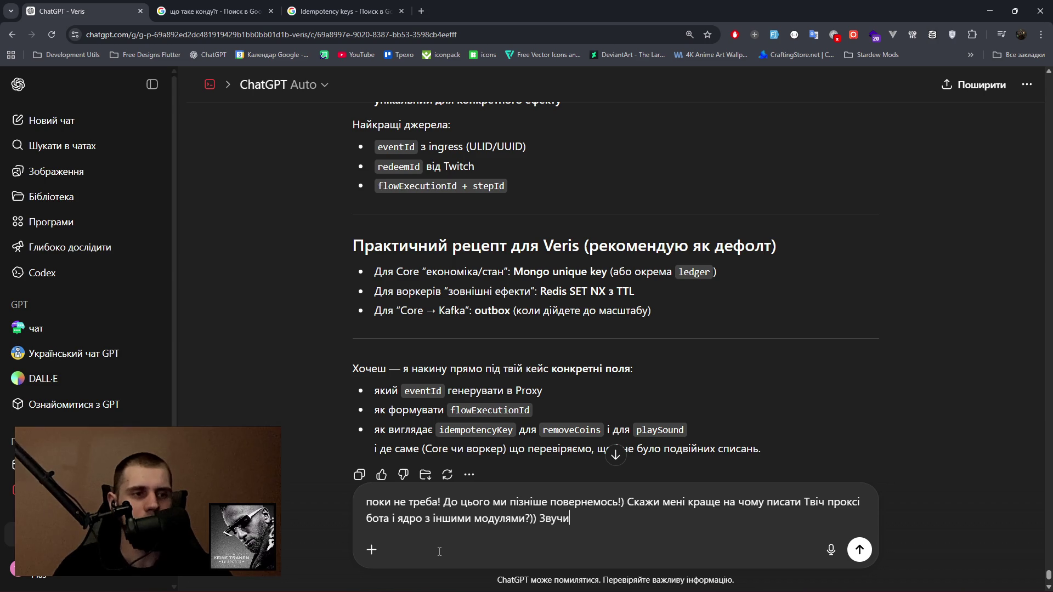
text(ть тупо і )
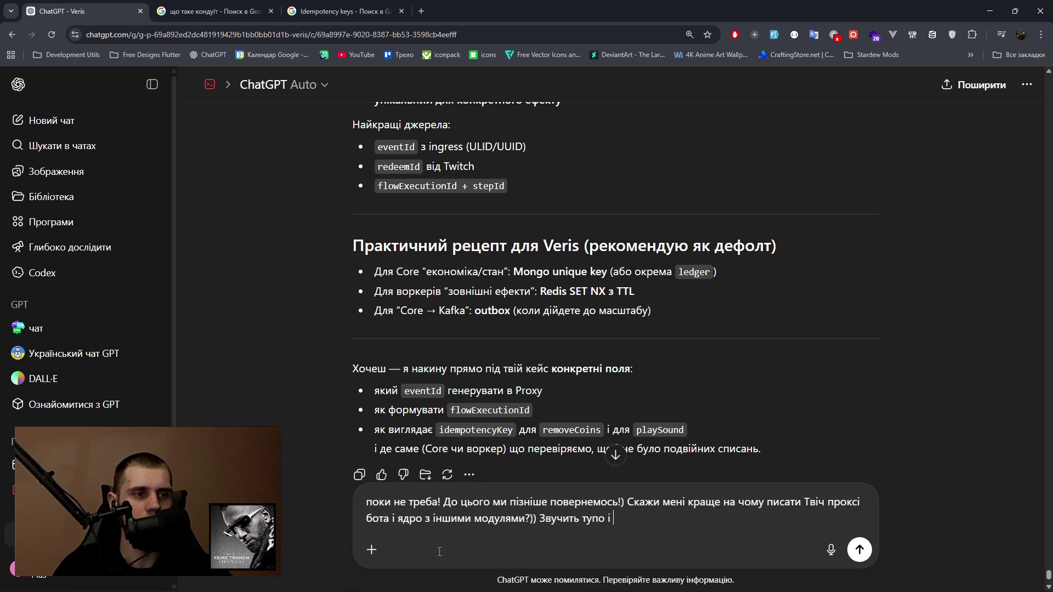
text(дивно але)
Add the question of which database would be best, mention TS+Bun, and send the message.
click(526, 520)
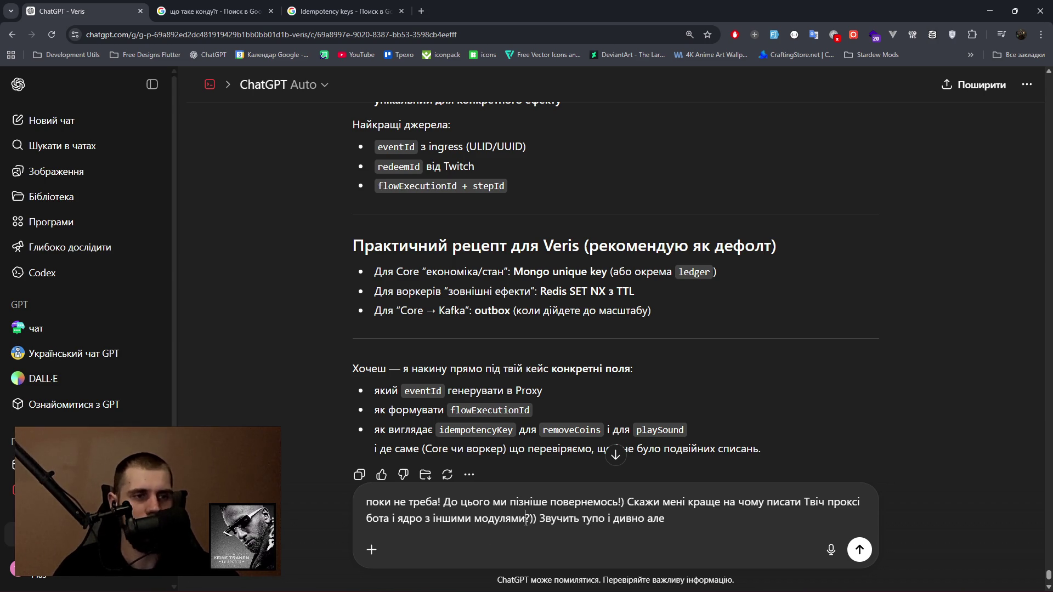
text(, ну й )
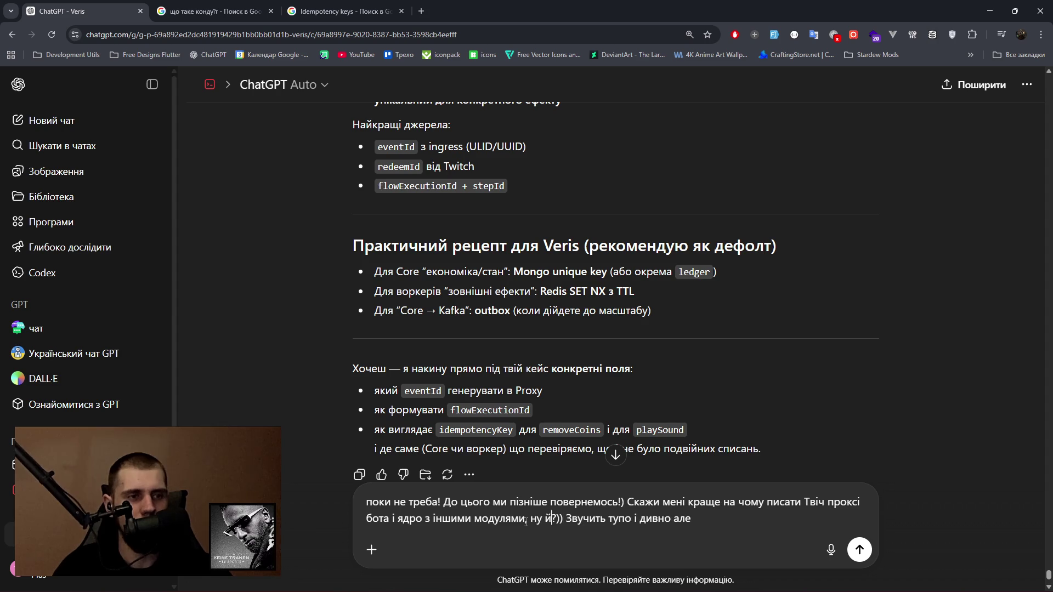
text(як БД)
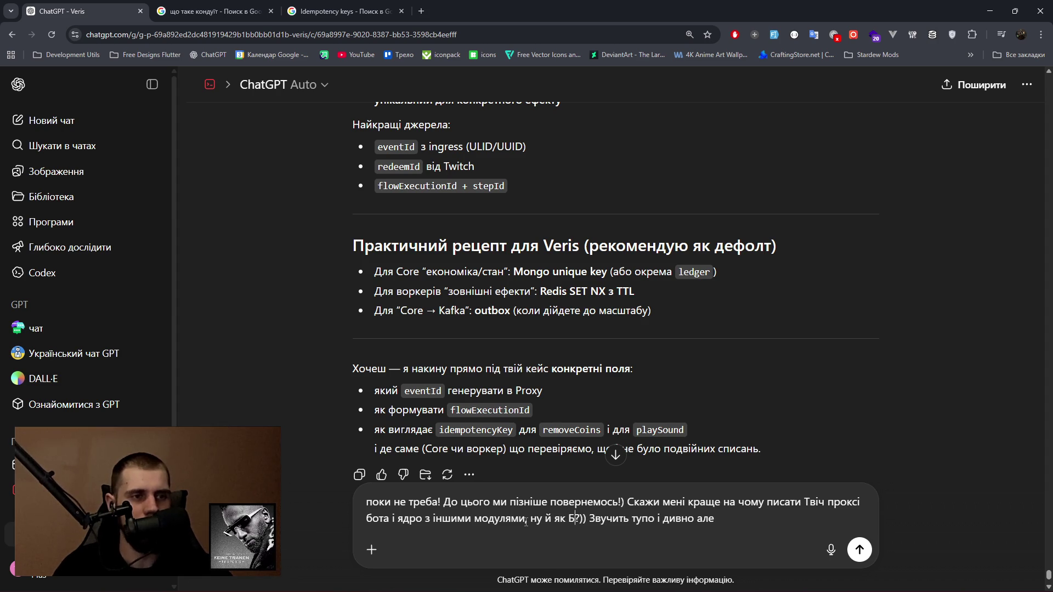
key(BackSpace)
key(BackSpace)
key(BackSpace)
text(а БД бу)
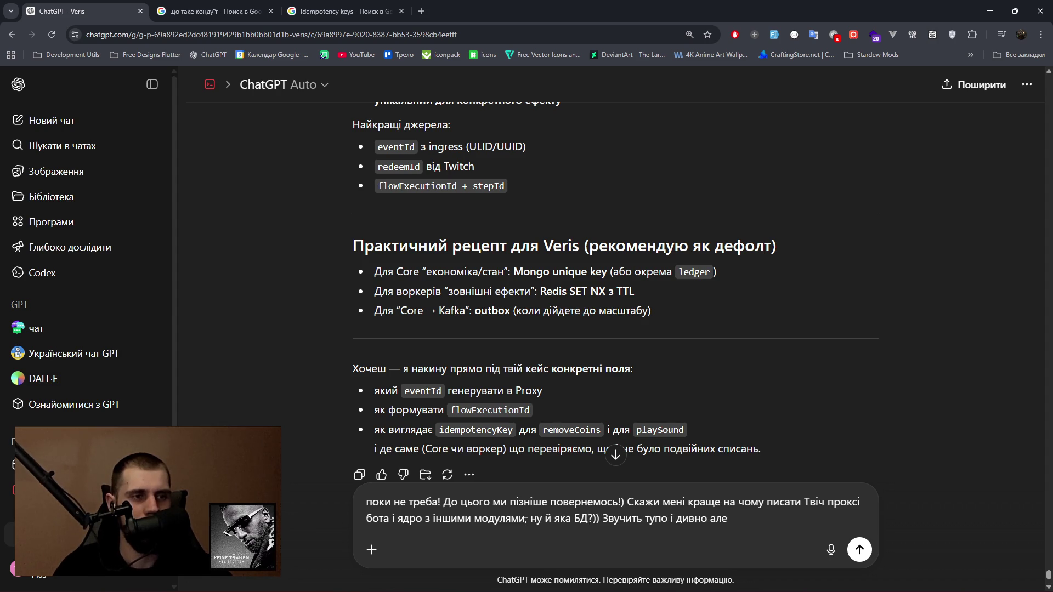
text(де краще)
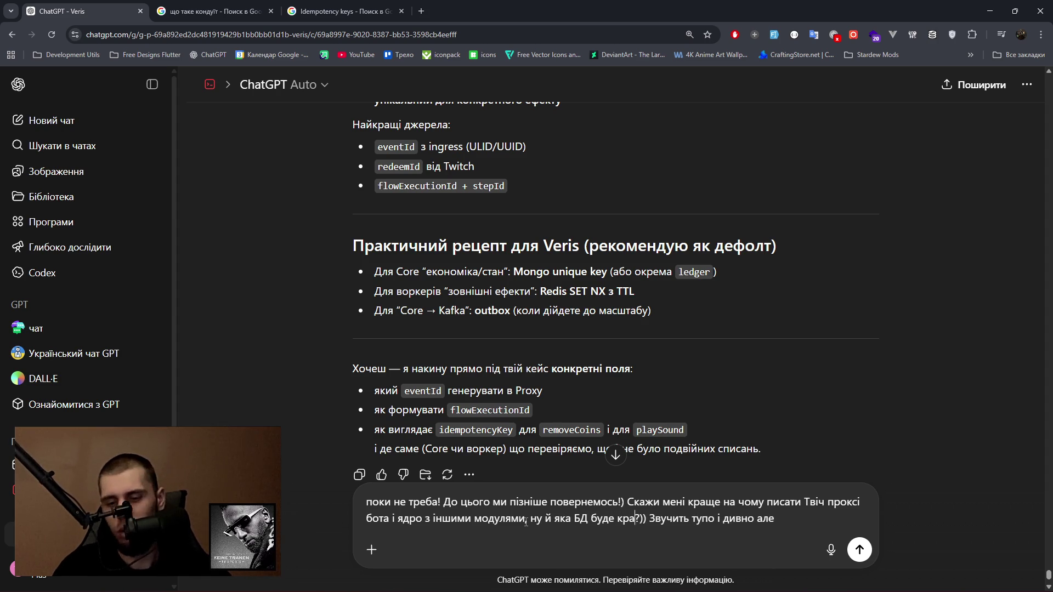
key(BackSpace)
text(але )
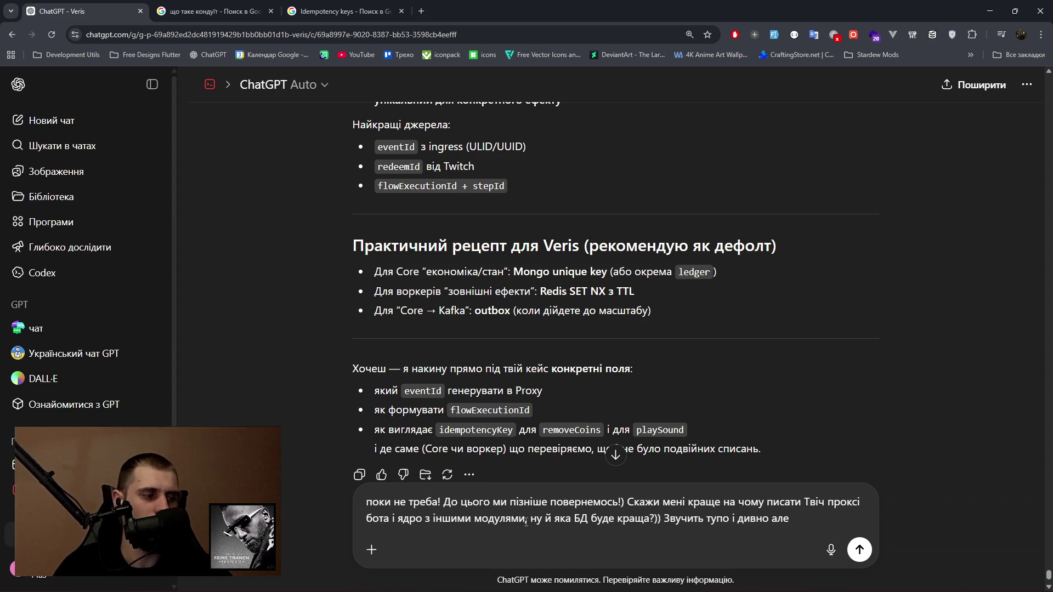
text(це мені)
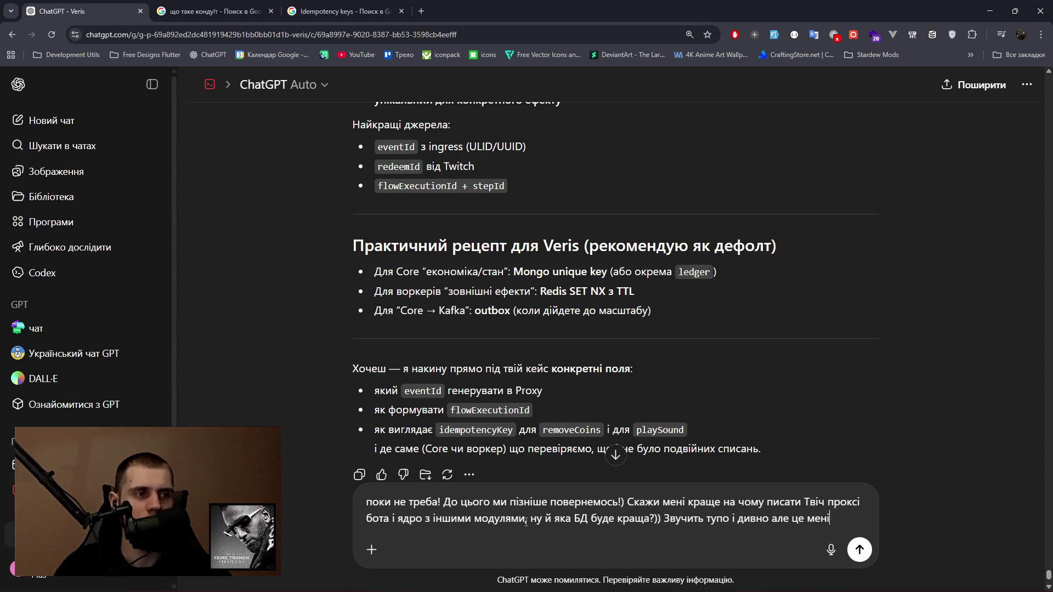
text( полег)
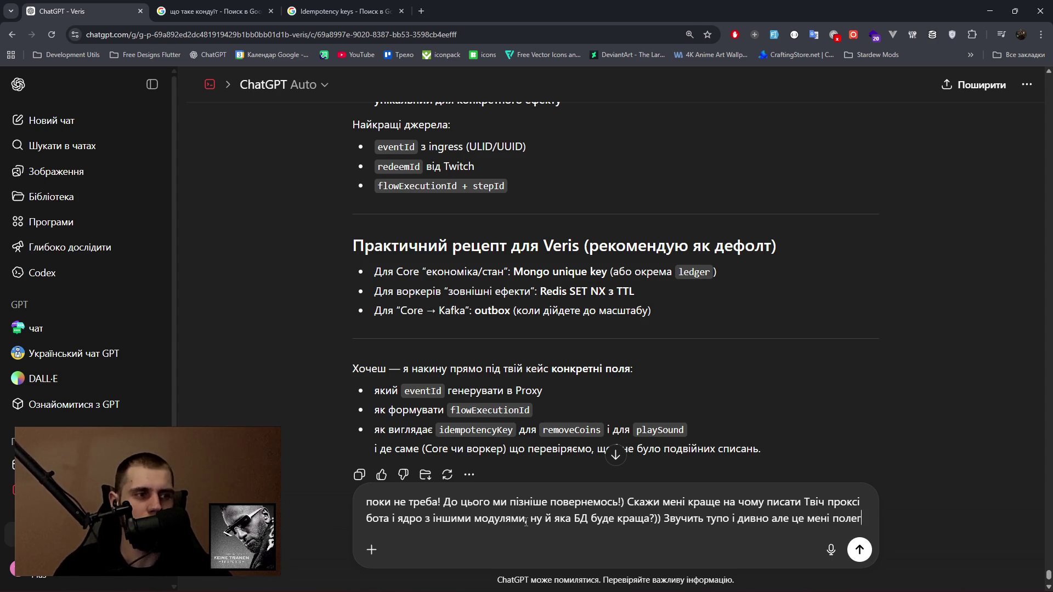
text(шить )
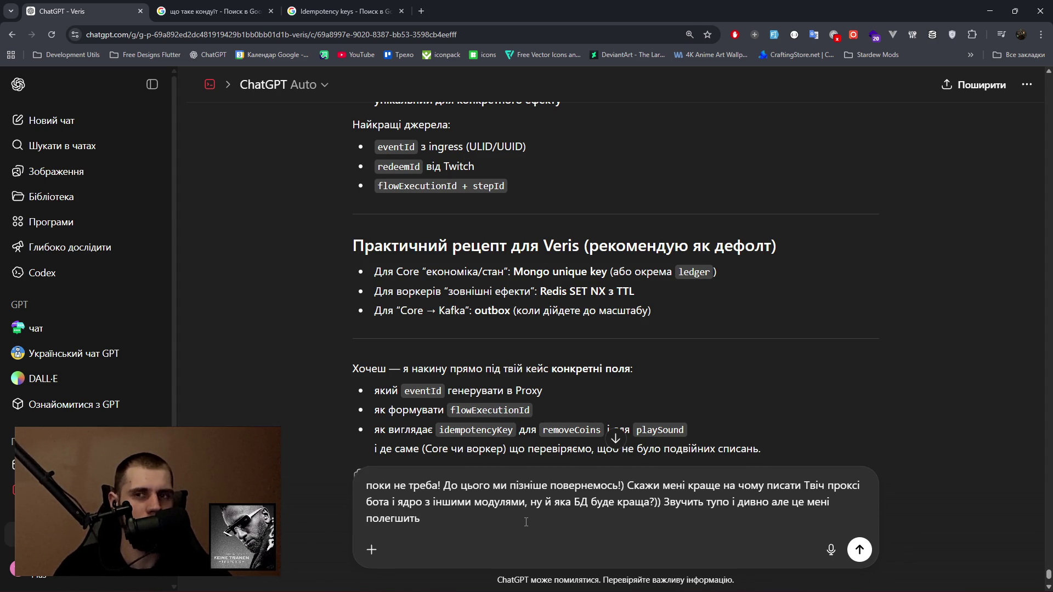
text(спектр)
text( вибору!) )
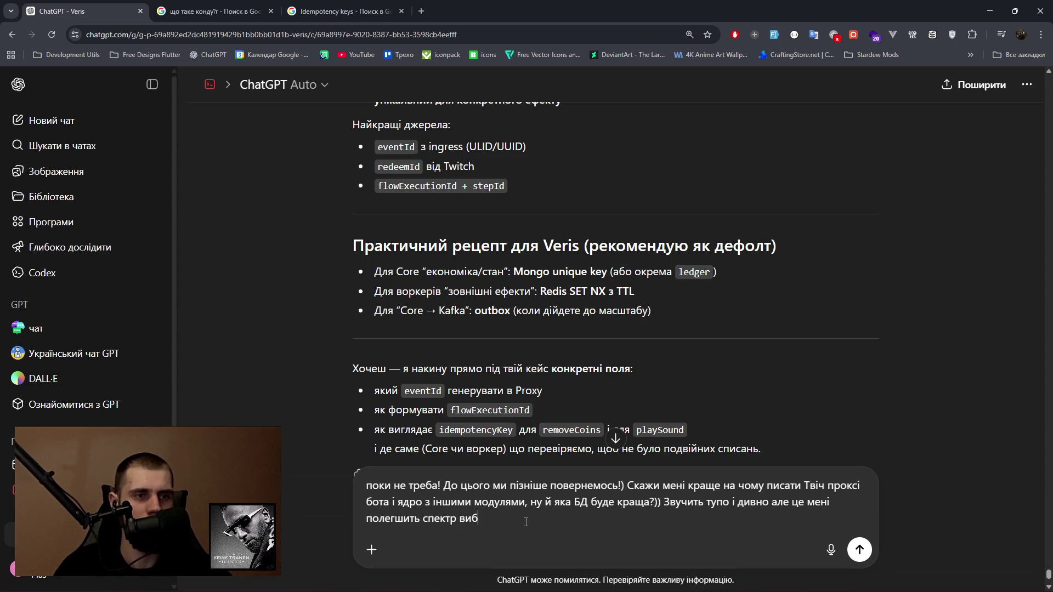
text(Бо можу все написати на ТС+)
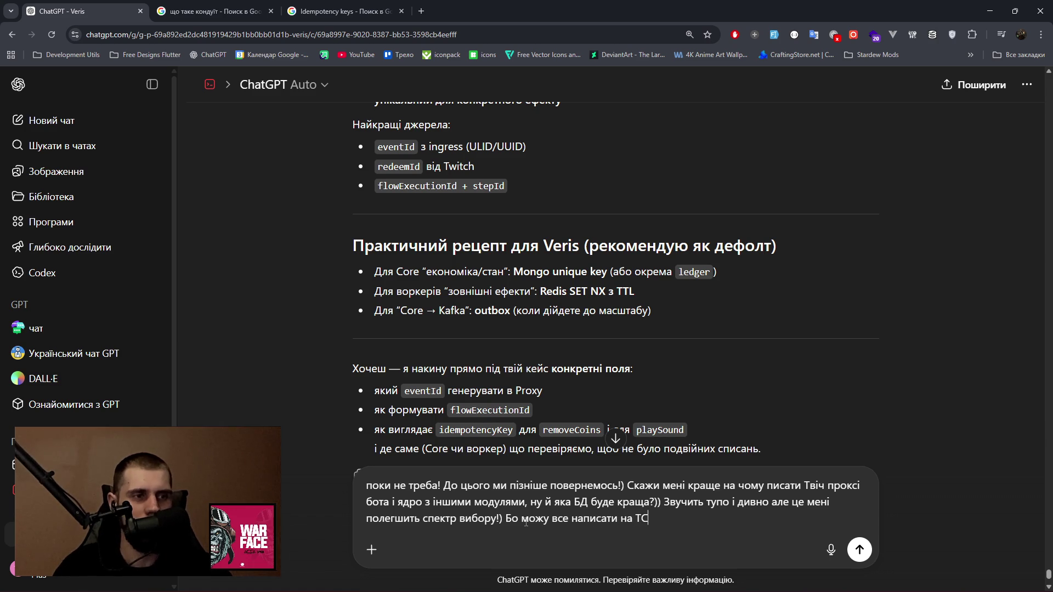
text(Bun)
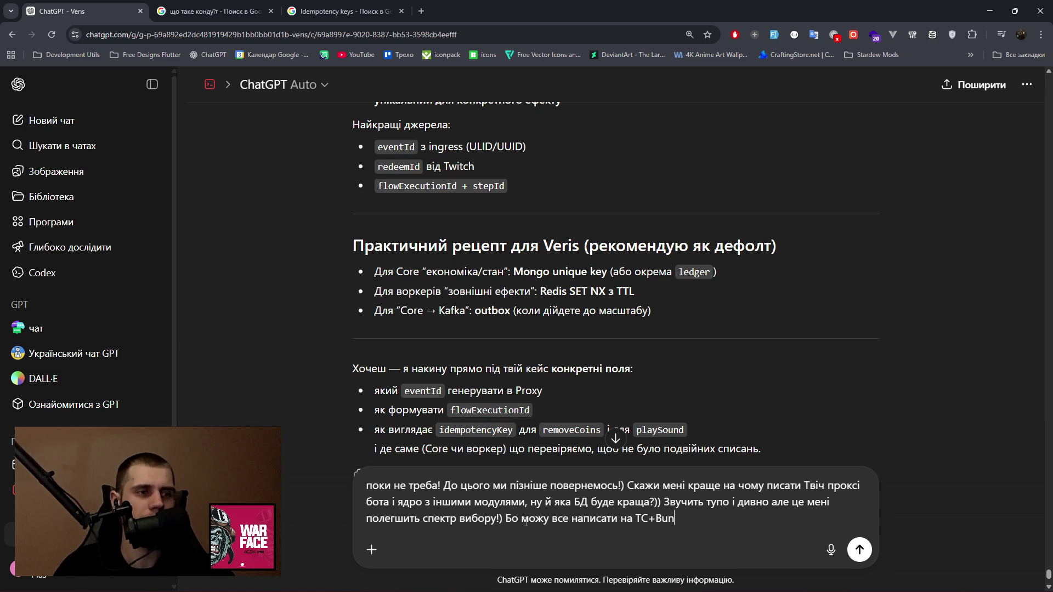
text( але не)
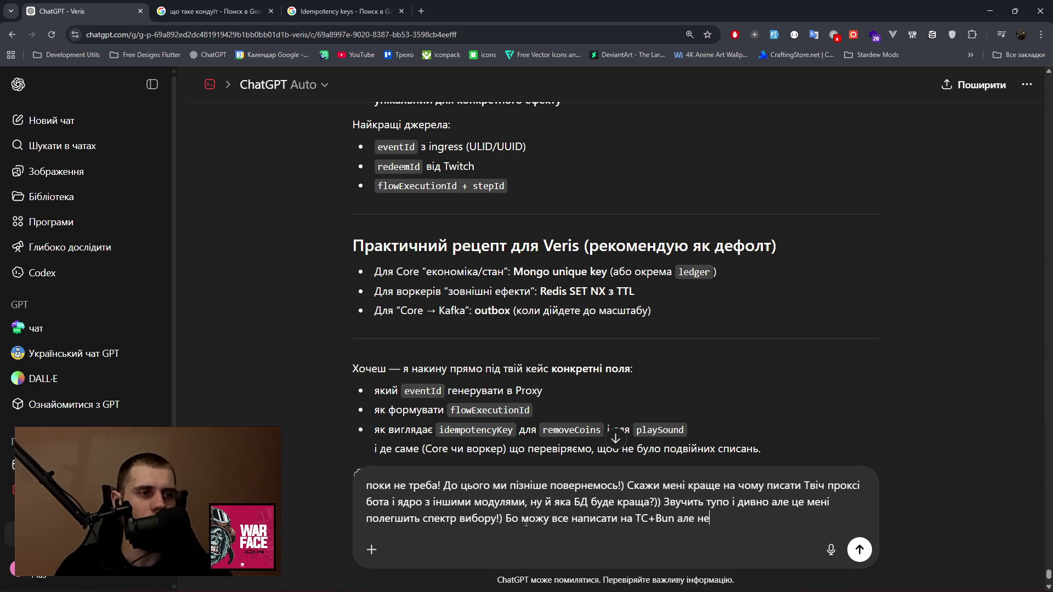
text( думаю )
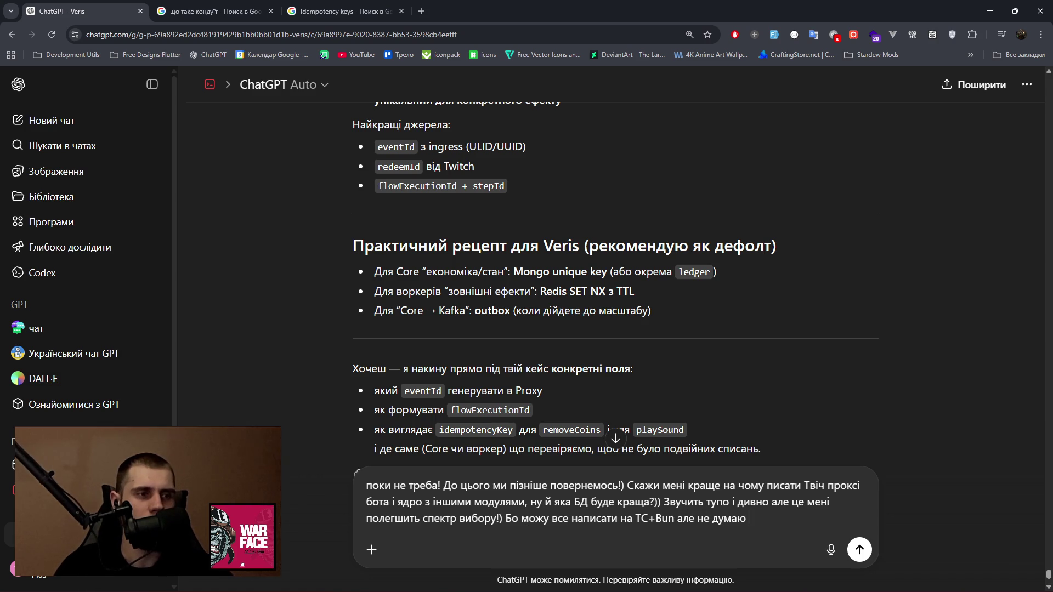
text(шо гуд ідея)
text(!) ТОКА БЕЗ)
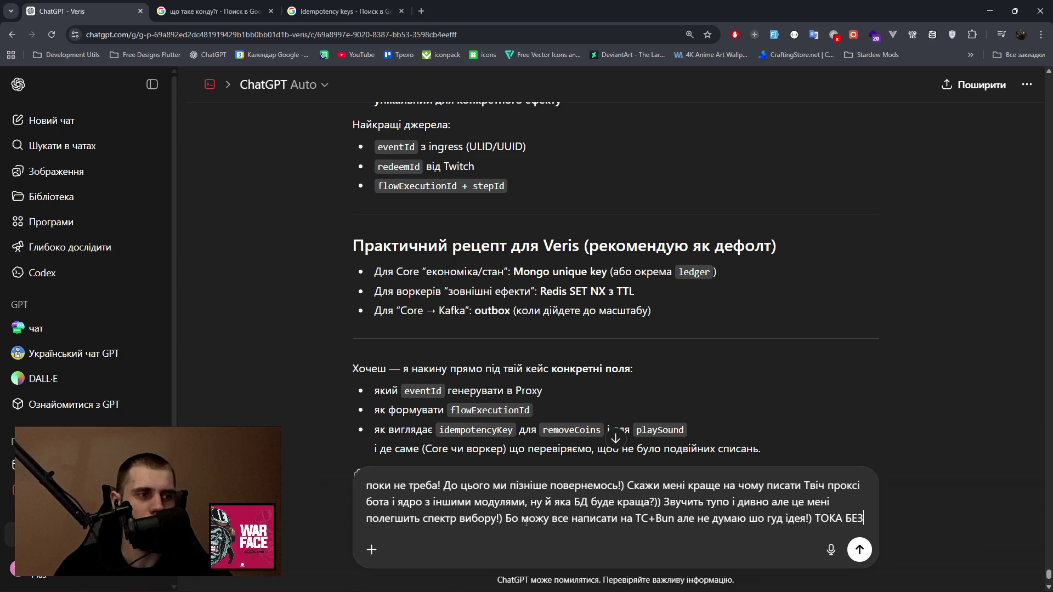
text( ФАНАТ)
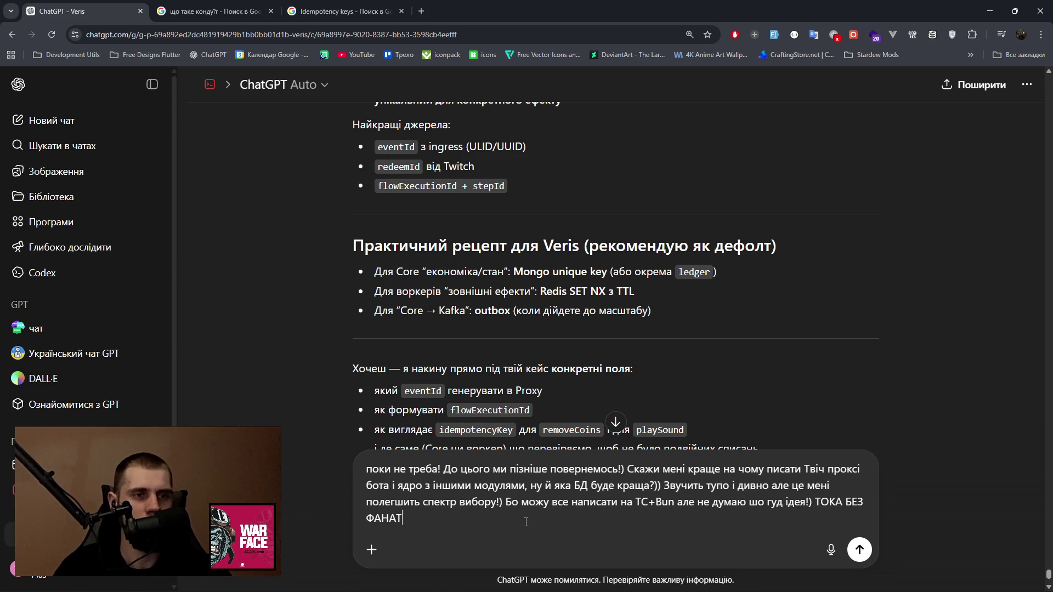
text(ИЗМУ)
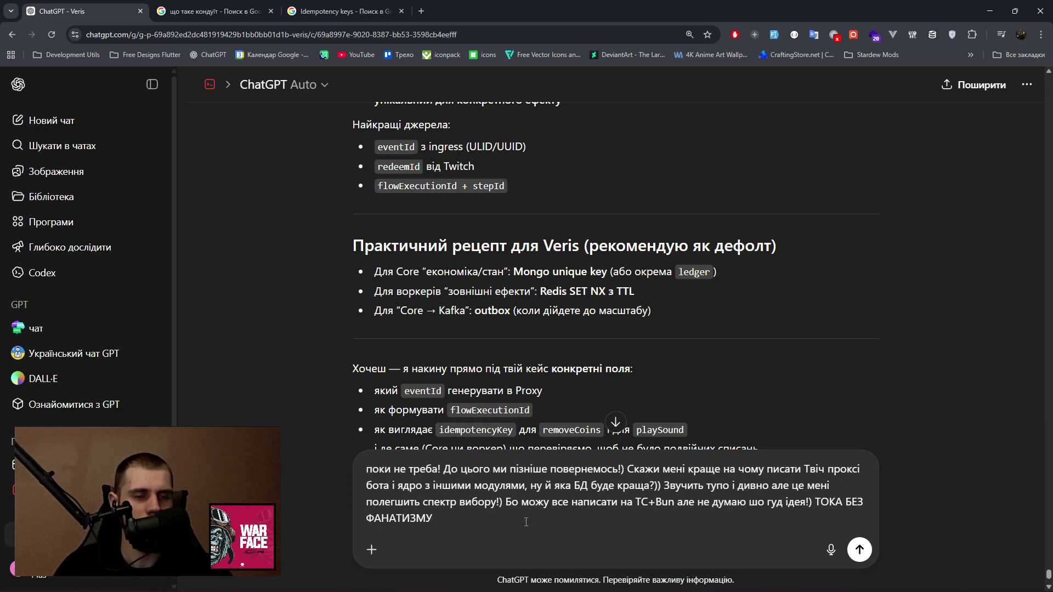
text(, бо ко)
text(же)
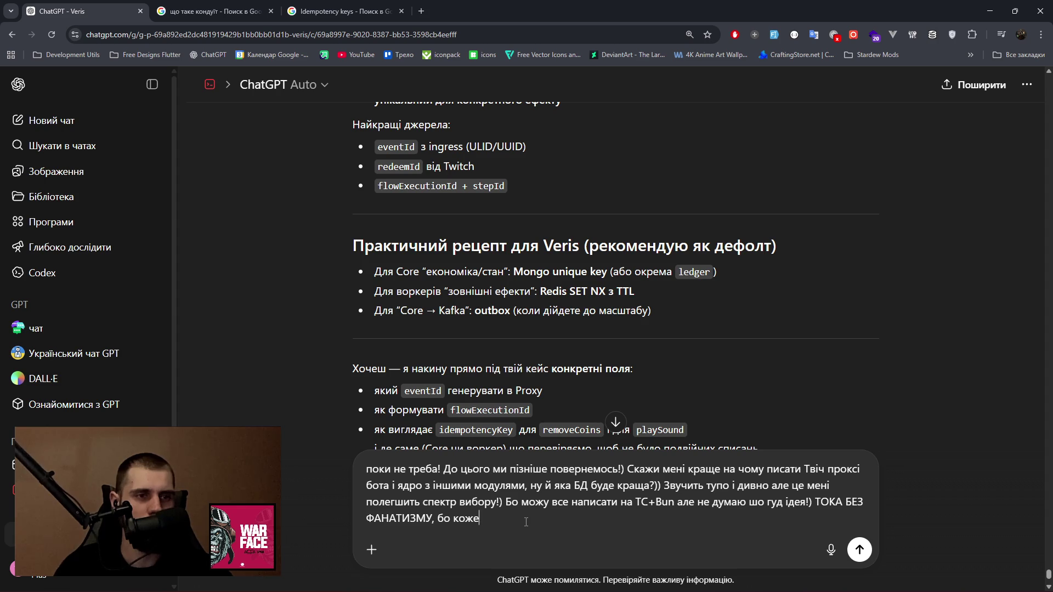
text(н свій вибір т)
text(и має)
text(ш арг)
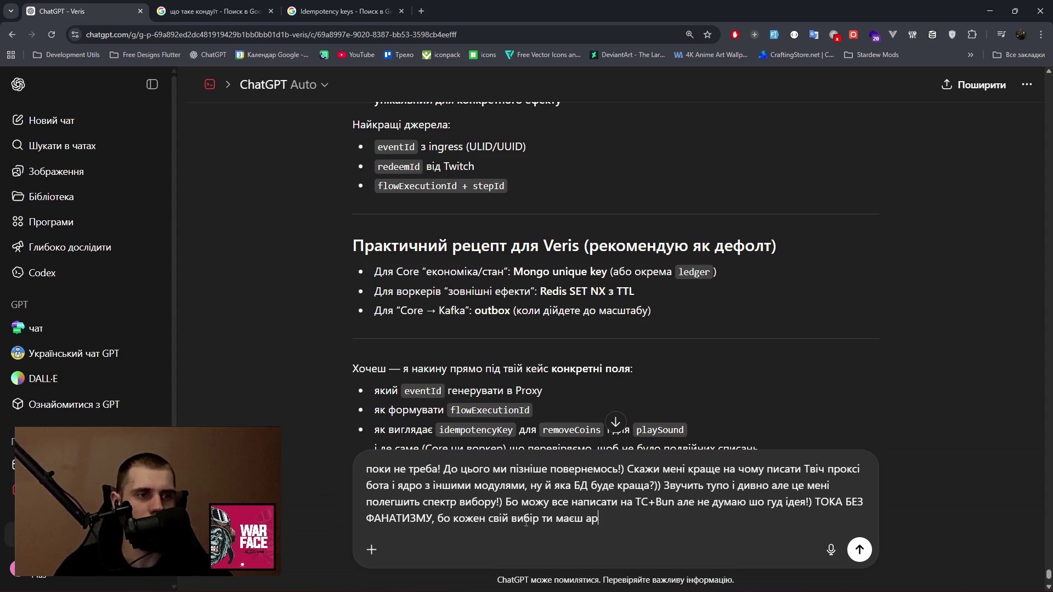
text(ументу)
text(вати!))
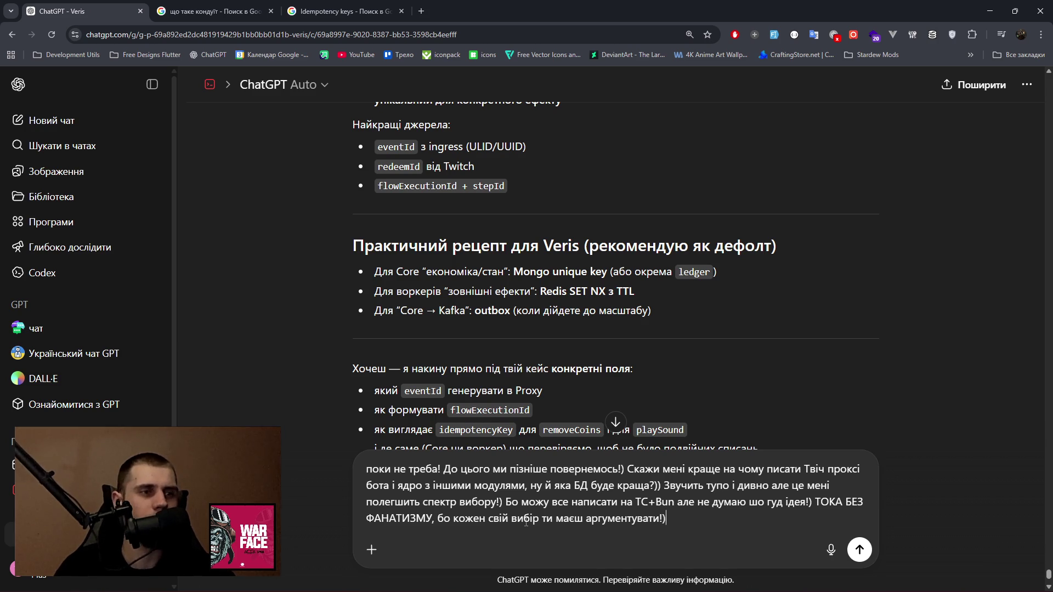
key(Return)
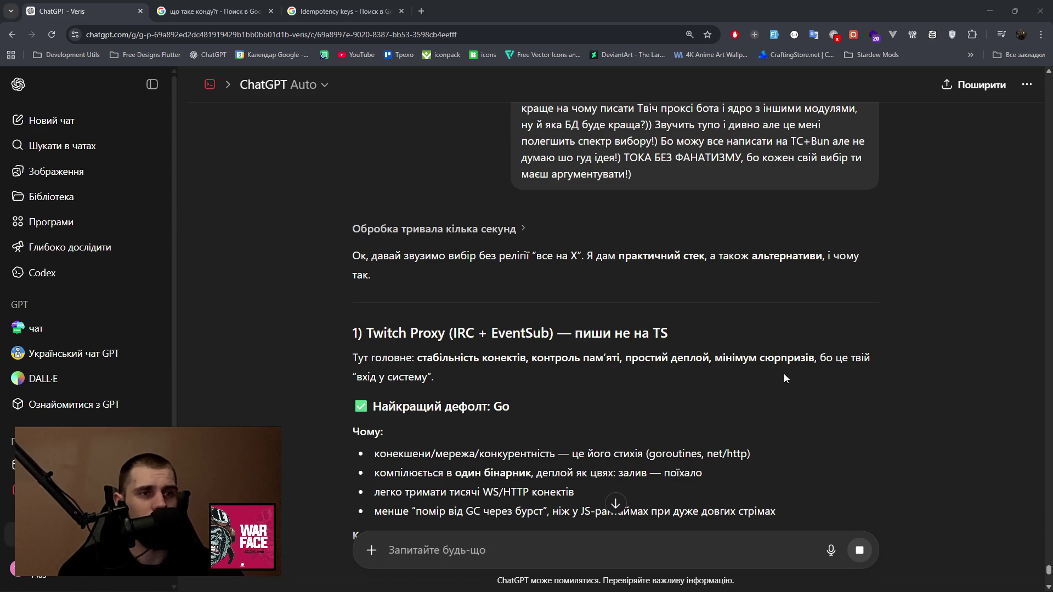
Read the Twitch proxy section recommending Go or Rust, highlighting the Go latency caveat.
scroll(759, 369, down, 3)
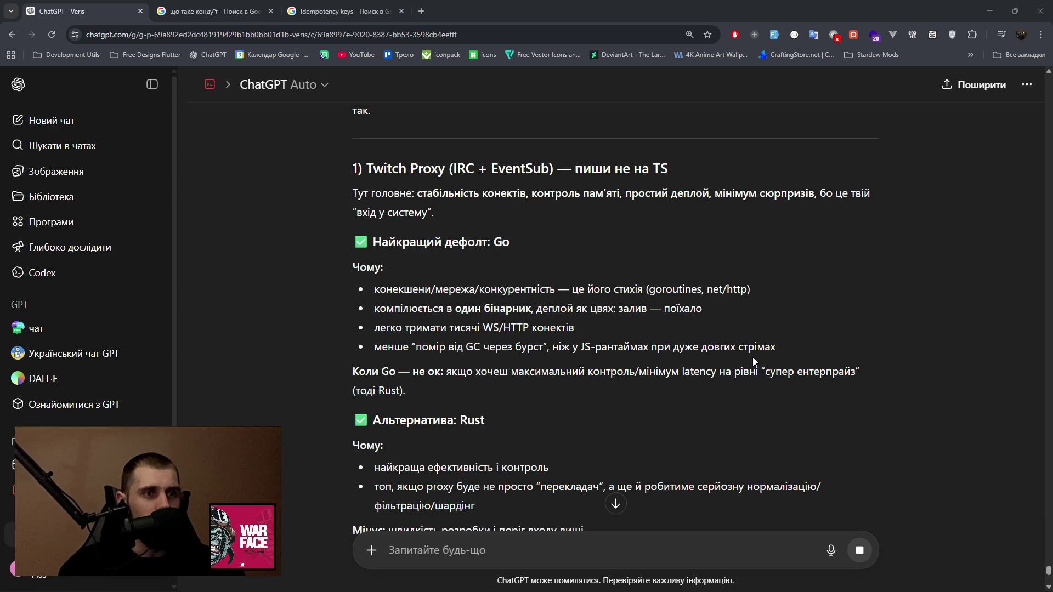
drag(655, 371, 860, 374)
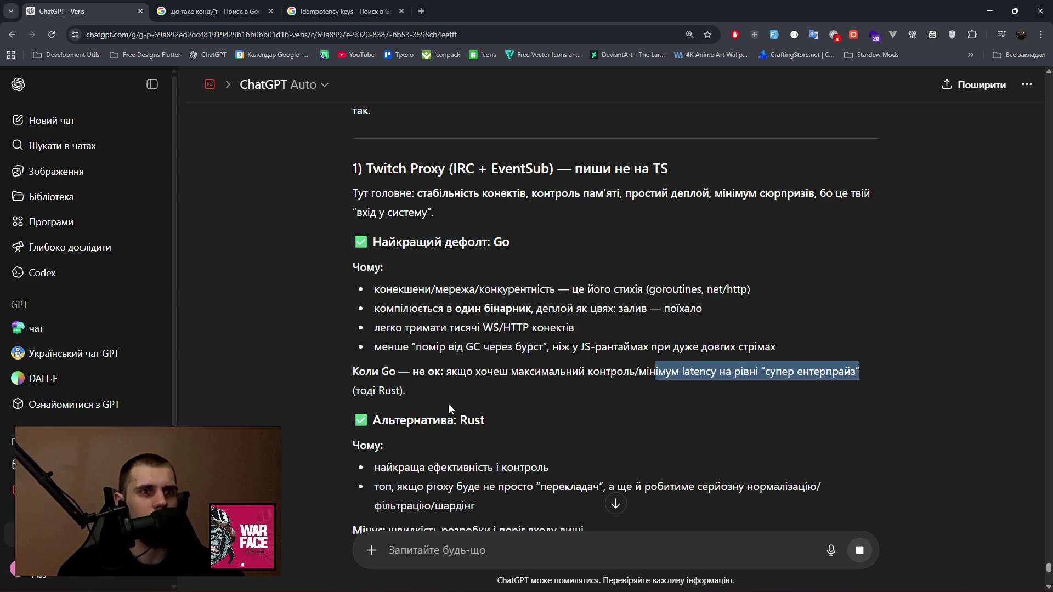
scroll(394, 376, down, 3)
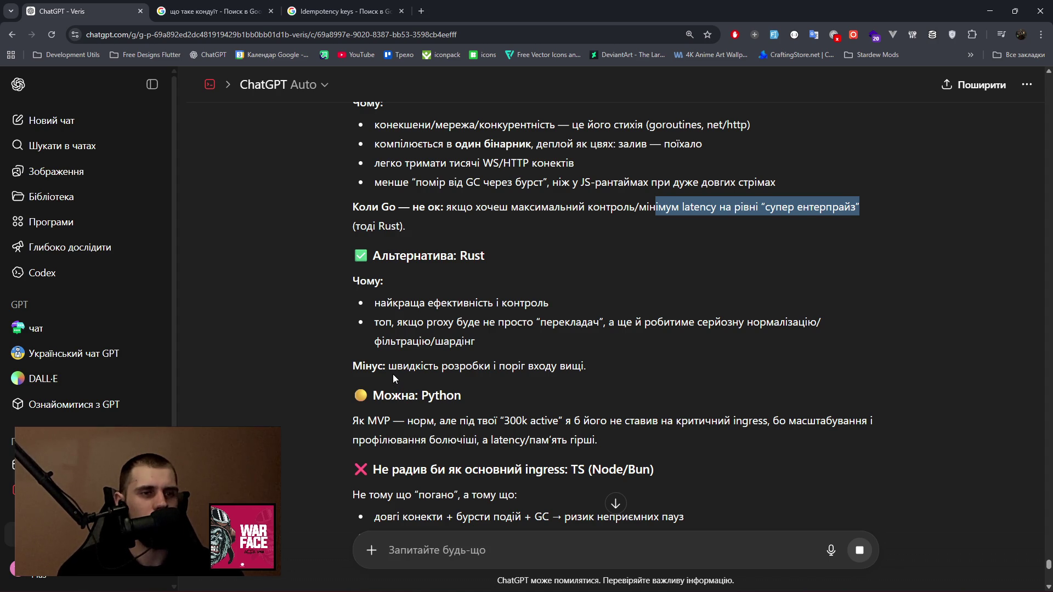
scroll(393, 378, down, 2)
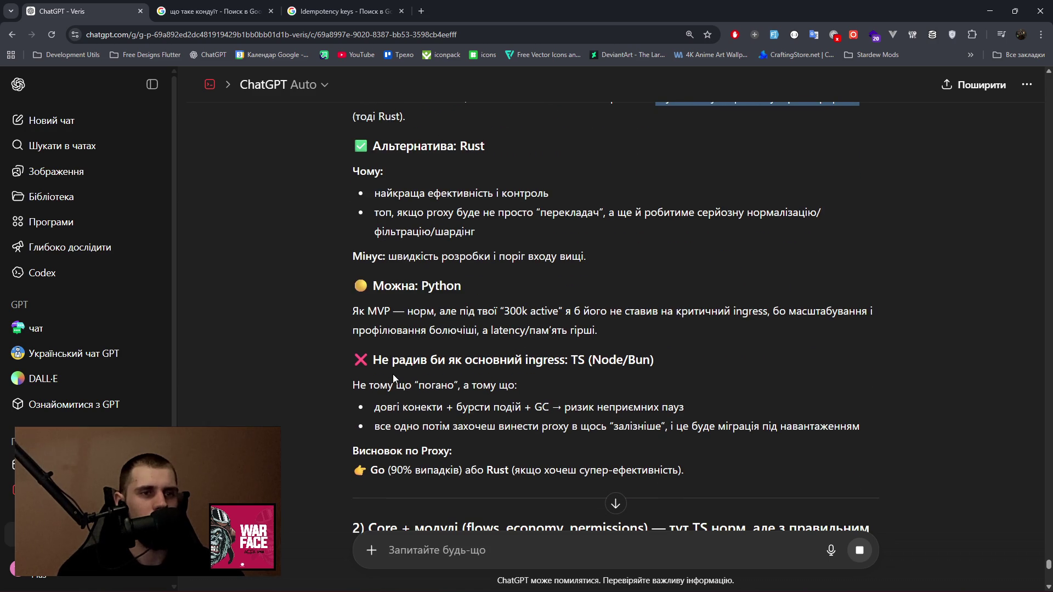
scroll(393, 379, down, 1)
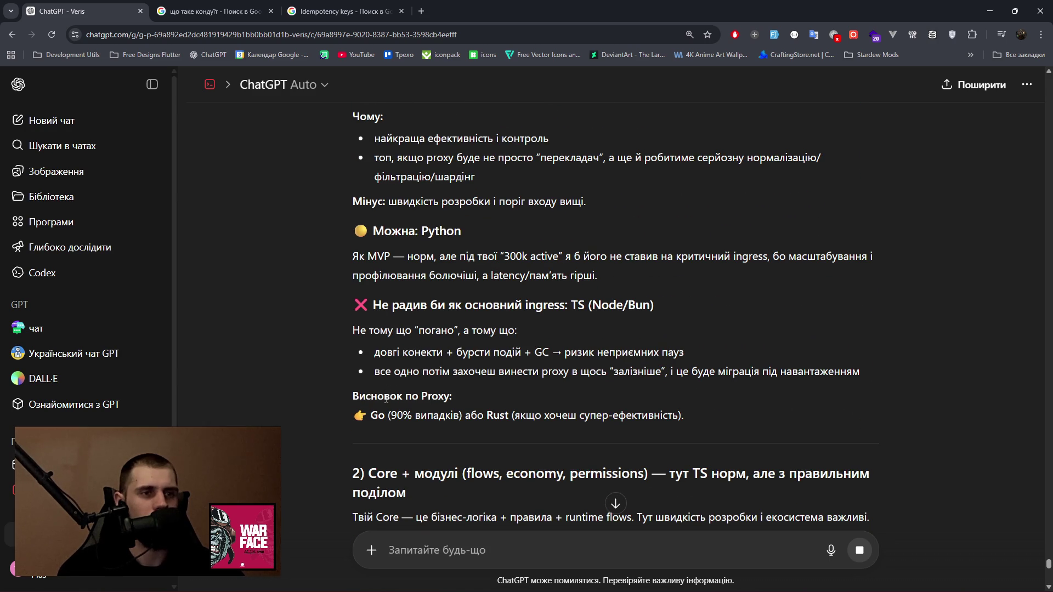
drag(371, 416, 470, 415)
scroll(467, 420, down, 1)
scroll(468, 417, down, 1)
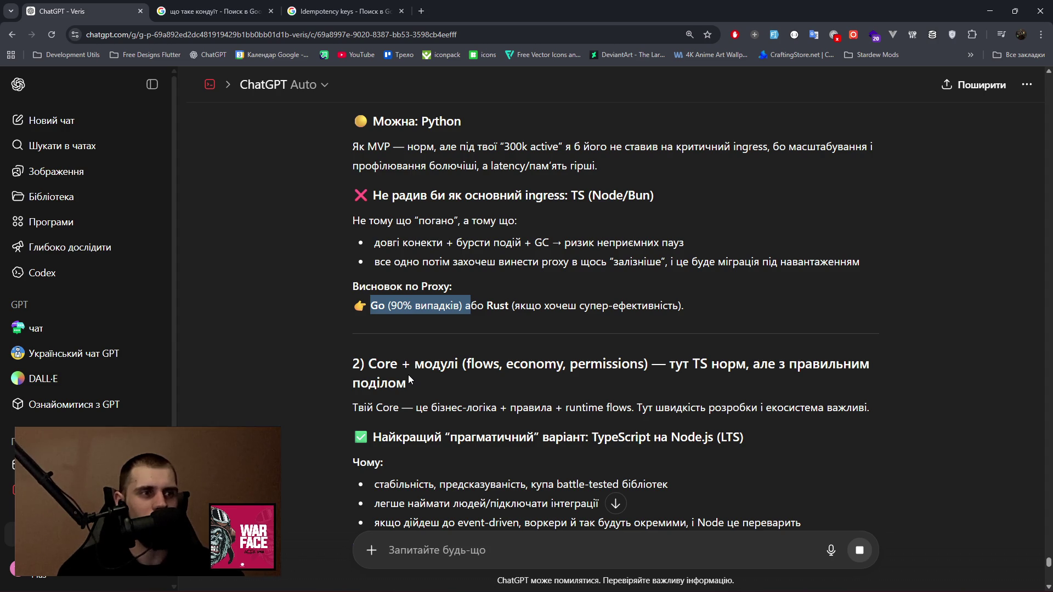
drag(393, 408, 866, 409)
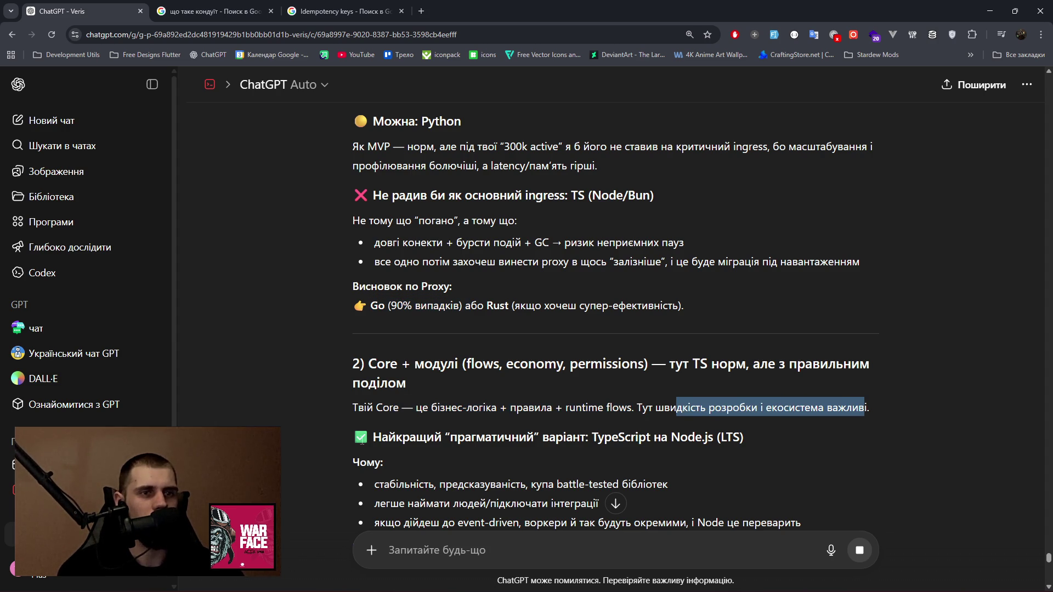
drag(374, 437, 680, 437)
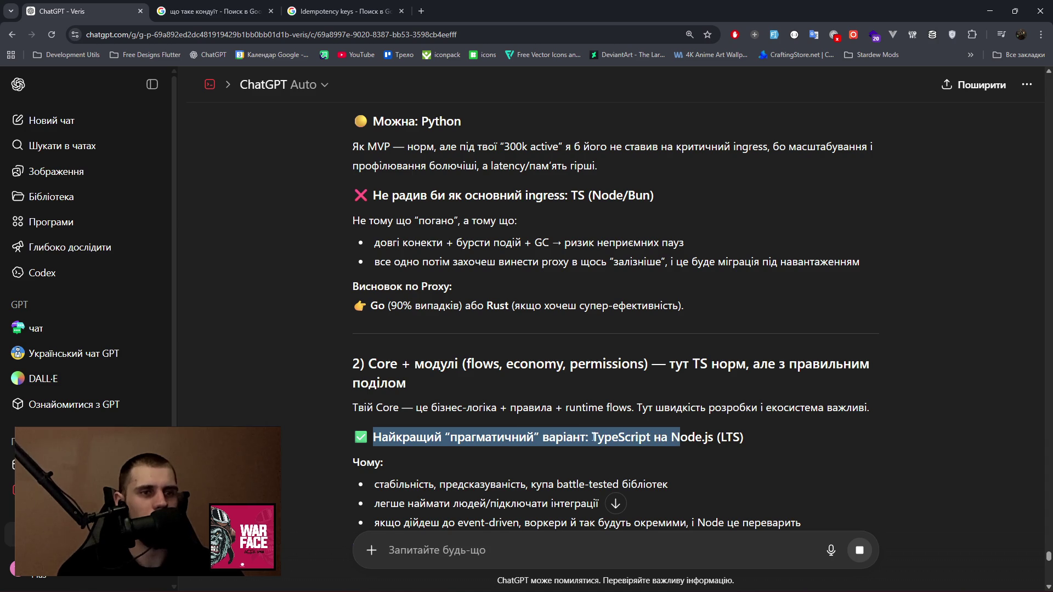
scroll(586, 442, down, 2)
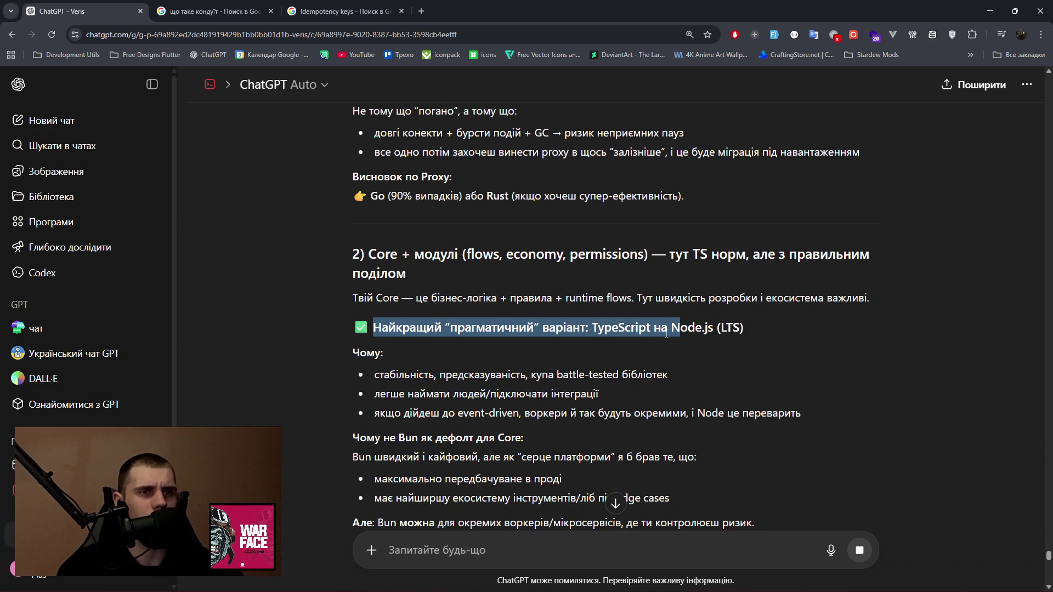
drag(357, 457, 692, 456)
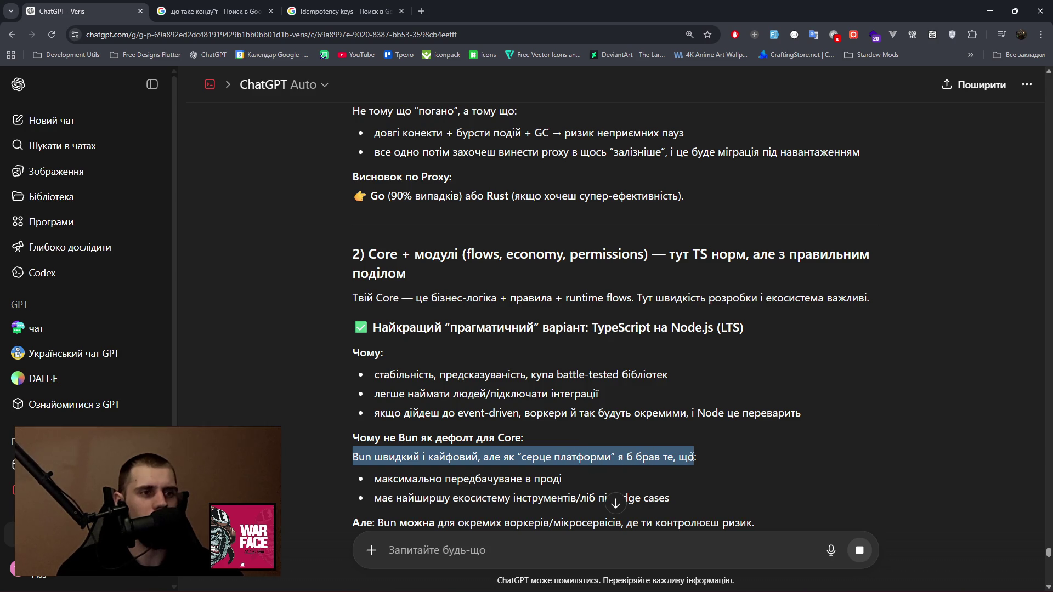
scroll(402, 472, down, 1)
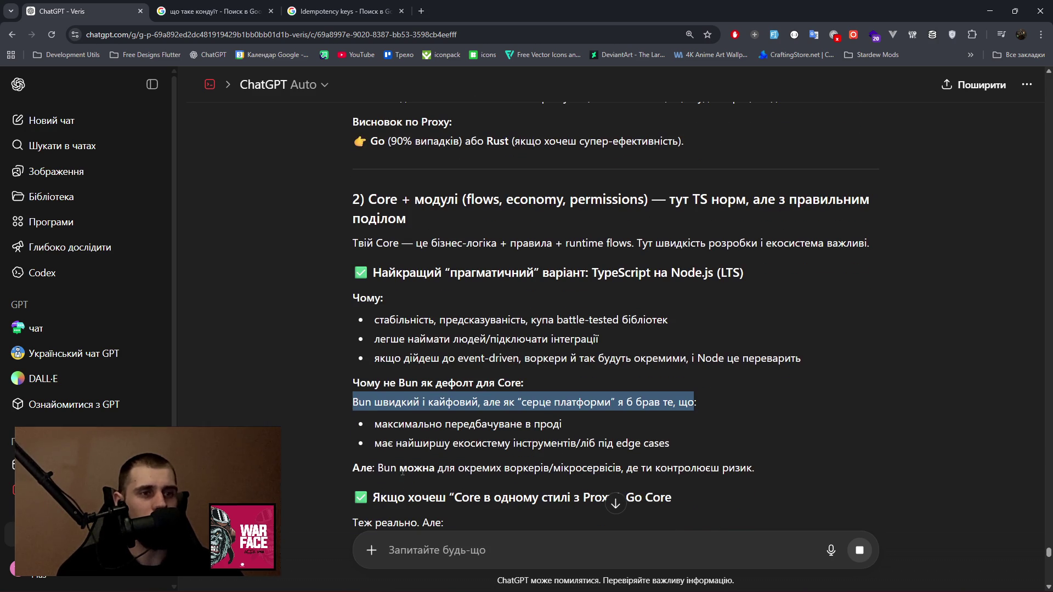
drag(374, 443, 660, 444)
drag(490, 467, 754, 465)
scroll(432, 442, down, 1)
scroll(432, 442, down, 2)
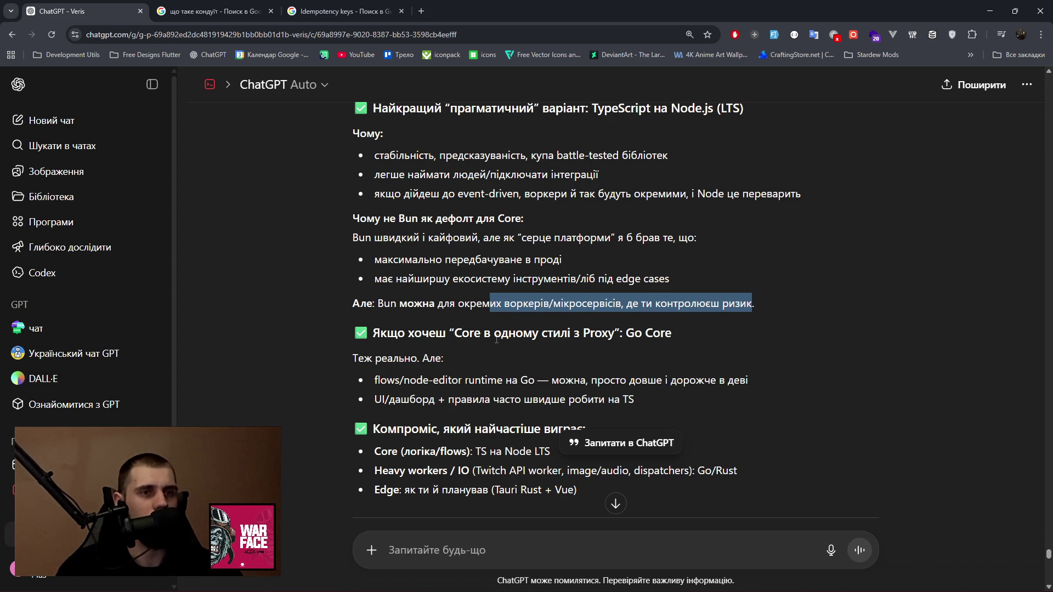
drag(404, 380, 528, 382)
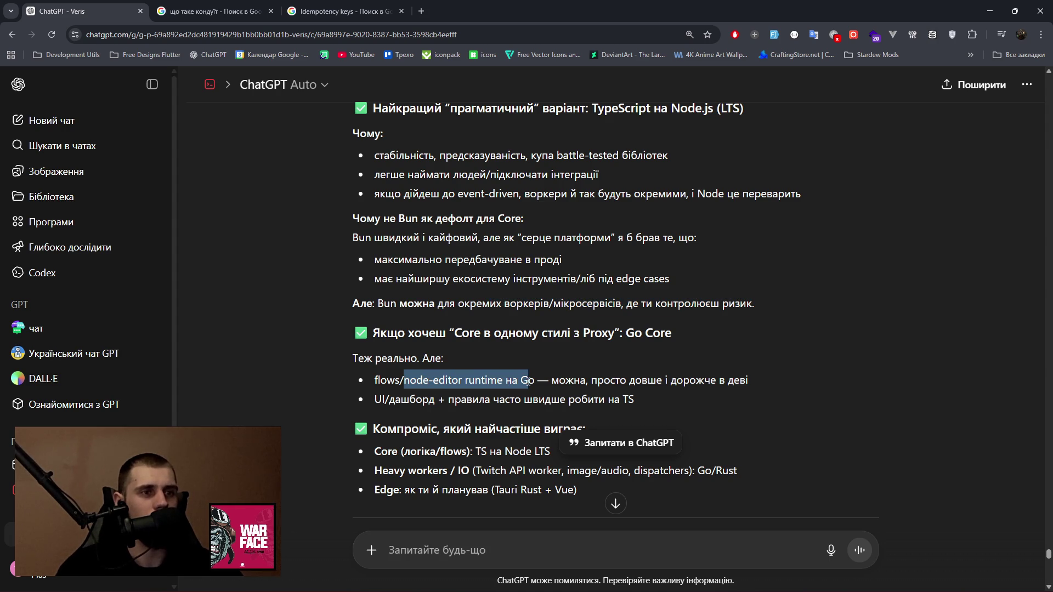
click(641, 380)
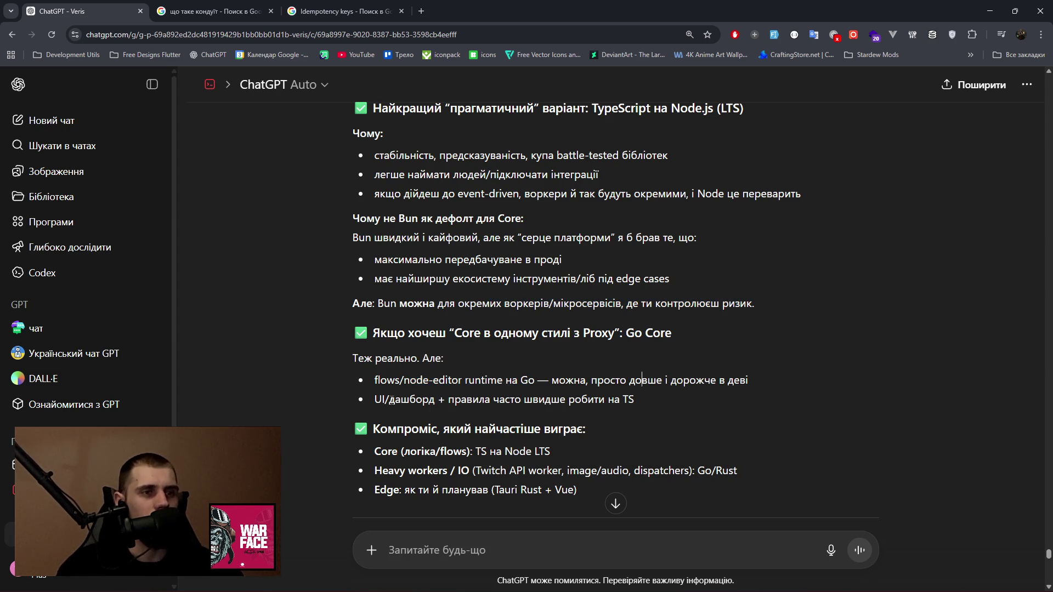
drag(378, 452, 554, 456)
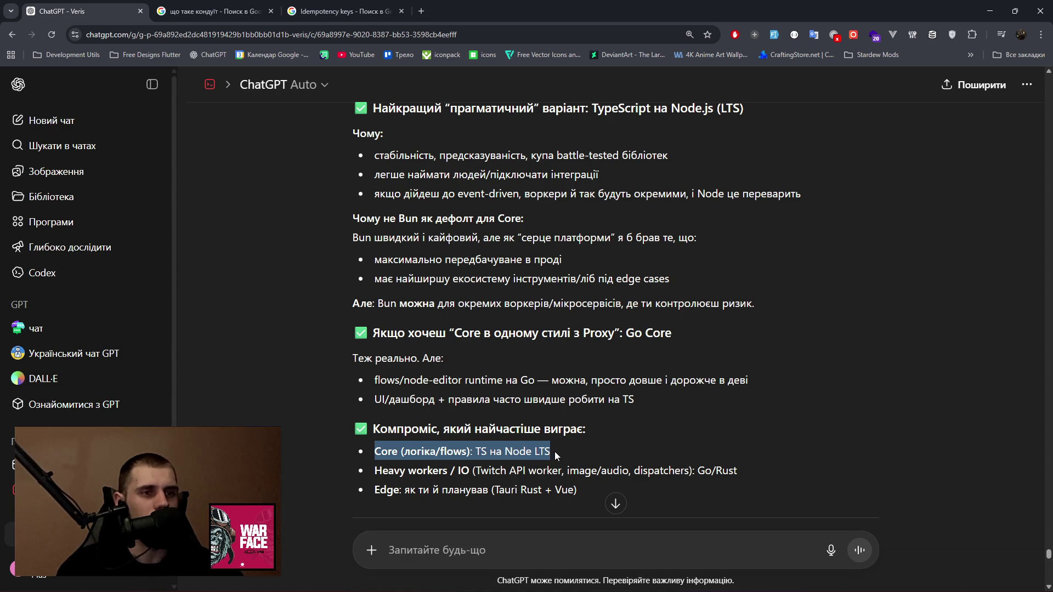
drag(383, 470, 739, 471)
drag(370, 491, 577, 490)
scroll(542, 462, down, 4)
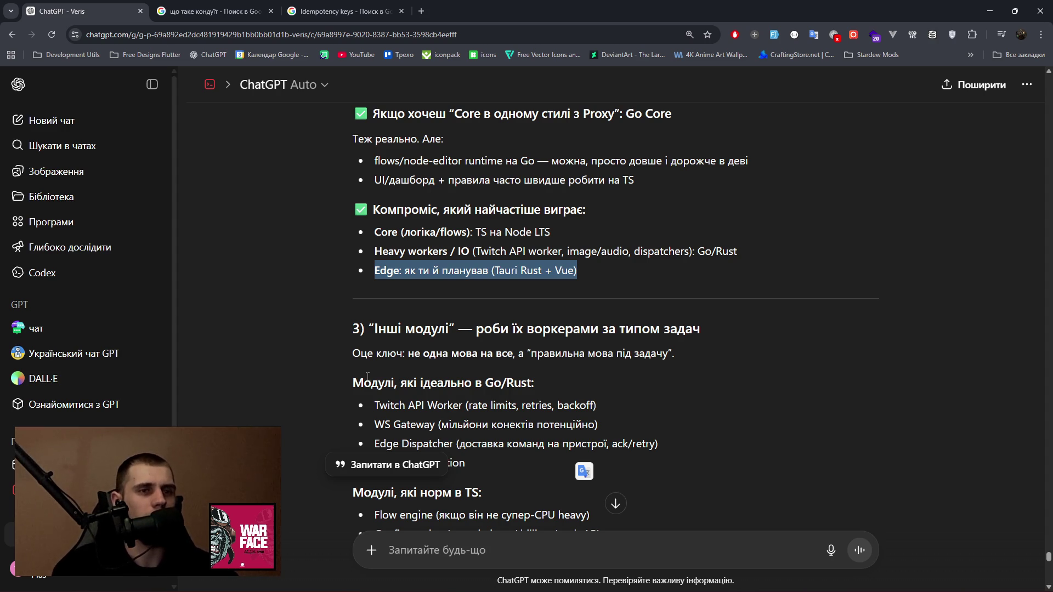
triple_click(408, 382)
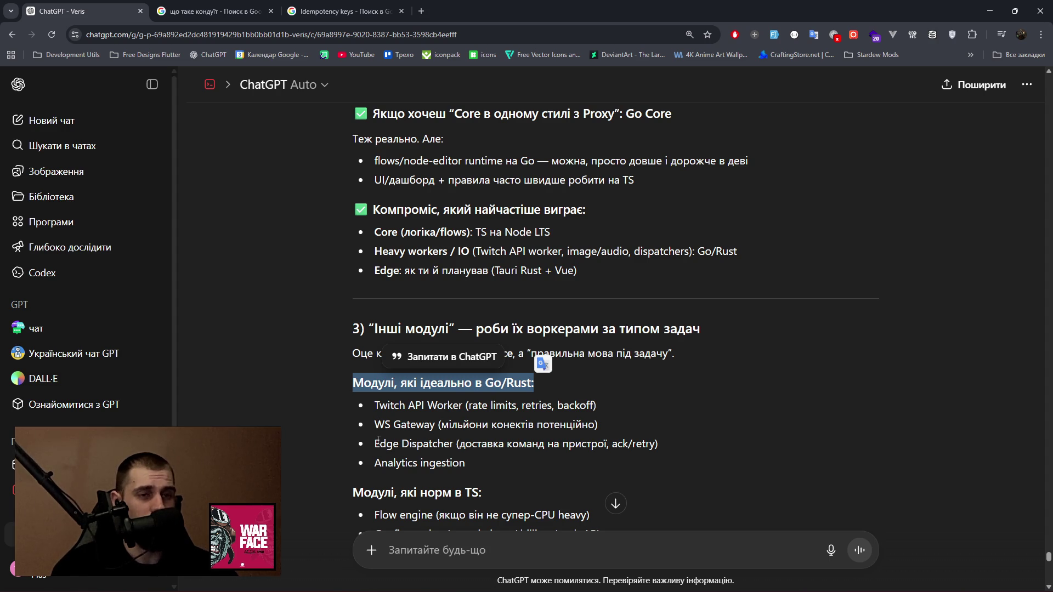
drag(375, 463, 473, 461)
scroll(577, 450, down, 3)
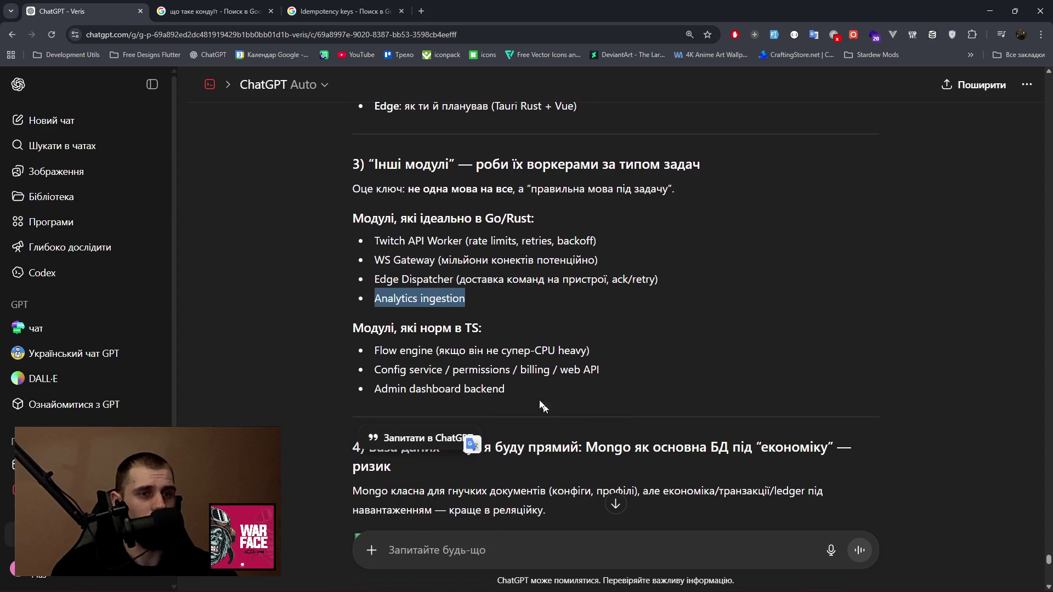
drag(375, 351, 613, 357)
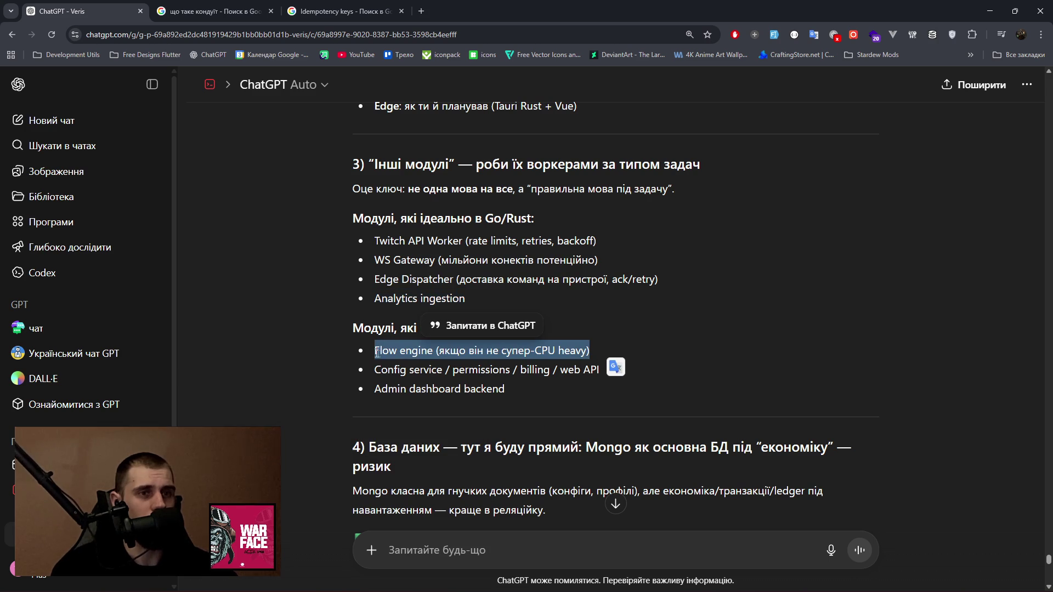
drag(381, 370, 611, 366)
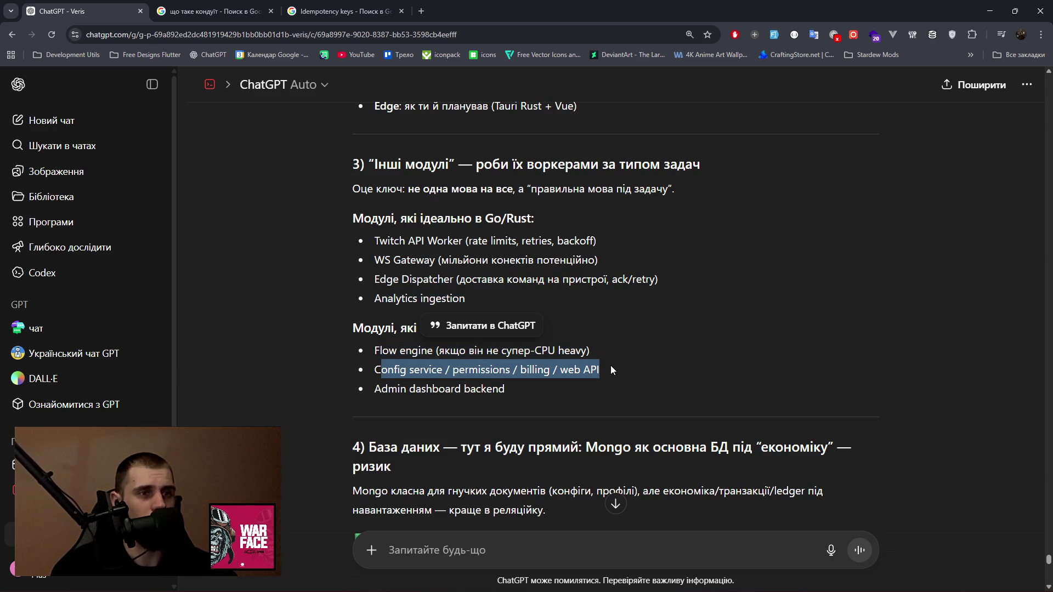
drag(375, 390, 514, 393)
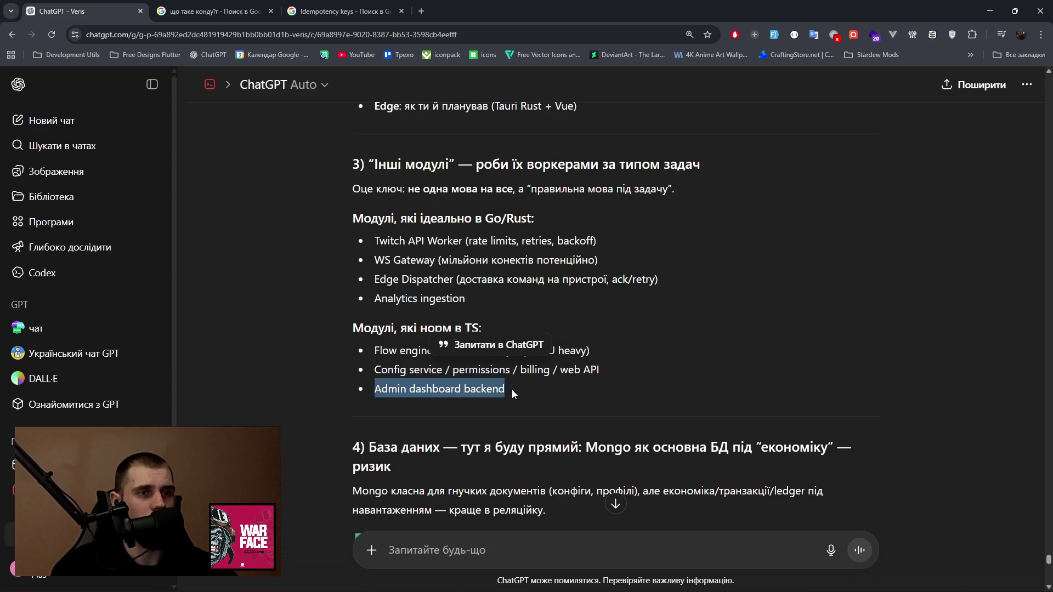
scroll(514, 394, down, 3)
drag(529, 282, 754, 282)
drag(352, 326, 824, 326)
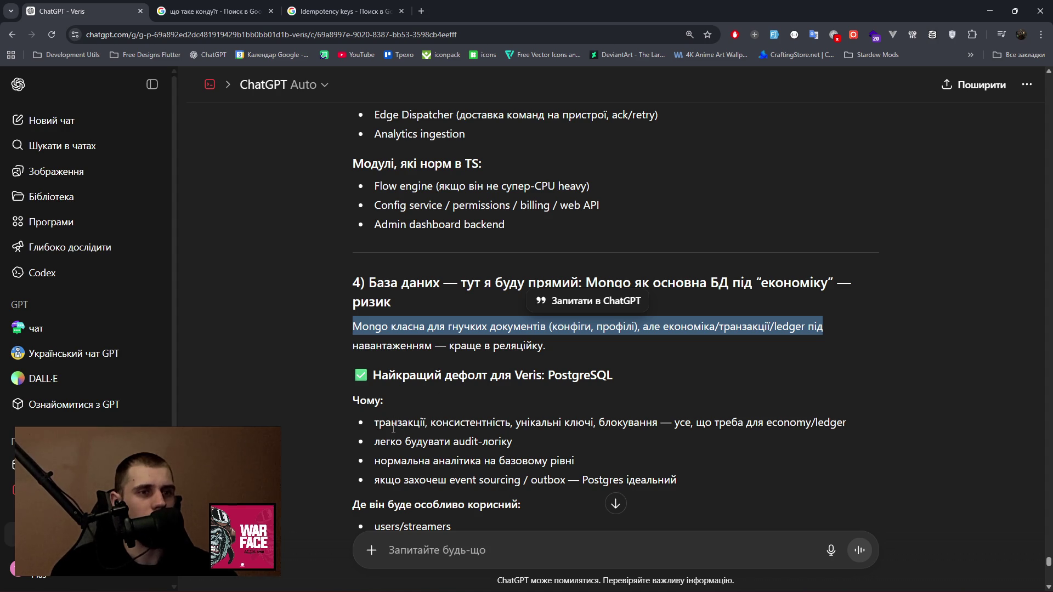
Read the Postgres, Redis and Mongo sections, highlighting the economy ledger and JSONB-covers-Mongo notes.
scroll(393, 428, down, 2)
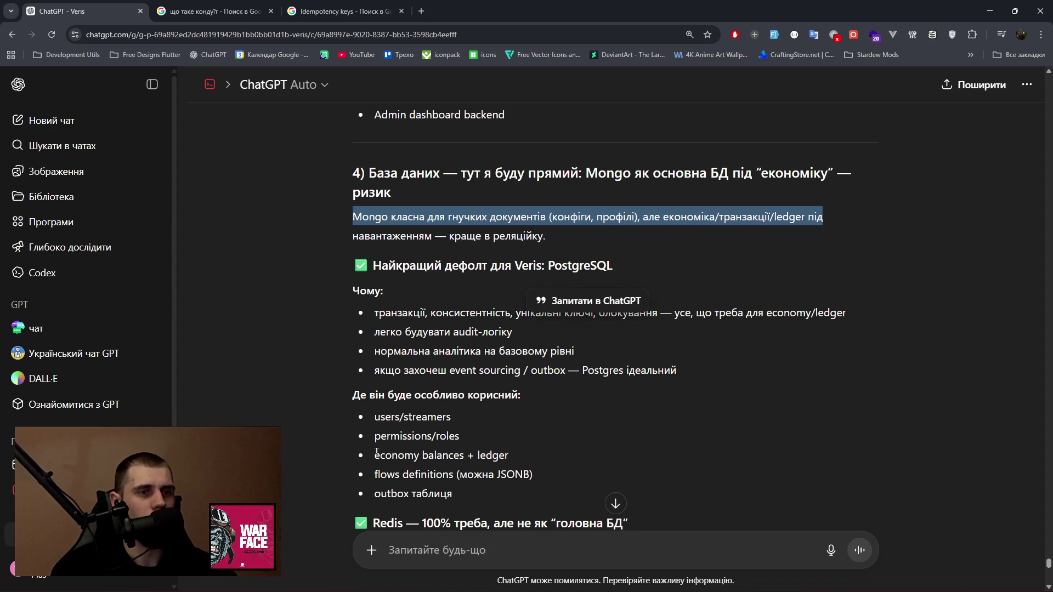
drag(385, 455, 508, 457)
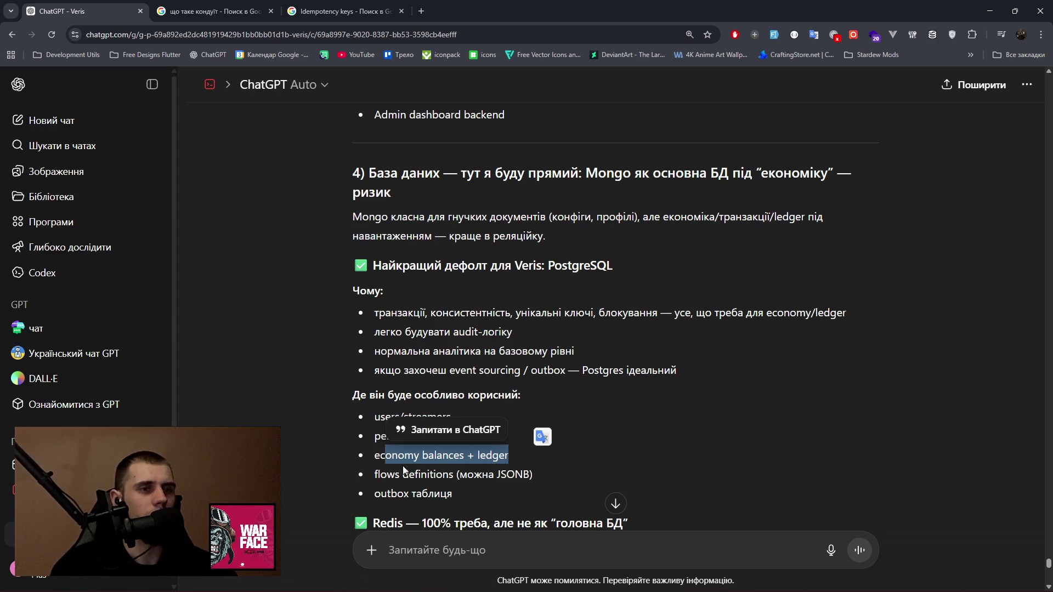
scroll(403, 465, down, 2)
scroll(367, 422, down, 2)
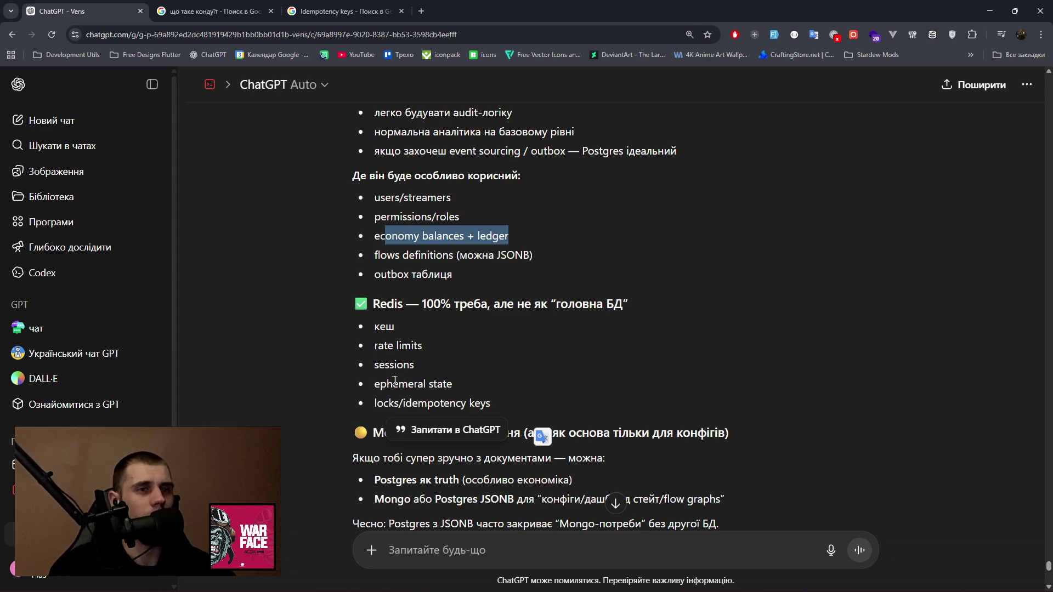
scroll(395, 380, down, 2)
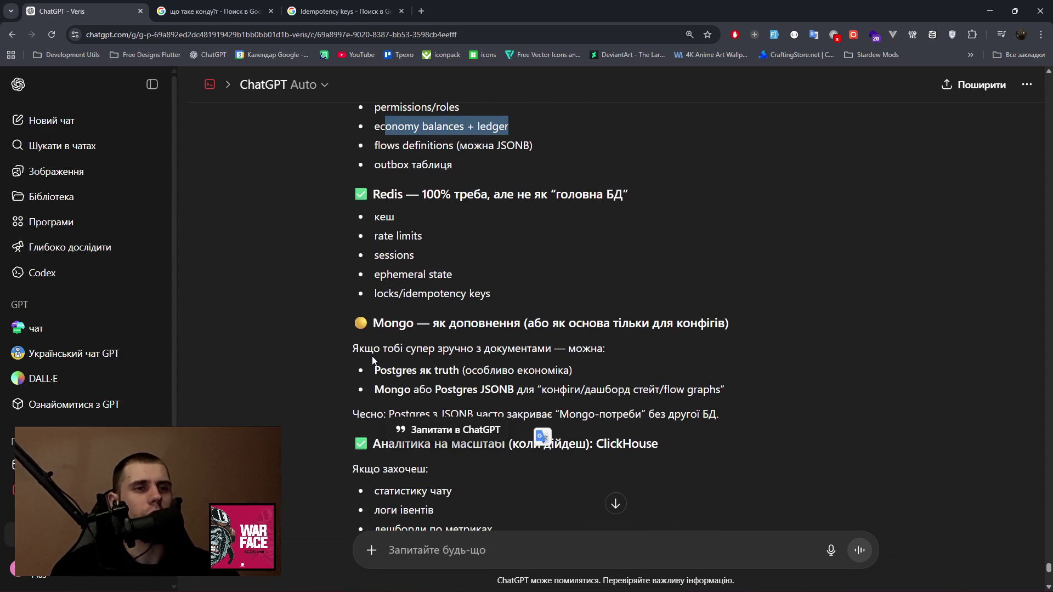
drag(380, 349, 605, 350)
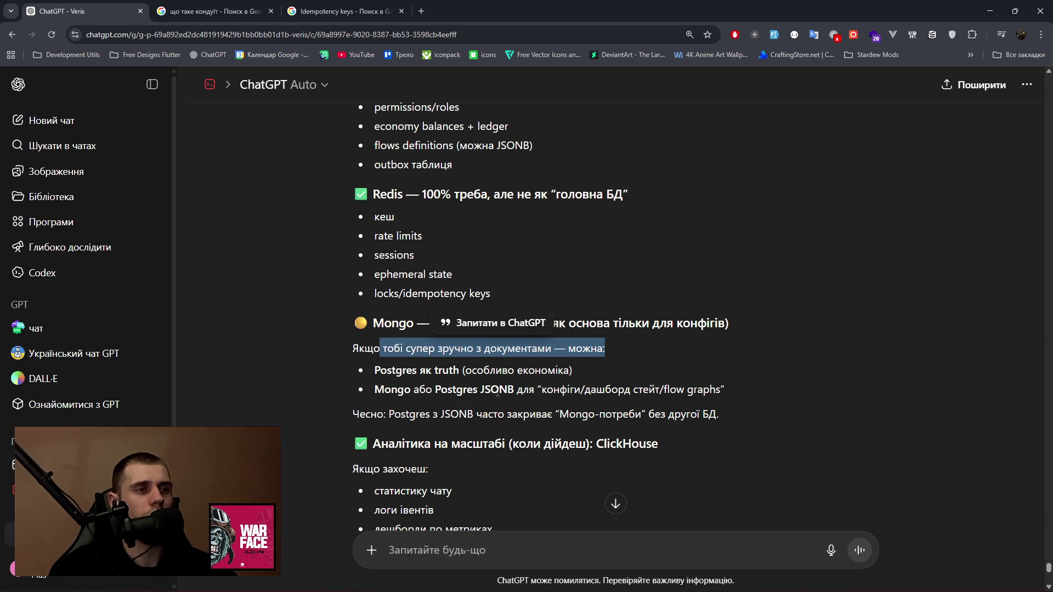
drag(482, 415, 726, 416)
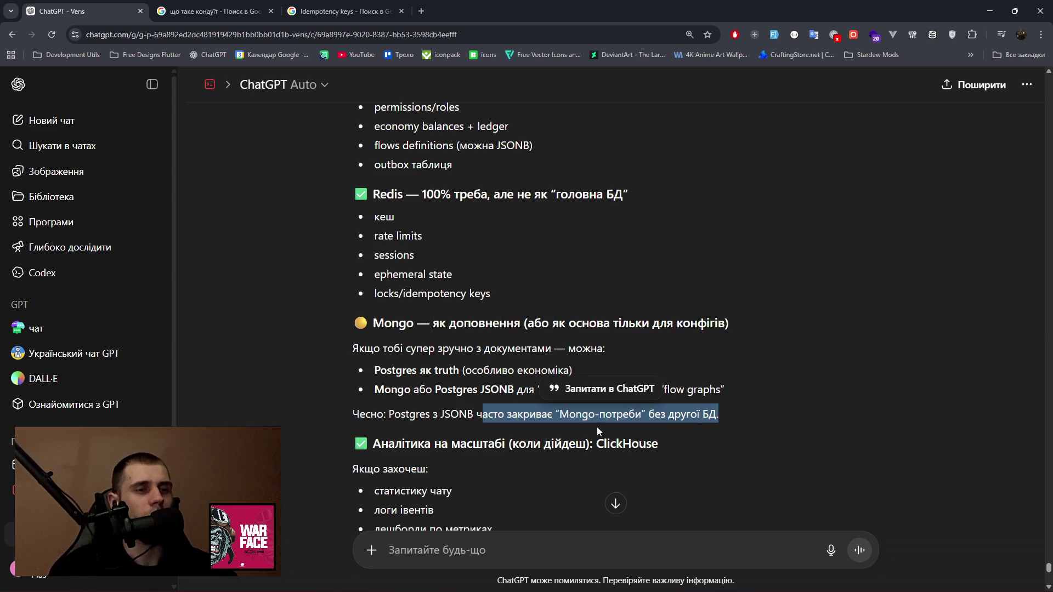
scroll(439, 429, down, 1)
scroll(395, 356, down, 1)
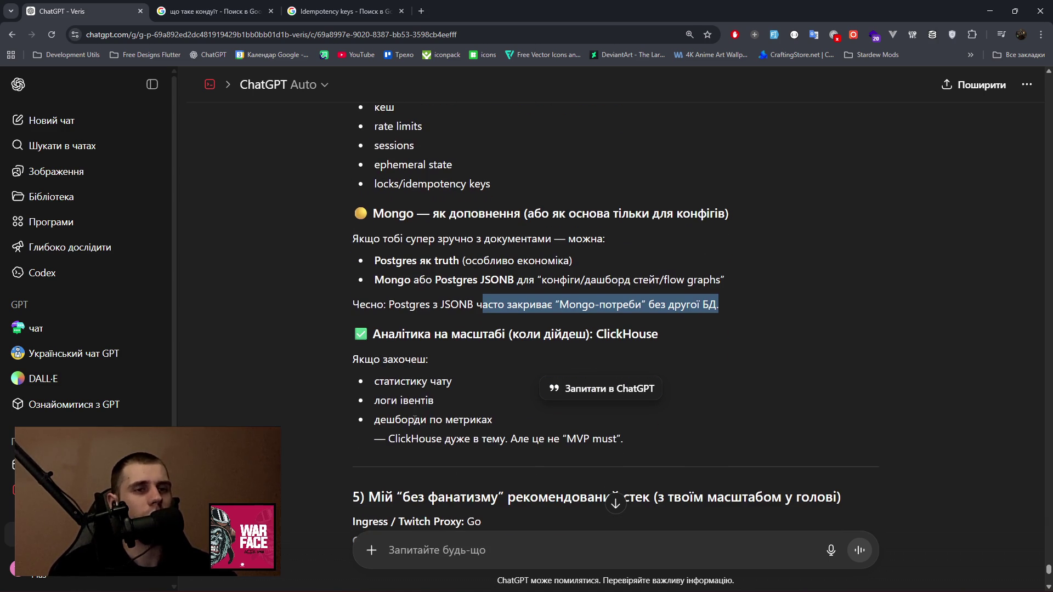
Highlight the analytics-at-scale notes, then drag 'ClickHouse' onto the tab strip to search it.
drag(376, 337, 473, 336)
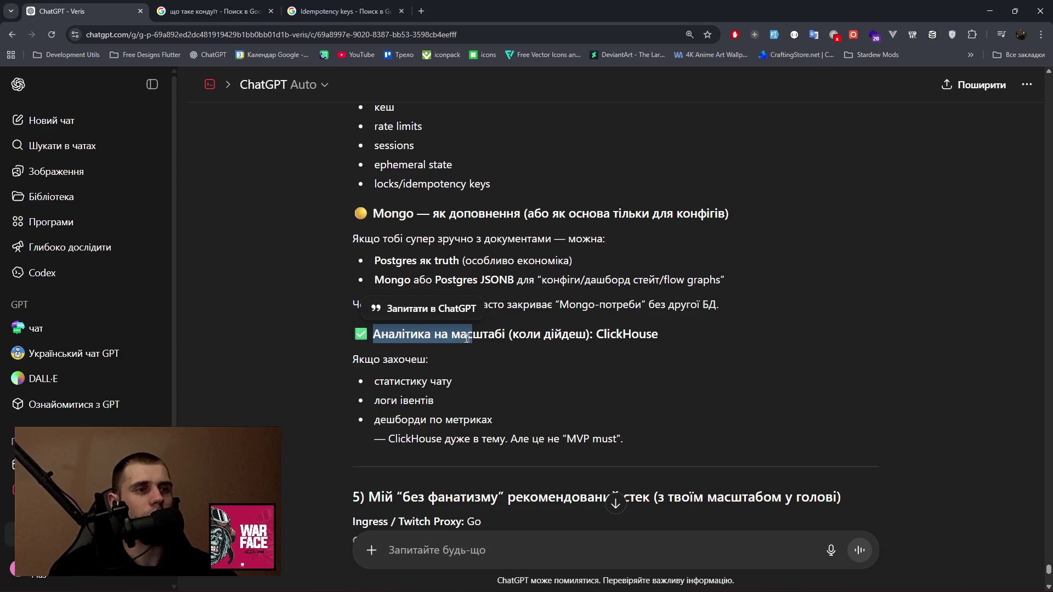
click(351, 363)
drag(351, 363, 429, 361)
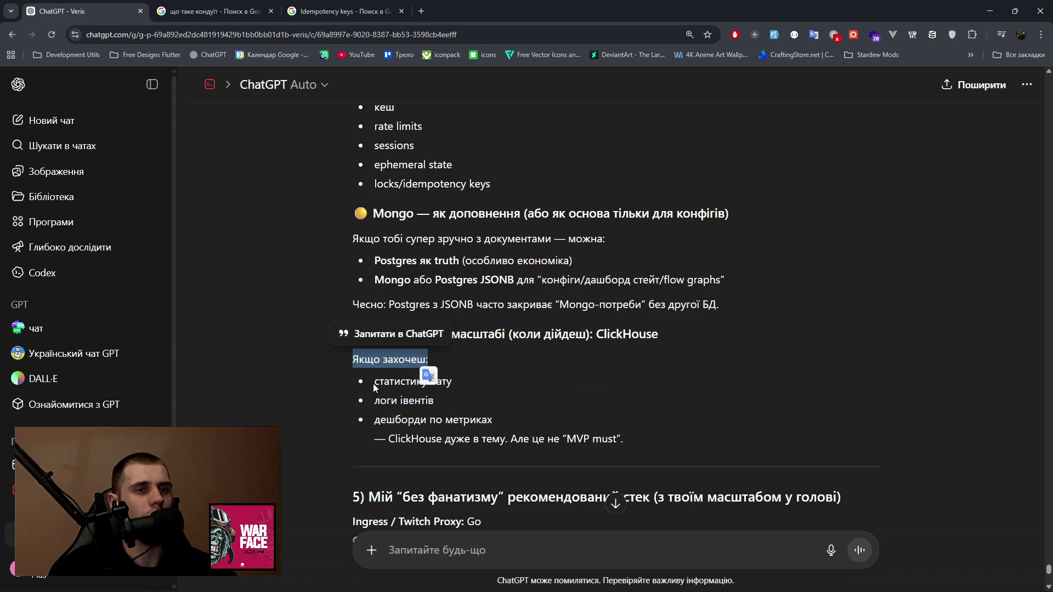
double_click(397, 381)
mouse_move(375, 401)
mouse_down()
mouse_move(492, 419)
mouse_move(493, 447)
mouse_up()
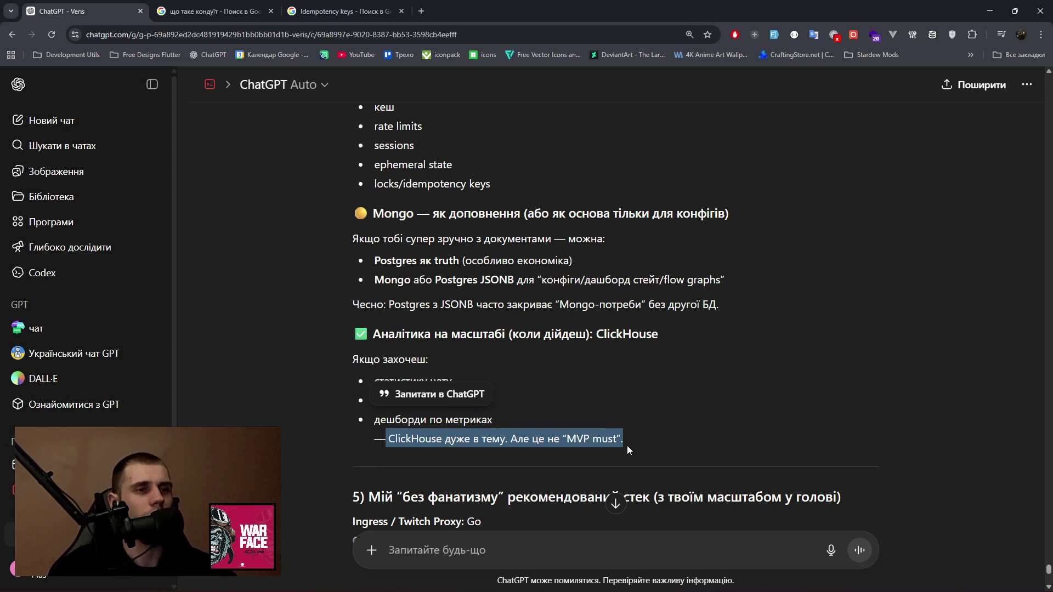
drag(627, 445, 627, 445)
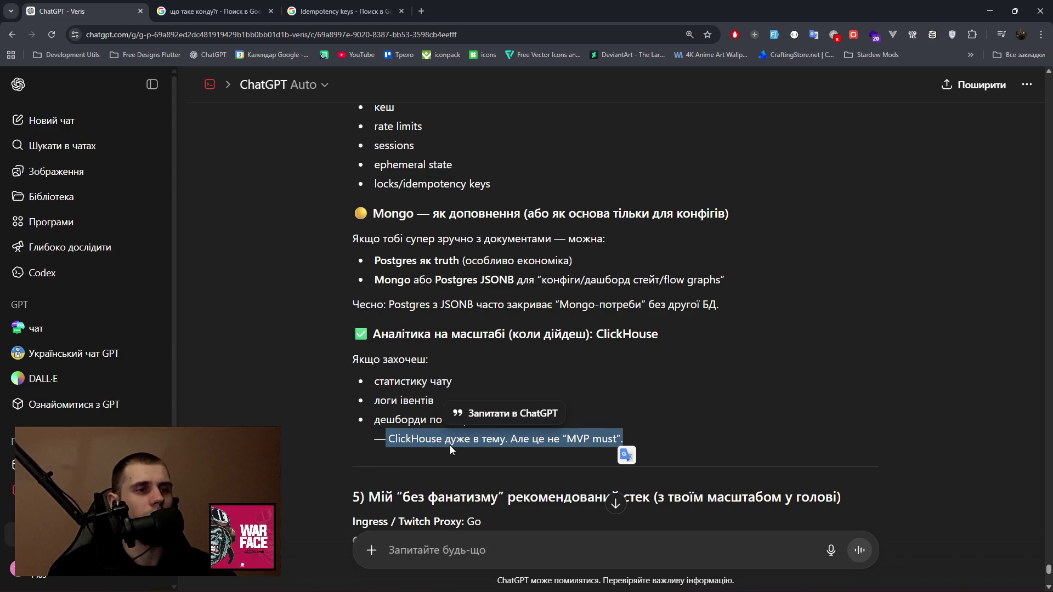
double_click(628, 336)
drag(518, 1, 519, 7)
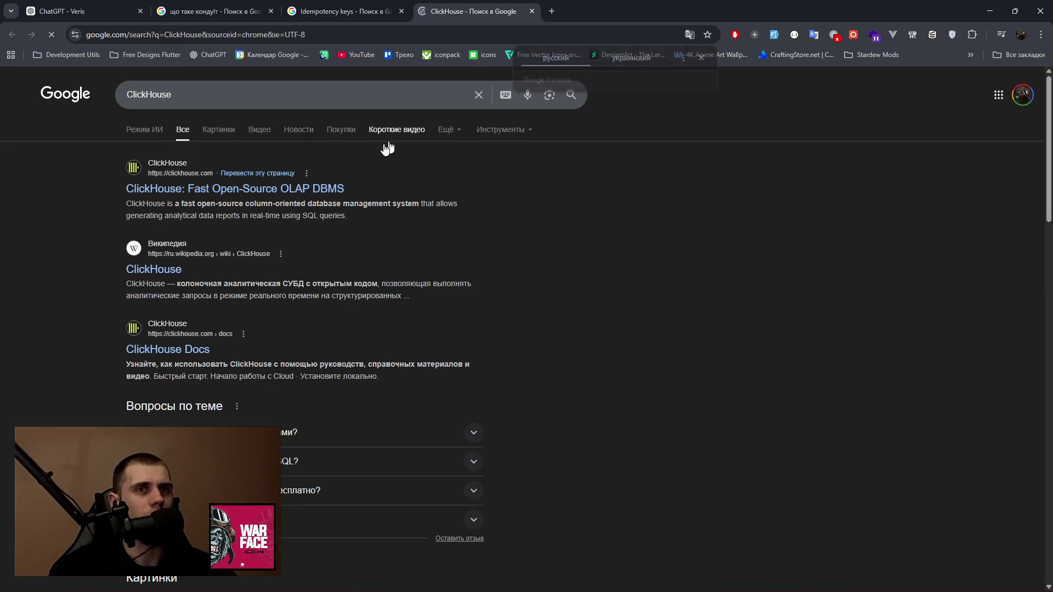
Open clickhouse.com from the Google results and scroll through its homepage.
click(231, 193)
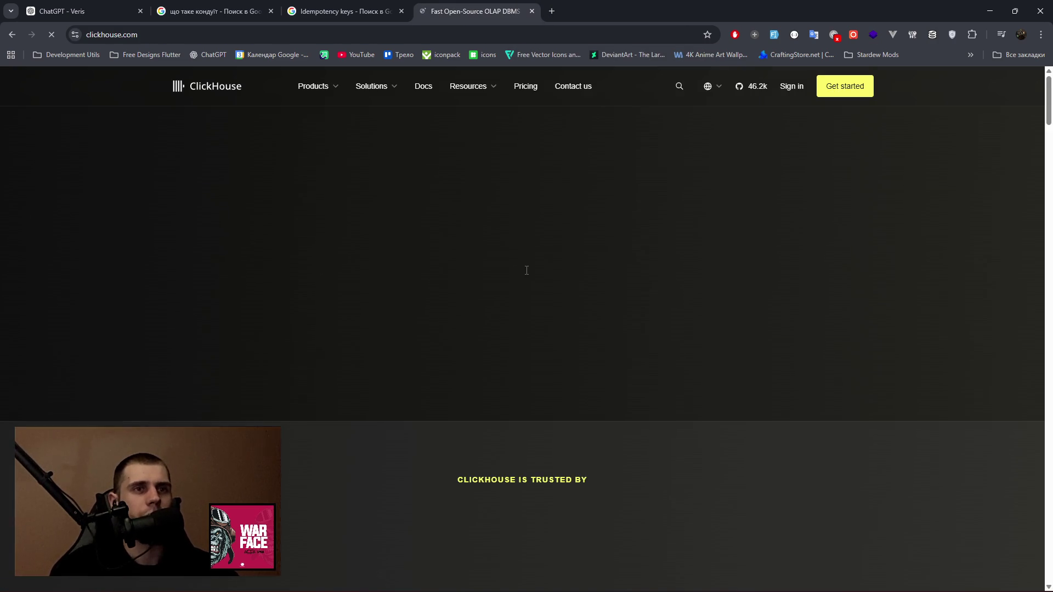
scroll(347, 294, down, 10)
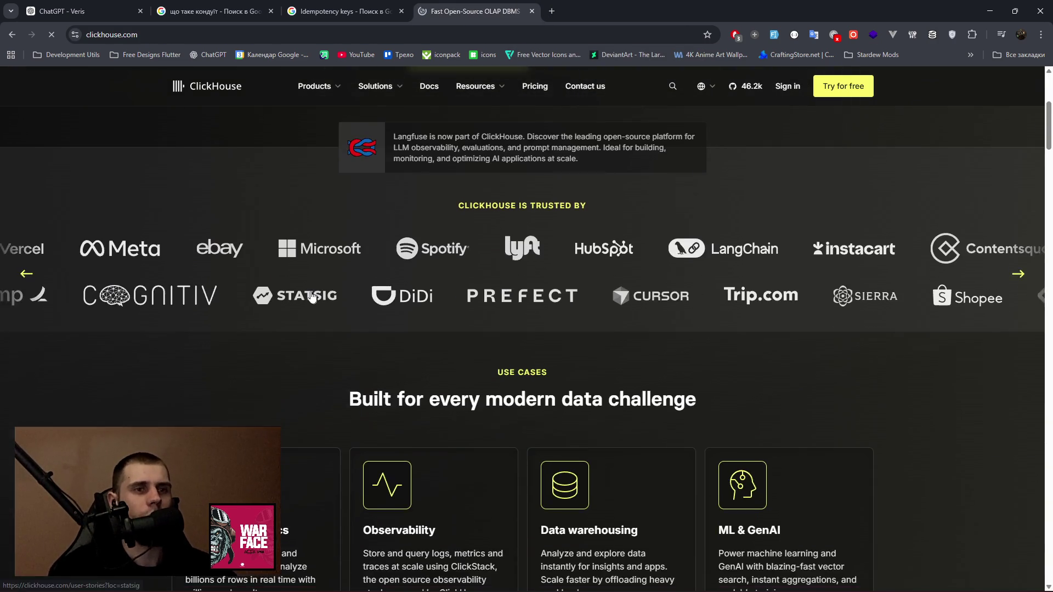
scroll(356, 293, down, 7)
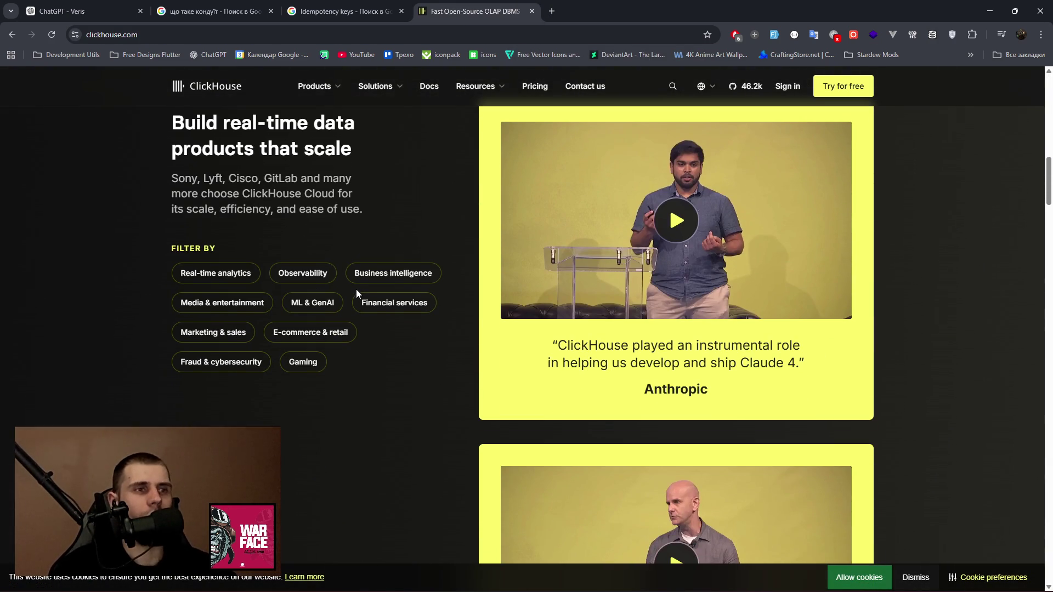